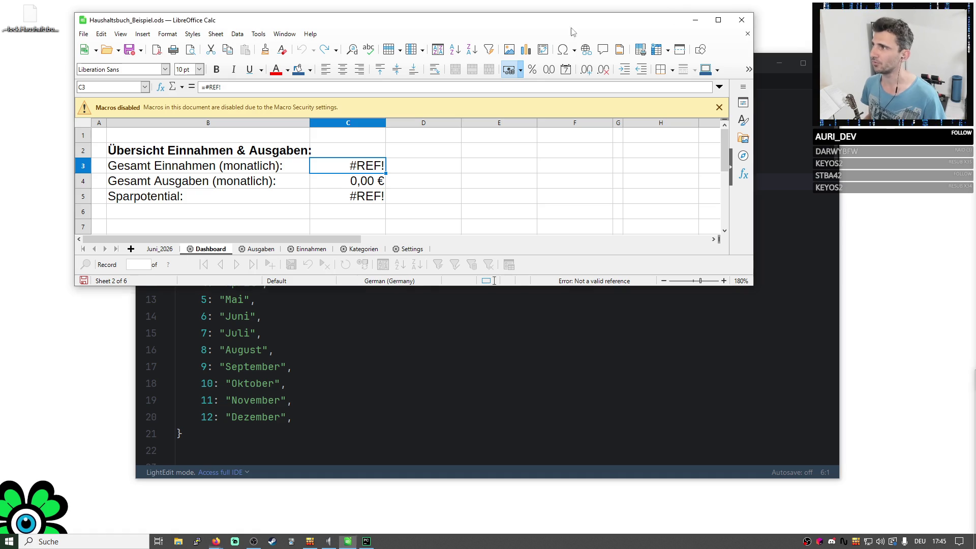
# Rearrange the Calc and code editor windows, then maximize Calc so the Dashboard fills the screen.
pyautogui.moveTo(530, 26); pyautogui.dragTo(474, 24)
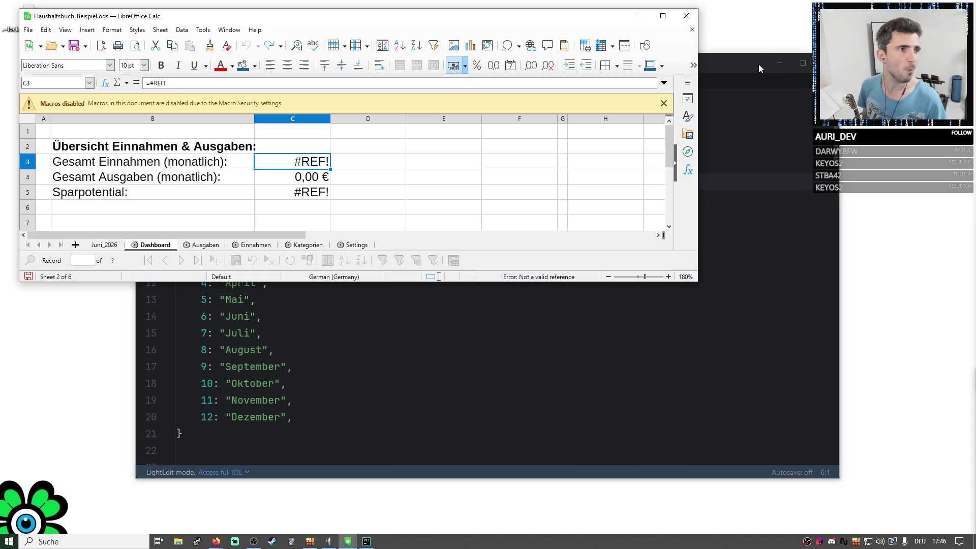
pyautogui.moveTo(725, 73); pyautogui.dragTo(748, 97)
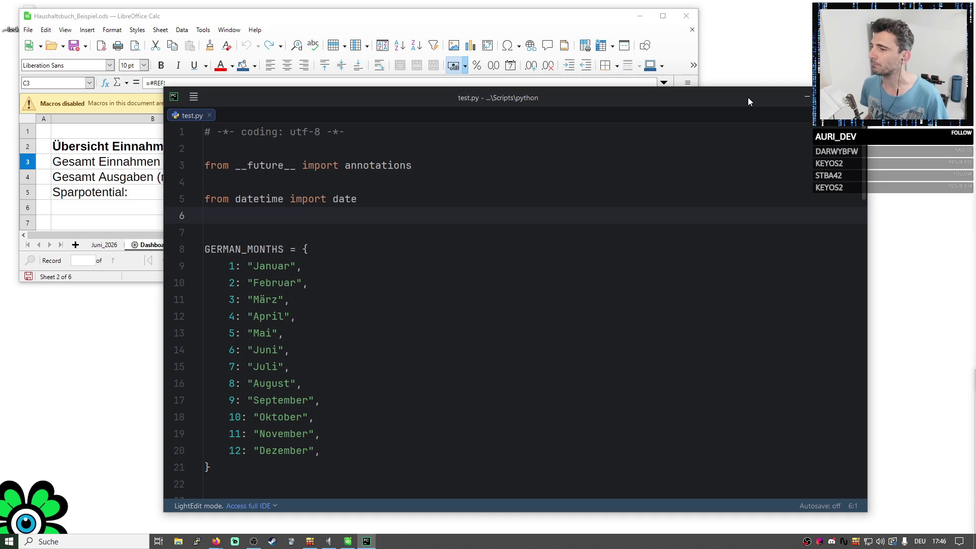
pyautogui.moveTo(528, 114)
pyautogui.mouseDown()
pyautogui.moveTo(548, 110)
pyautogui.moveTo(533, 100)
pyautogui.mouseUp()
pyautogui.click(474, 23)
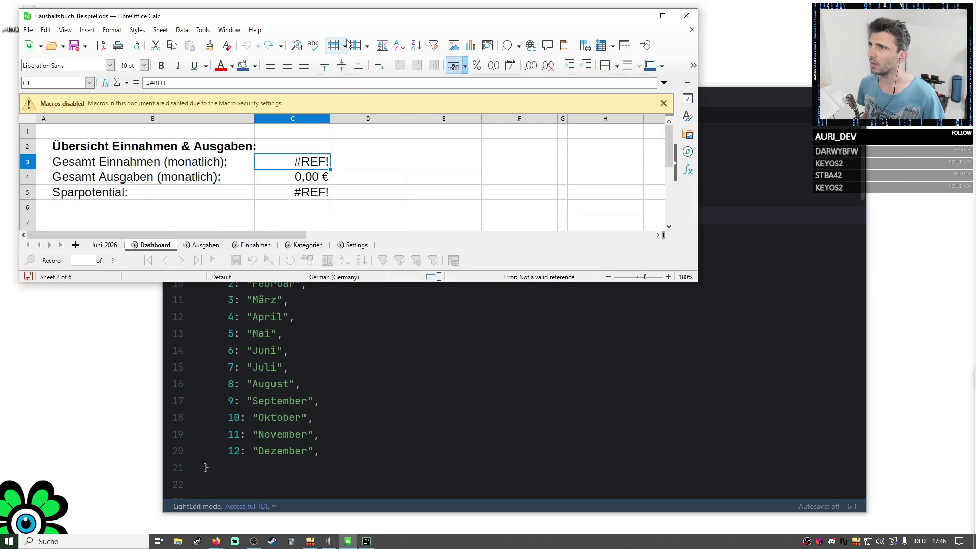
pyautogui.doubleClick(338, 16)
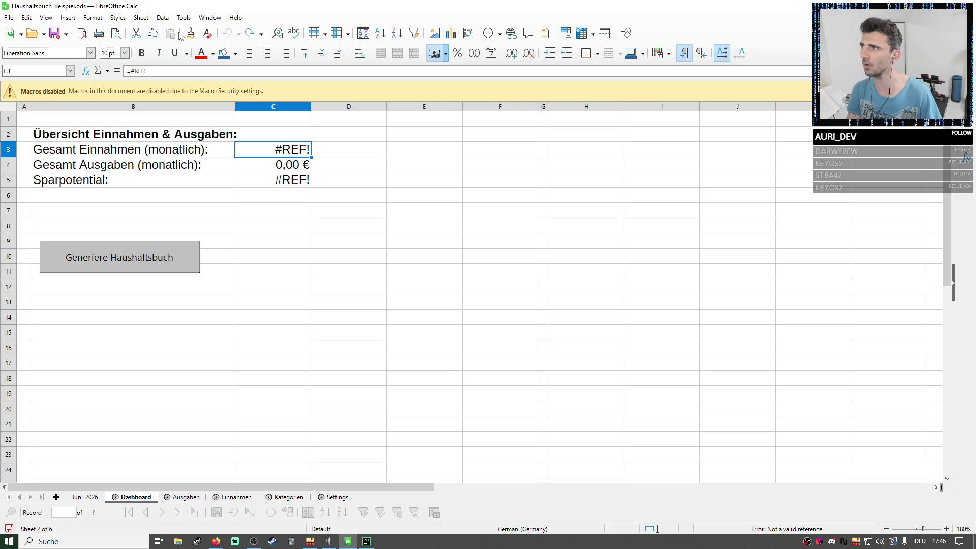
# After the macro button fails, set macro security to Medium in the LibreOffice options.
pyautogui.click(117, 257)
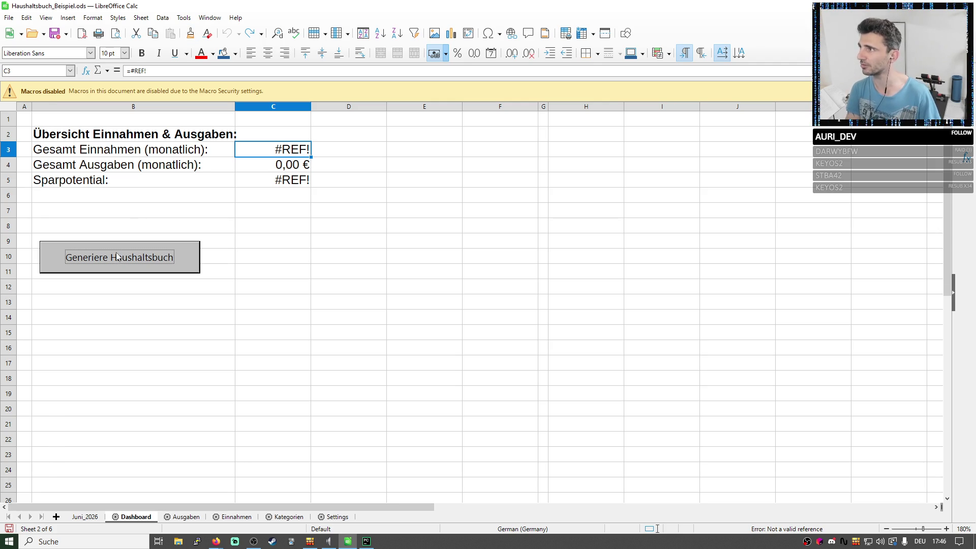
pyautogui.click(210, 17)
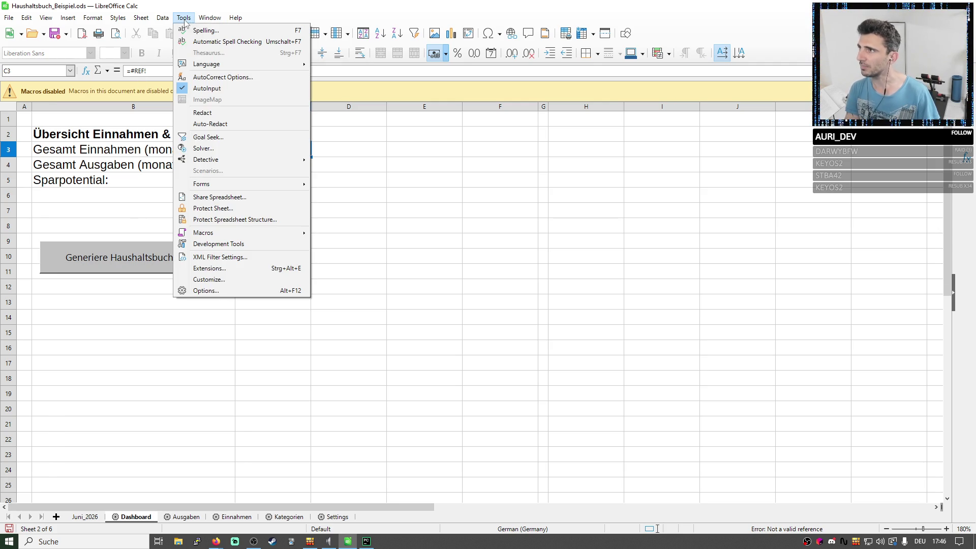
pyautogui.click(221, 290)
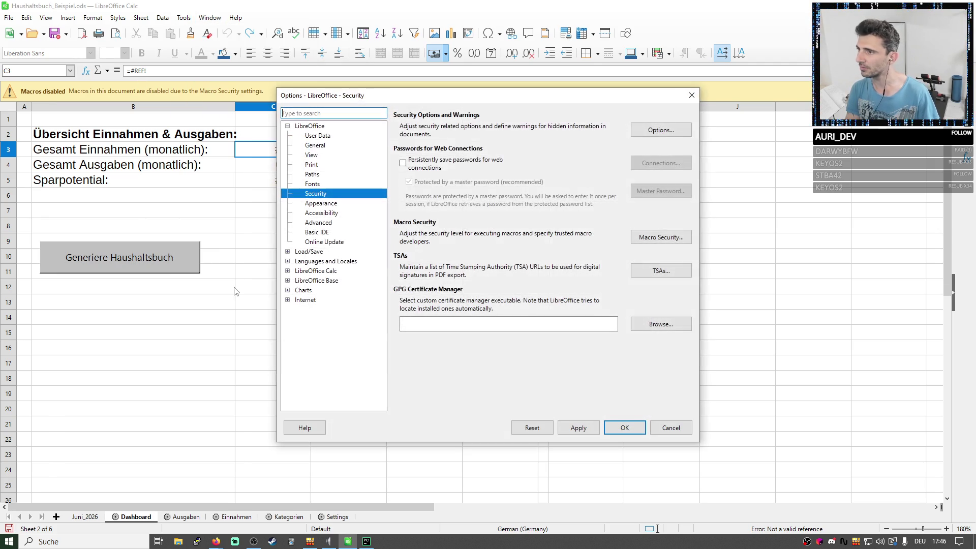
pyautogui.click(657, 238)
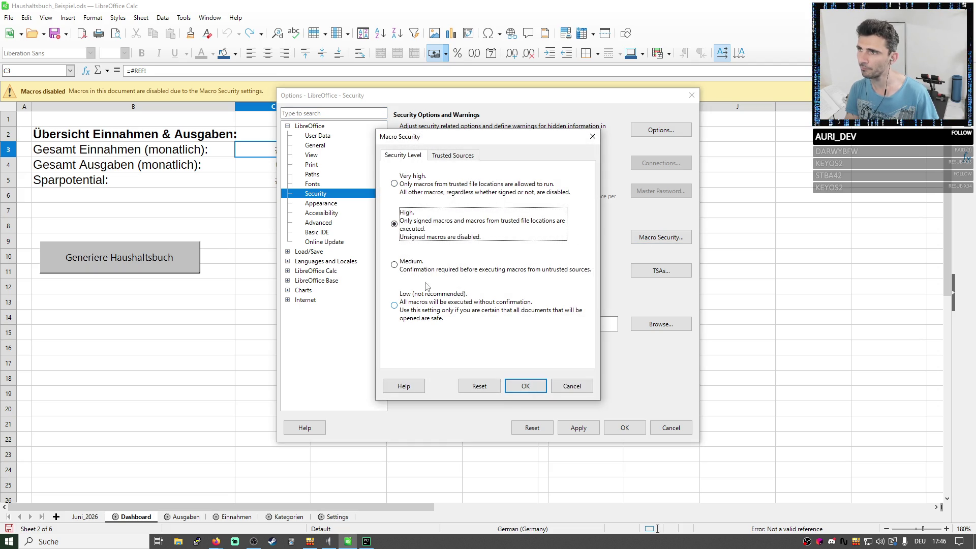
pyautogui.click(458, 272)
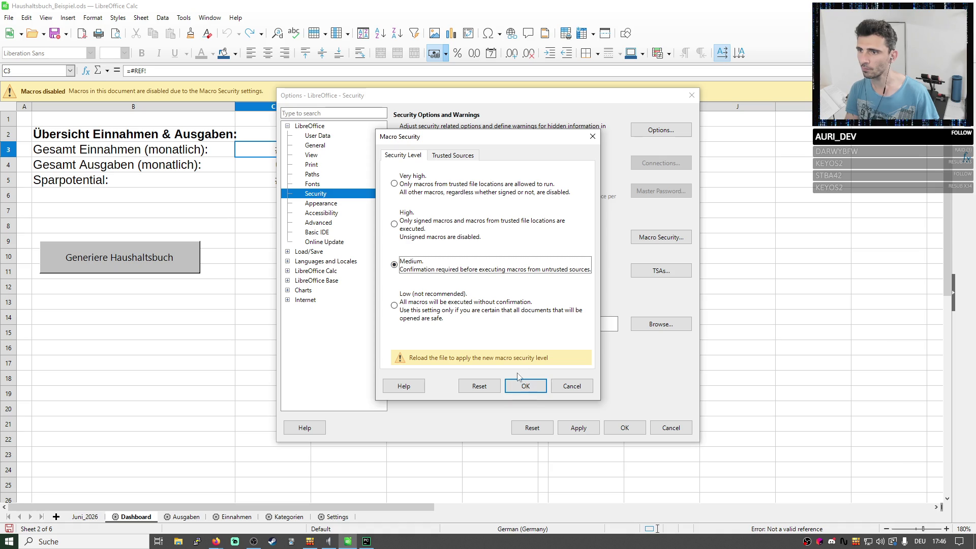
pyautogui.click(531, 388)
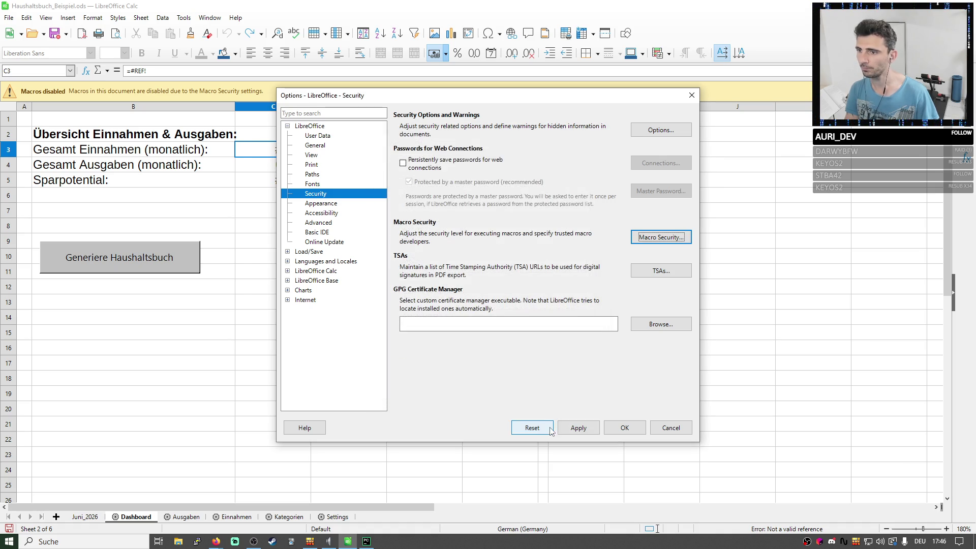
pyautogui.click(625, 428)
# Retry the macro button, then review the document's security properties and cancel.
pyautogui.click(90, 246)
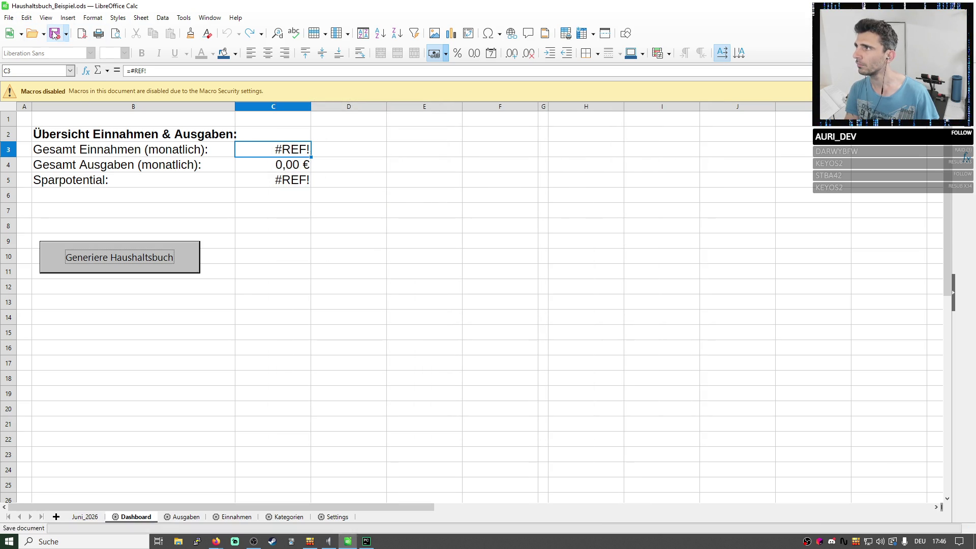
pyautogui.click(9, 17)
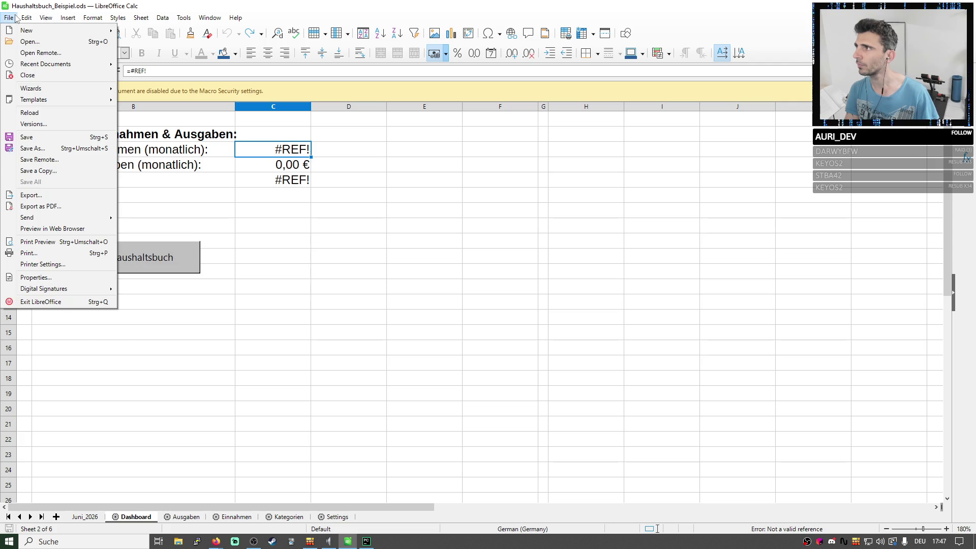
pyautogui.click(34, 277)
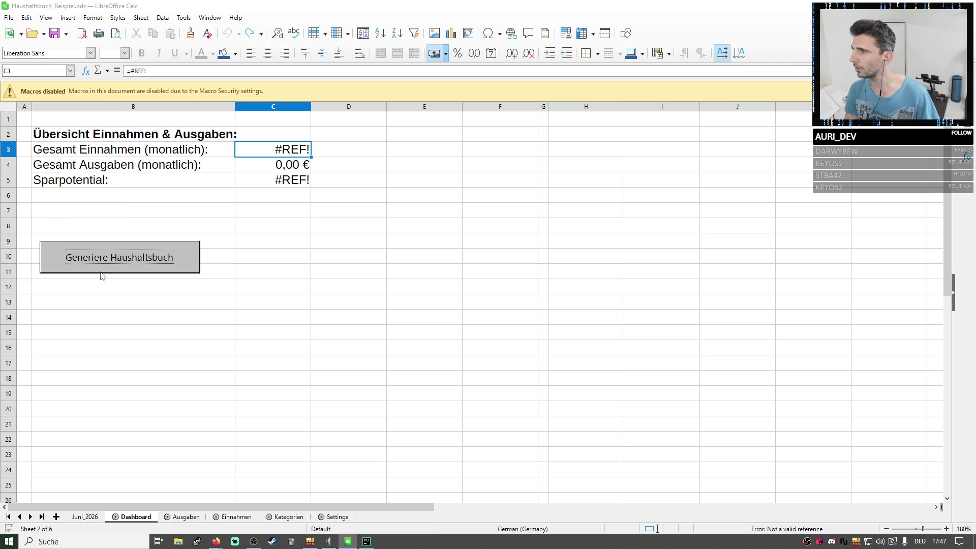
pyautogui.click(323, 230)
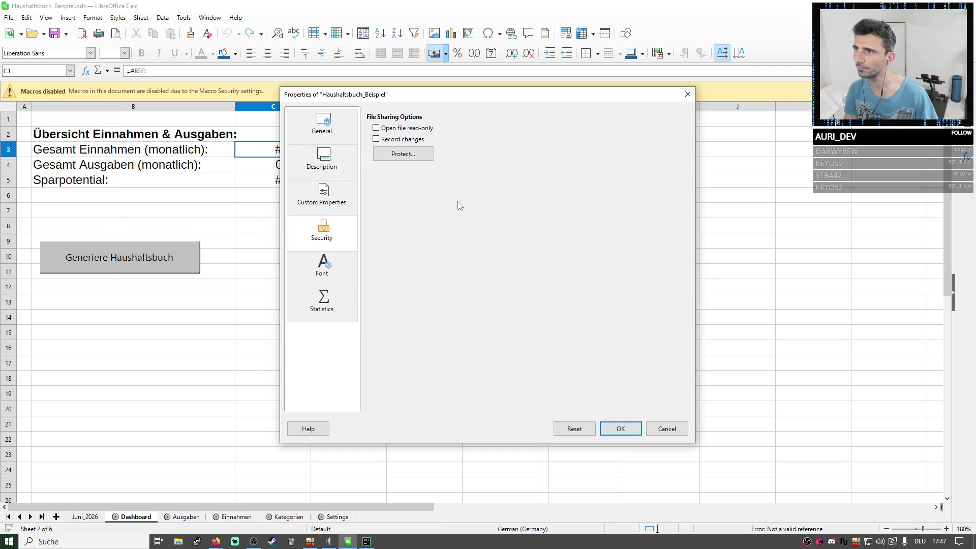
pyautogui.click(667, 429)
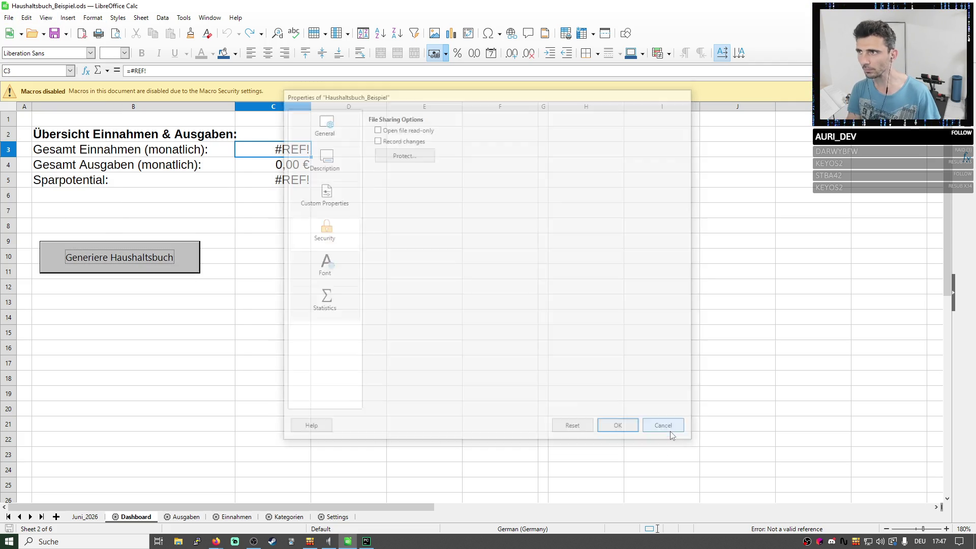
# Set macro security to Low and test the Generiere Haushaltsbuch button.
pyautogui.click(184, 17)
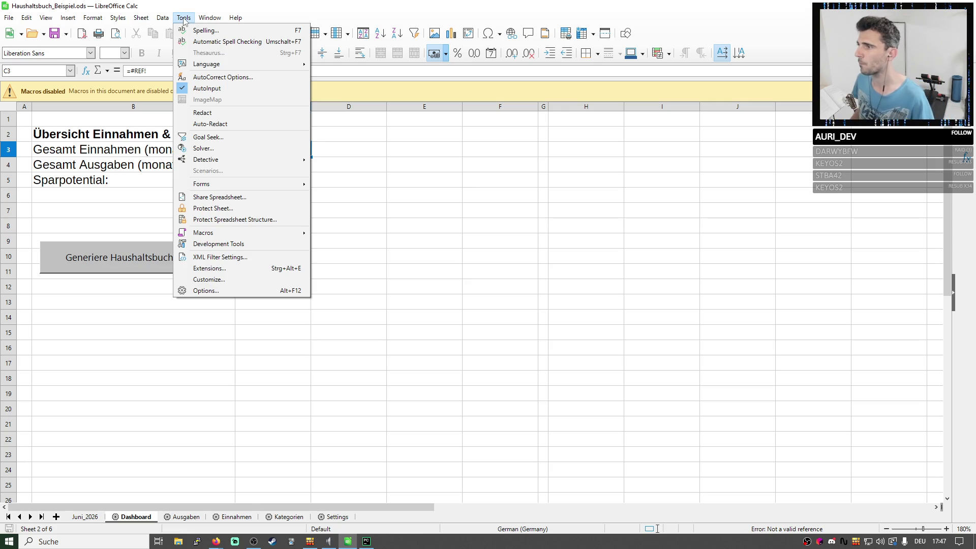
pyautogui.click(219, 292)
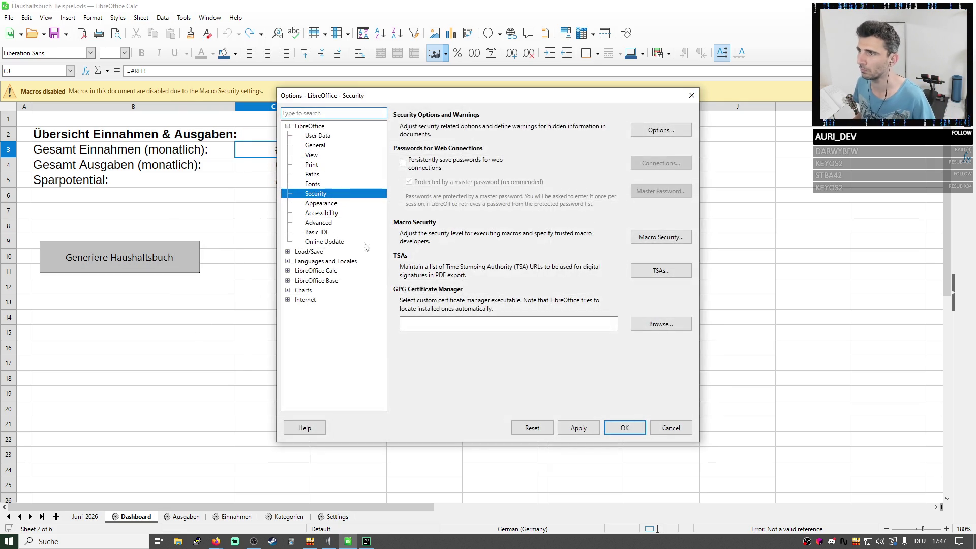
pyautogui.click(660, 237)
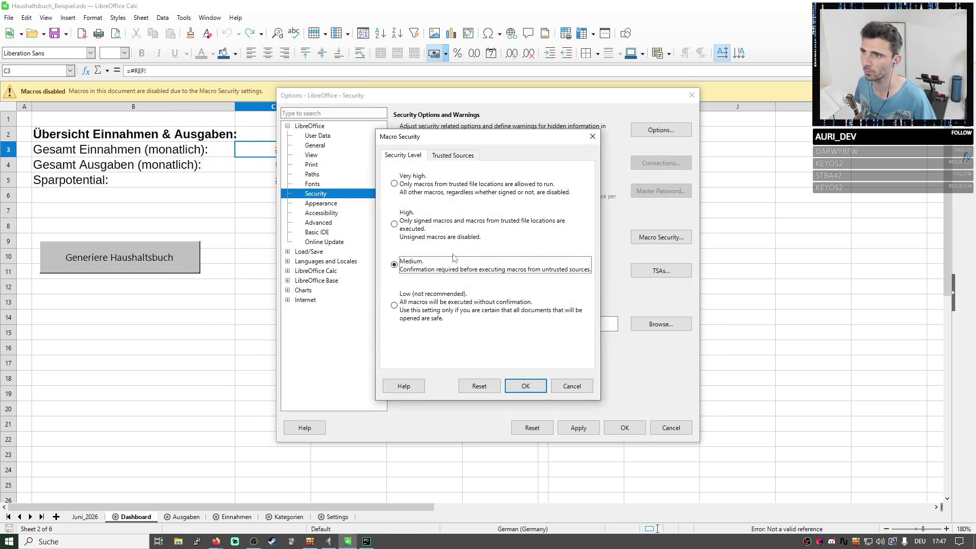
pyautogui.click(425, 299)
pyautogui.click(525, 385)
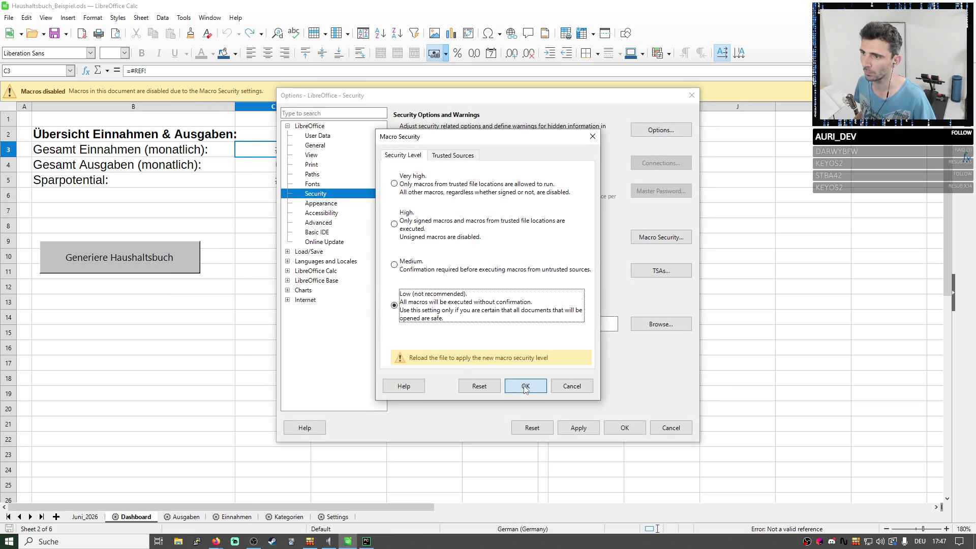
pyautogui.click(571, 428)
pyautogui.click(624, 427)
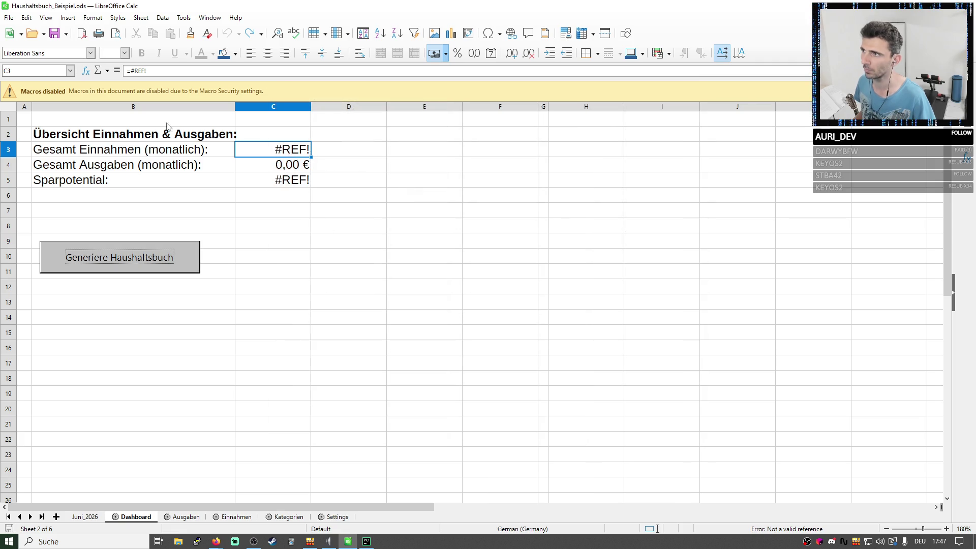
pyautogui.click(143, 260)
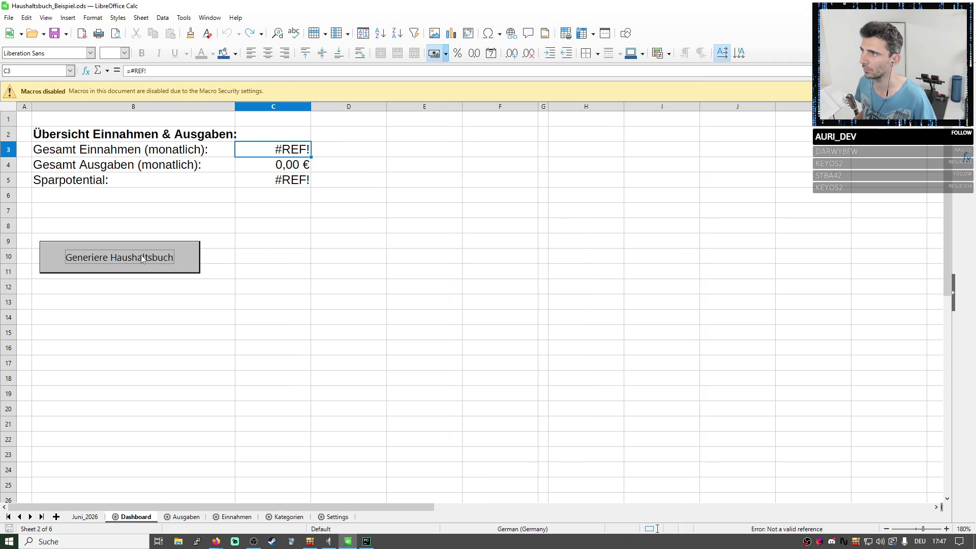
# Set macro security back to Medium and close the workbook for reloading.
pyautogui.click(183, 17)
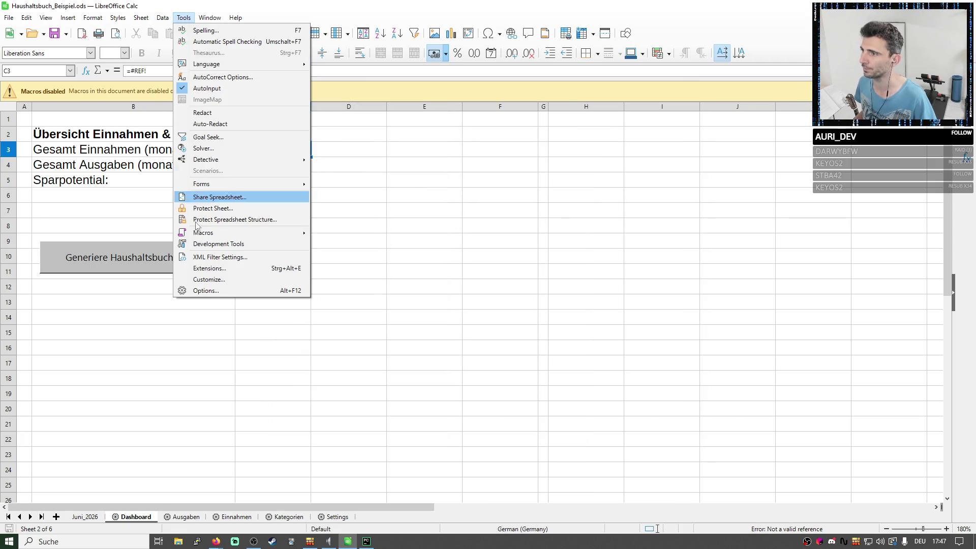
pyautogui.click(206, 291)
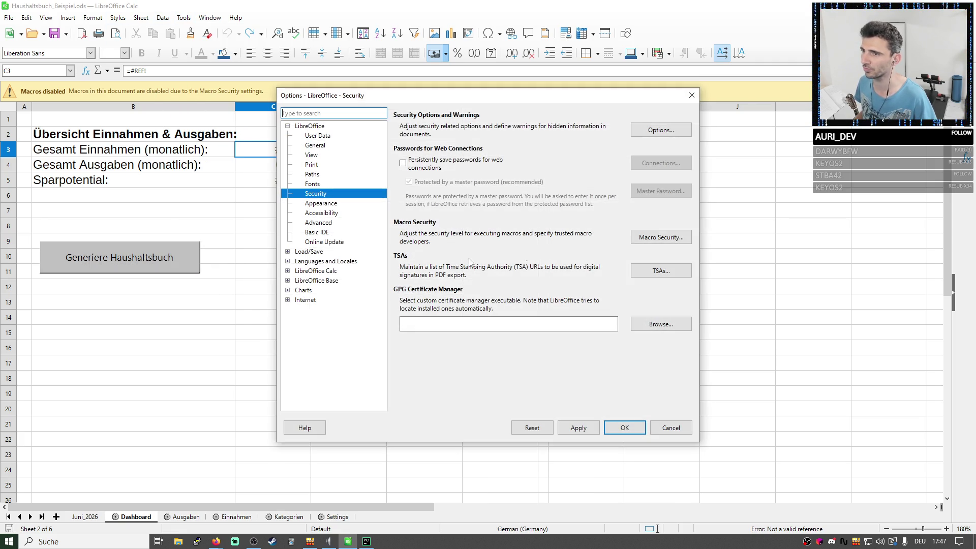
pyautogui.click(660, 236)
pyautogui.click(408, 262)
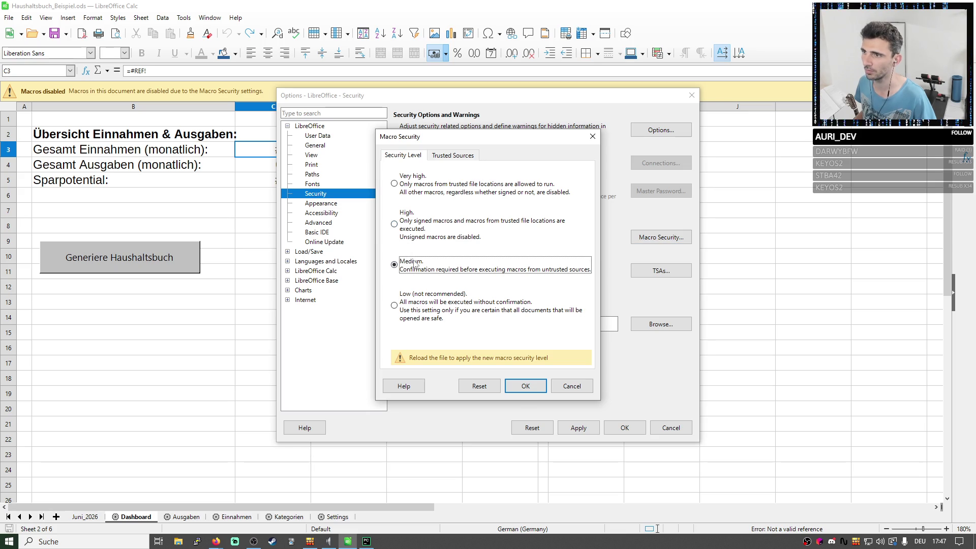
pyautogui.click(525, 385)
pyautogui.click(625, 428)
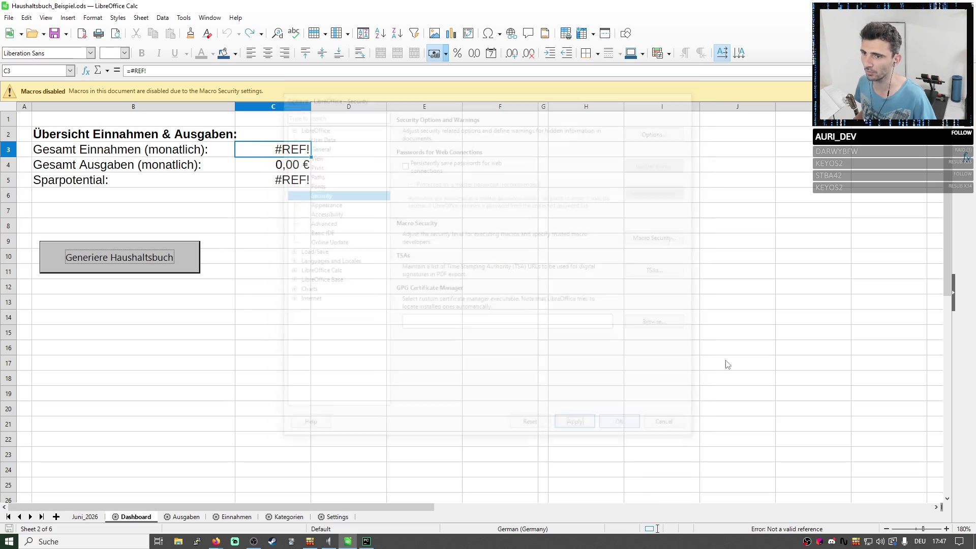
pyautogui.hotkey('alt', 'F4')
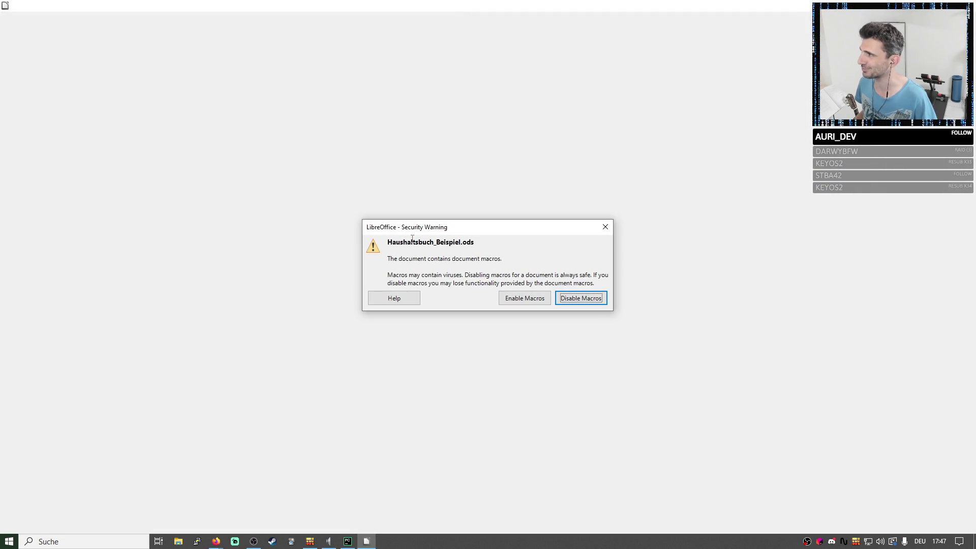
# Enable the workbook's macros in the security warning and inspect the Sparpotential formula in C5.
pyautogui.click(540, 299)
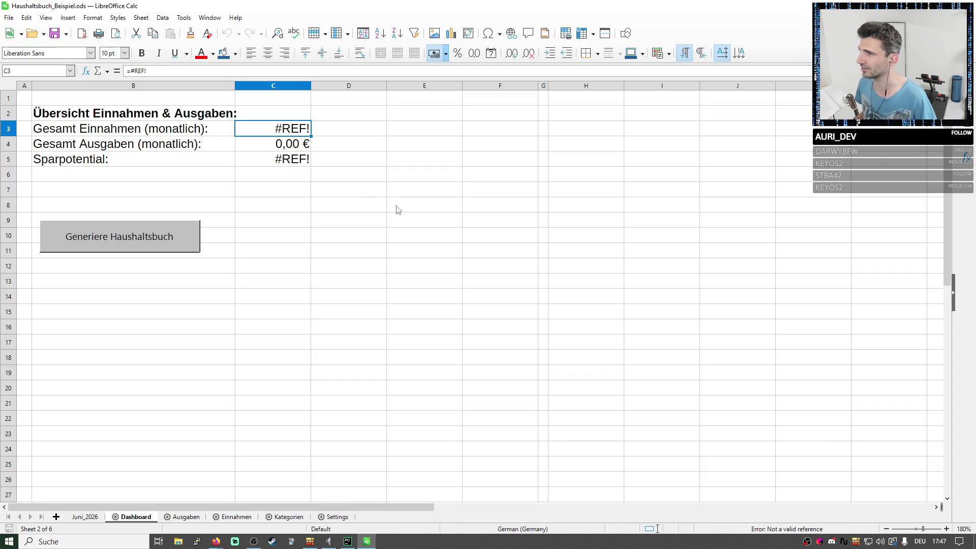
pyautogui.click(310, 164)
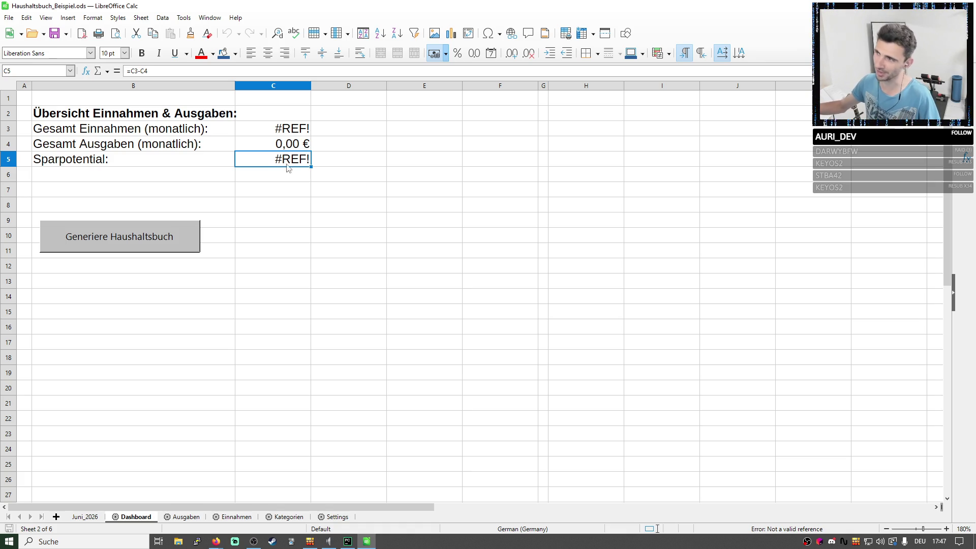
# Run Generiere Haushaltsbuch to add a Juli_2026 sheet and bring up its tab context menu.
pyautogui.click(137, 242)
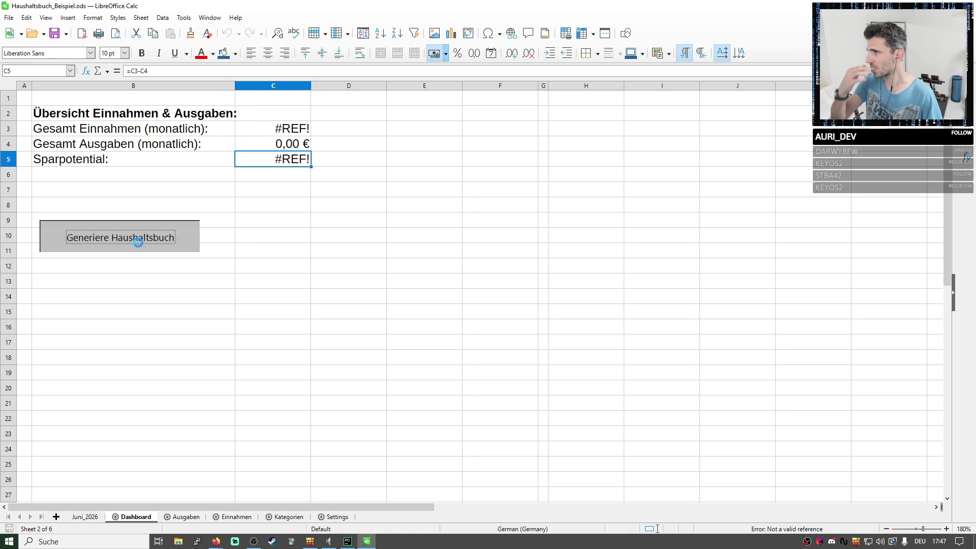
pyautogui.rightClick(82, 517)
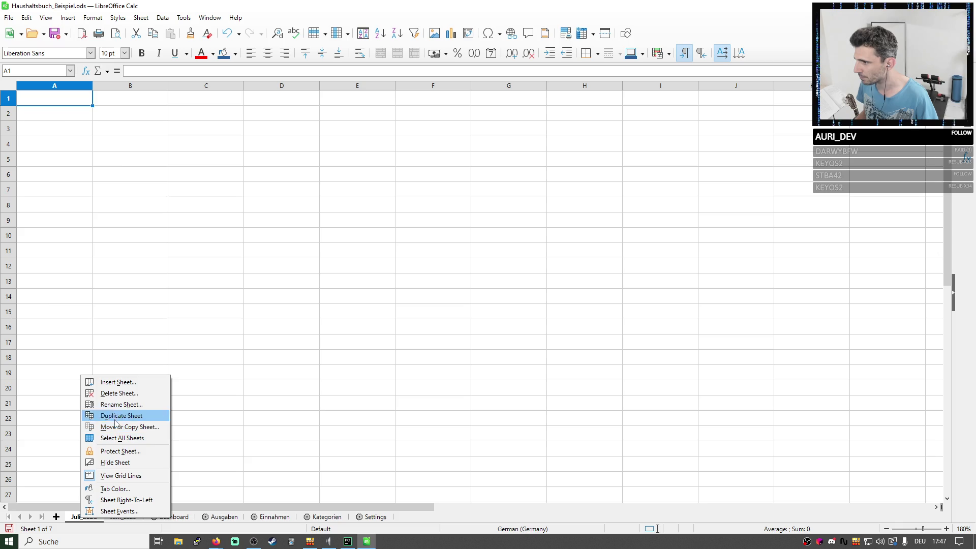
# Delete the empty Juli_2026 sheet, glance at Settings, and return to Juni_2026.
pyautogui.click(118, 393)
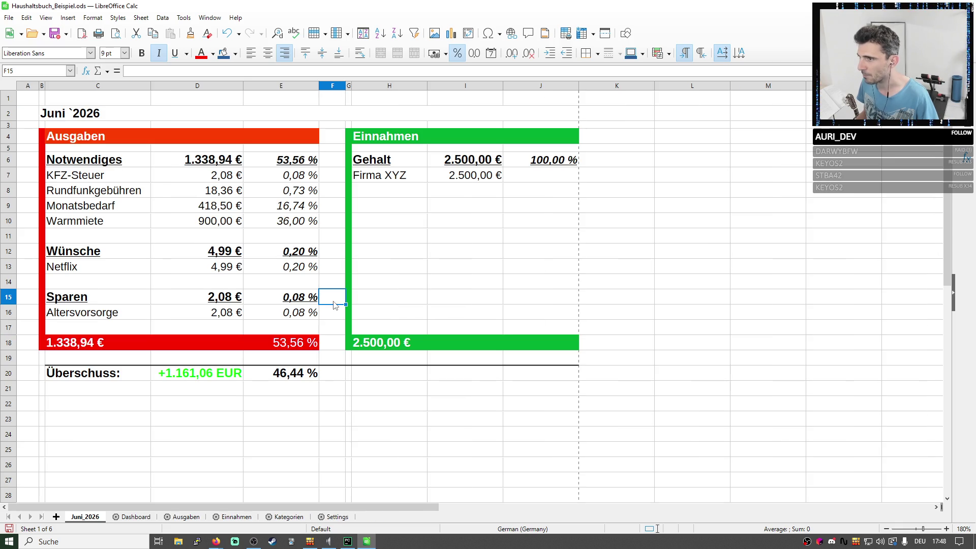
pyautogui.click(343, 518)
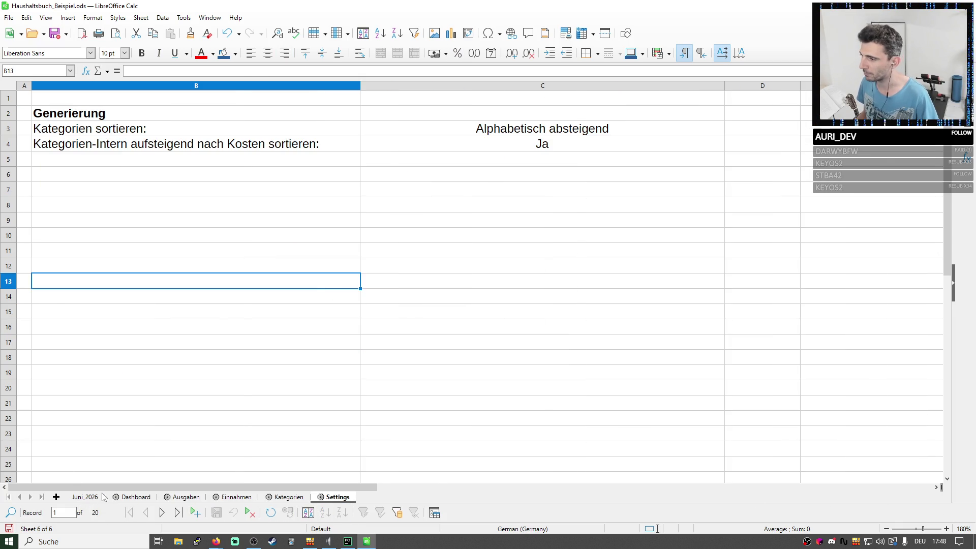
pyautogui.click(86, 497)
# Check the Netflix amount and the Überschuss row cells on the Juni_2026 budget.
pyautogui.click(163, 269)
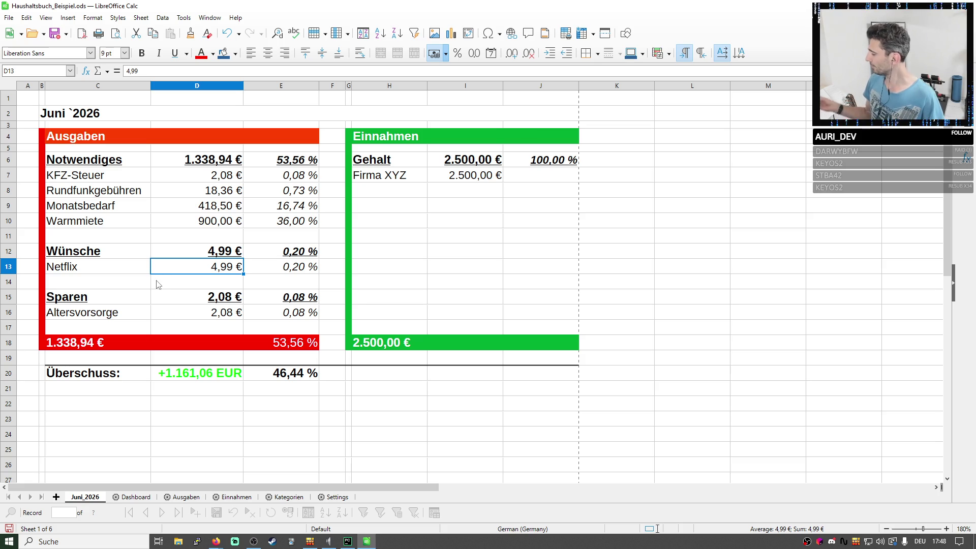
pyautogui.click(266, 372)
pyautogui.click(206, 381)
pyautogui.click(120, 378)
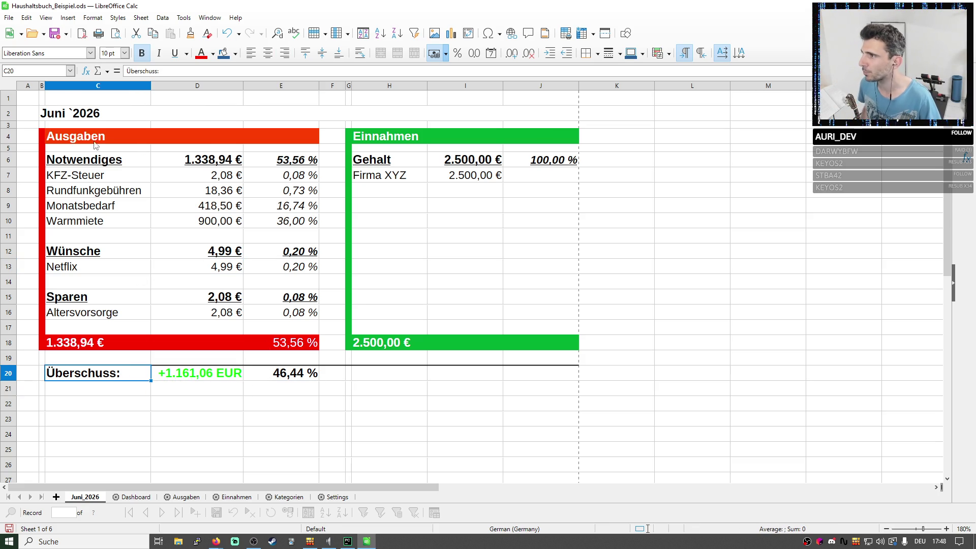
pyautogui.click(150, 148)
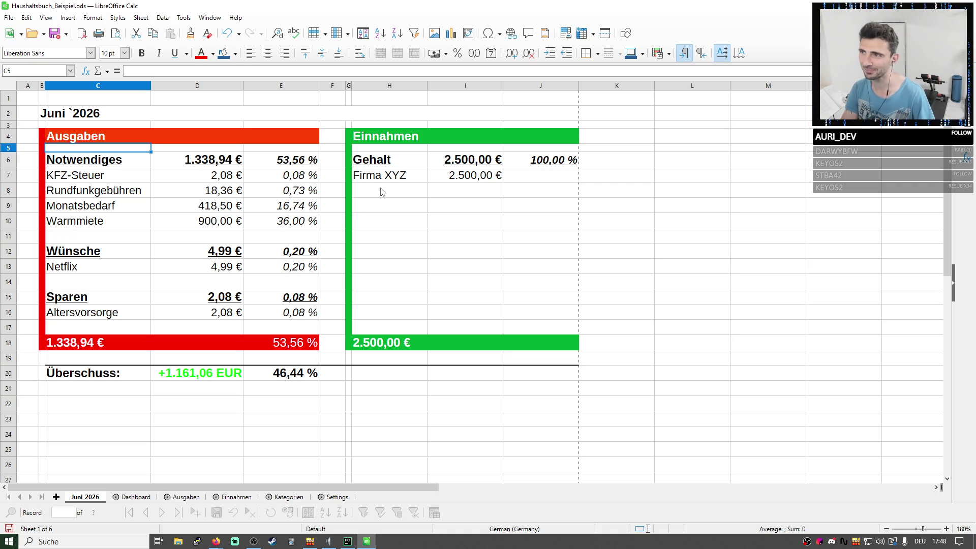
pyautogui.moveTo(540, 13)
pyautogui.mouseDown()
pyautogui.moveTo(470, 113)
pyautogui.moveTo(381, 57)
pyautogui.mouseUp()
pyautogui.click(855, 361)
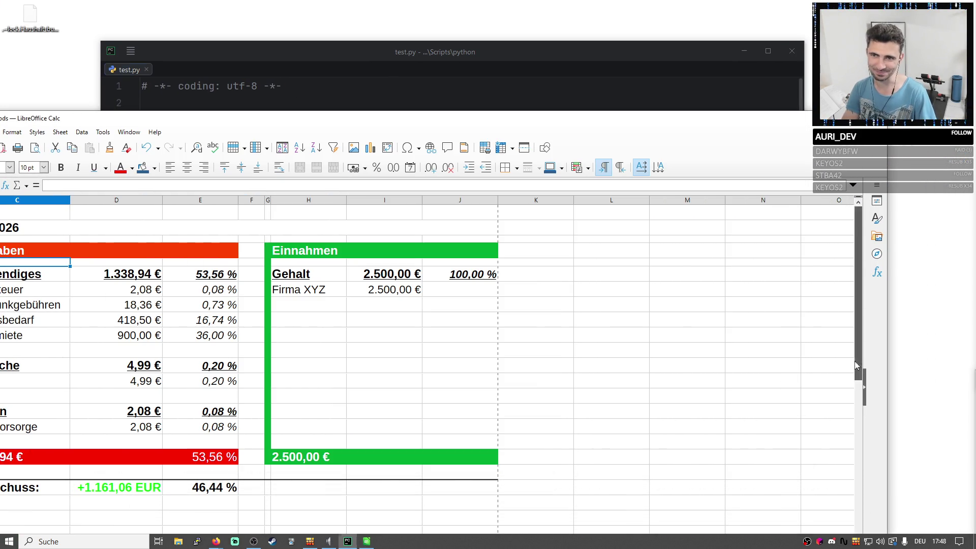
pyautogui.doubleClick(474, 119)
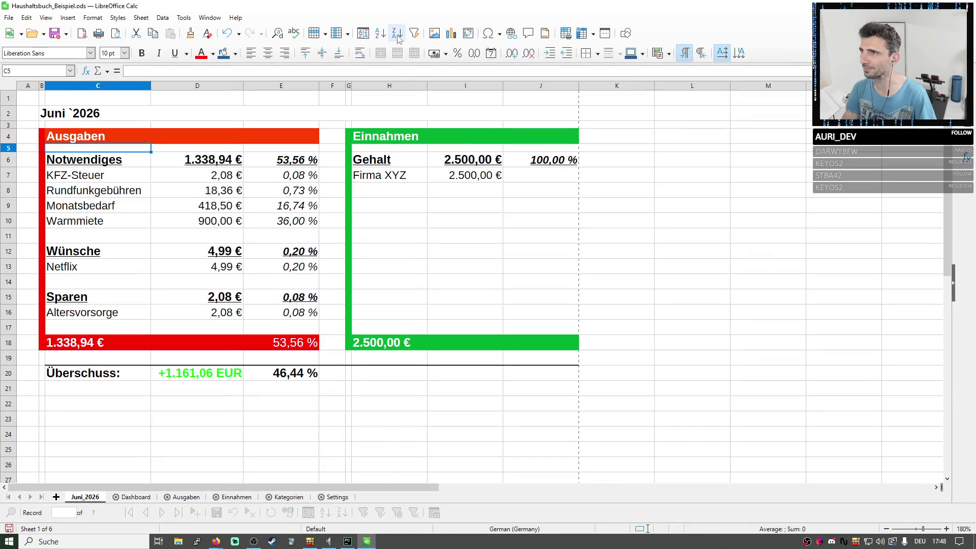
pyautogui.moveTo(403, 9); pyautogui.dragTo(427, 89)
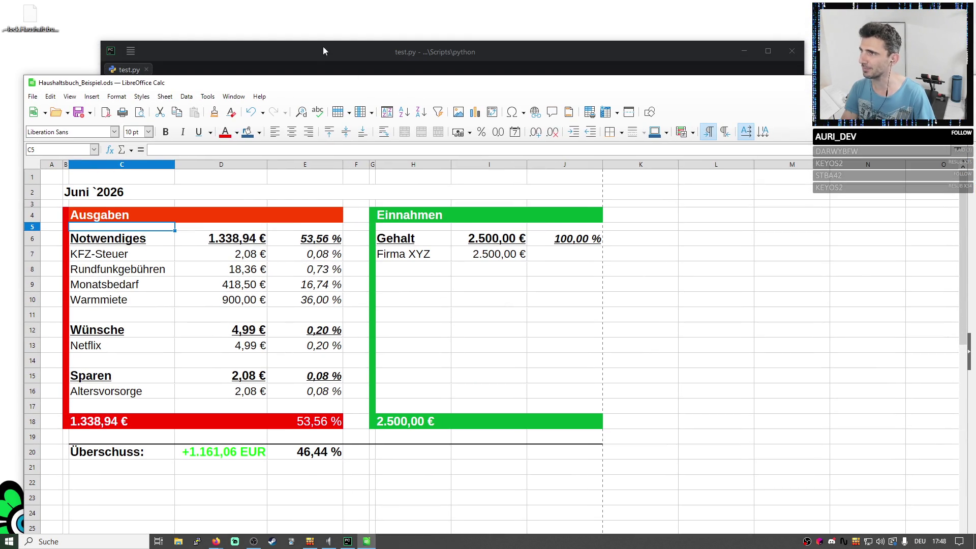
pyautogui.moveTo(323, 47); pyautogui.dragTo(347, 40)
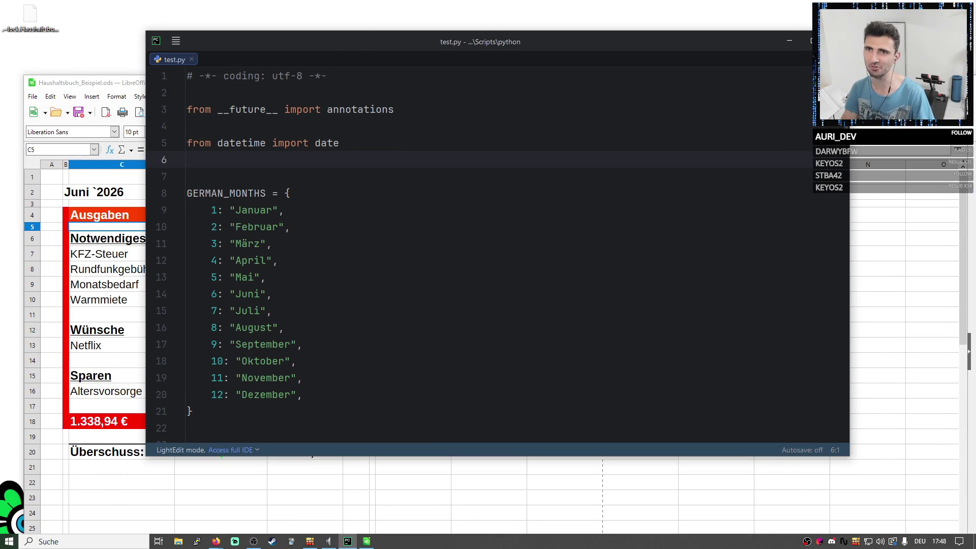
pyautogui.doubleClick(85, 82)
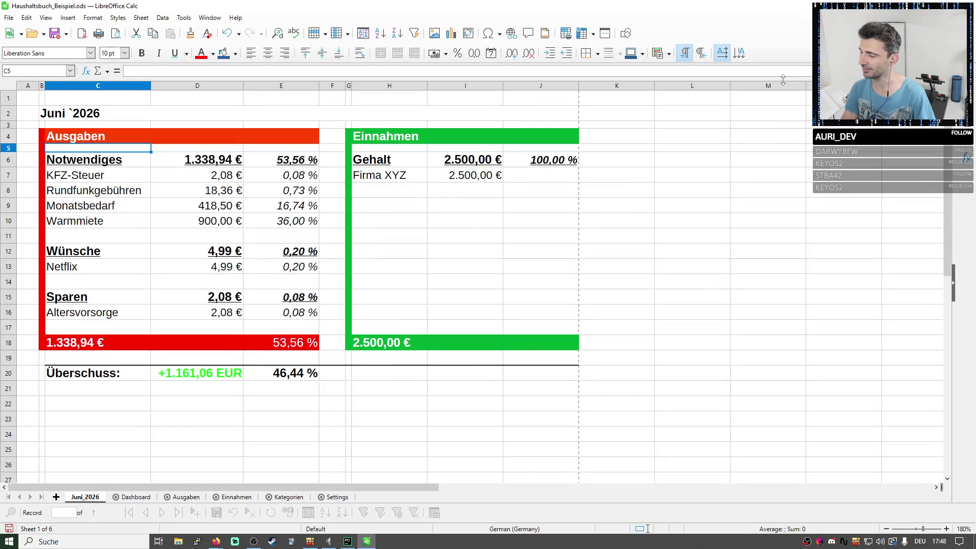
pyautogui.click(705, 200)
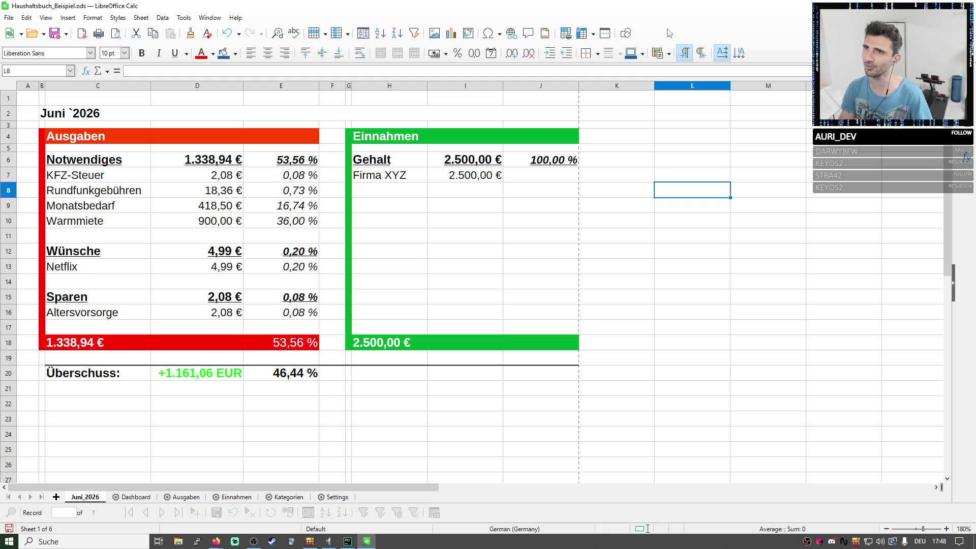
pyautogui.moveTo(684, 14); pyautogui.dragTo(610, 165)
pyautogui.doubleClick(617, 164)
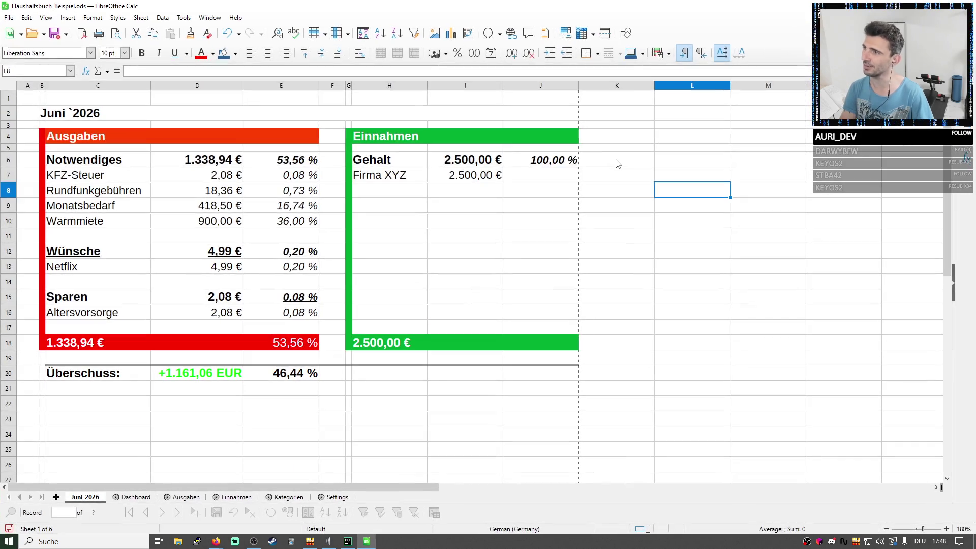
pyautogui.click(547, 225)
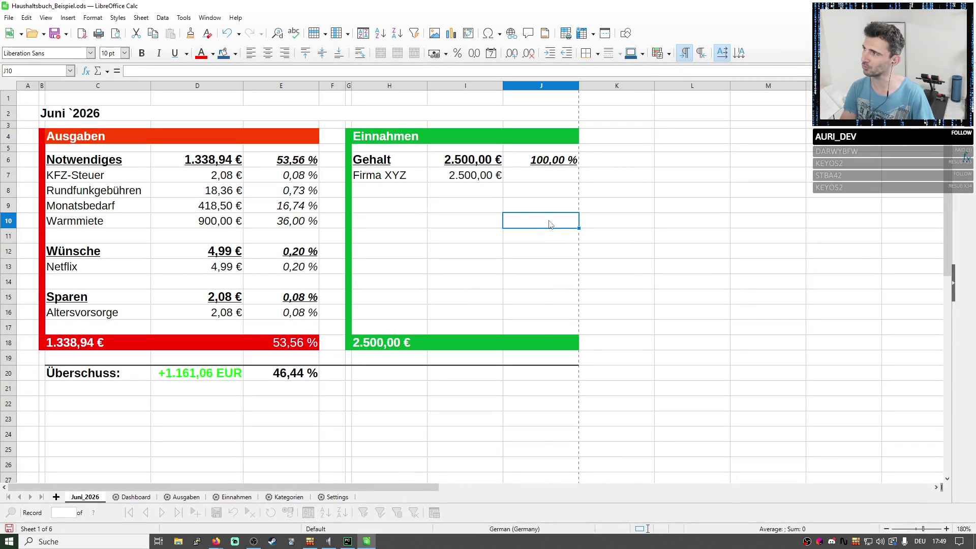
pyautogui.click(82, 118)
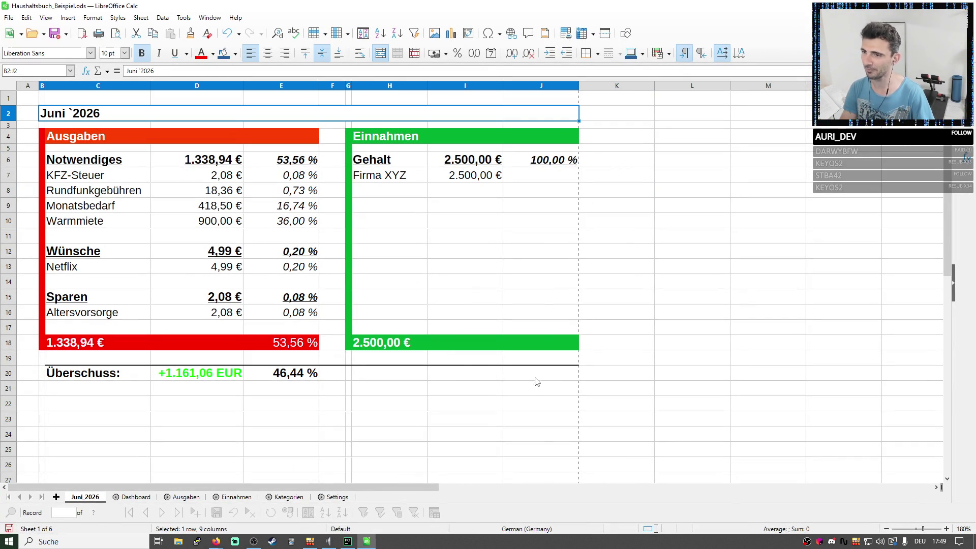
pyautogui.moveTo(536, 381); pyautogui.dragTo(139, 107)
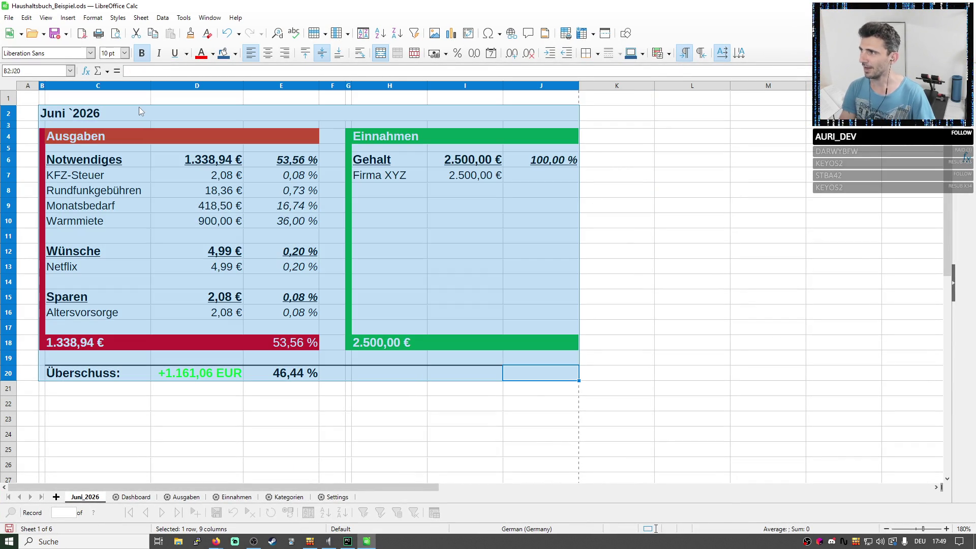
pyautogui.click(140, 108)
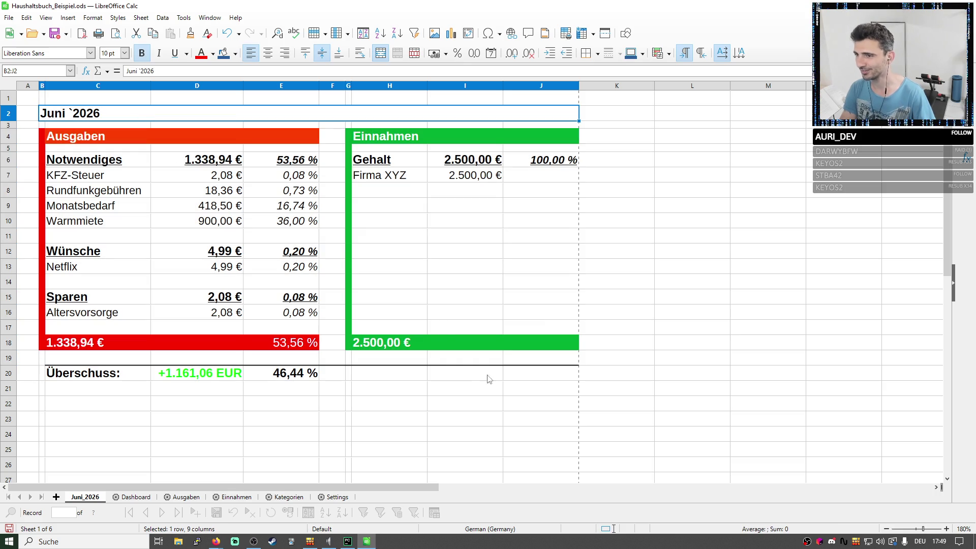
pyautogui.moveTo(526, 379); pyautogui.dragTo(67, 112)
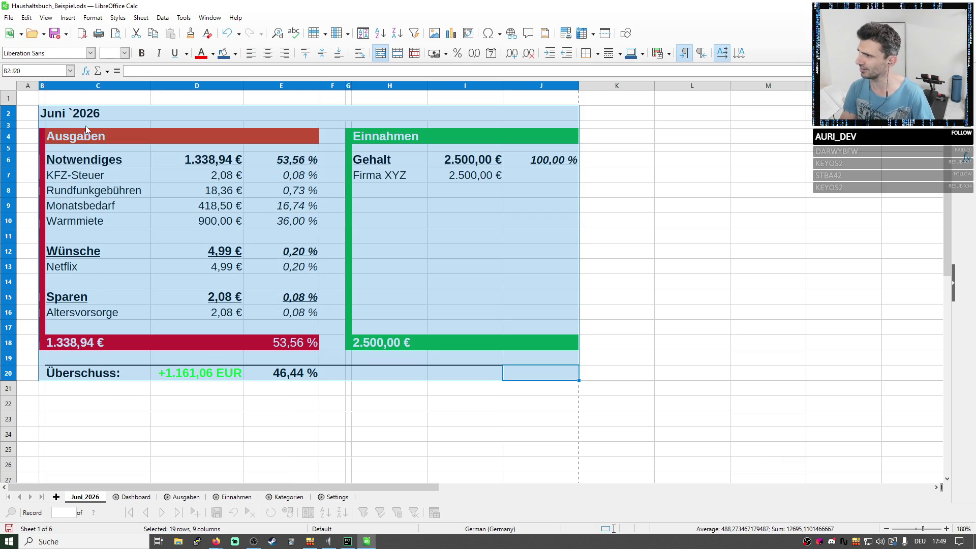
pyautogui.click(86, 125)
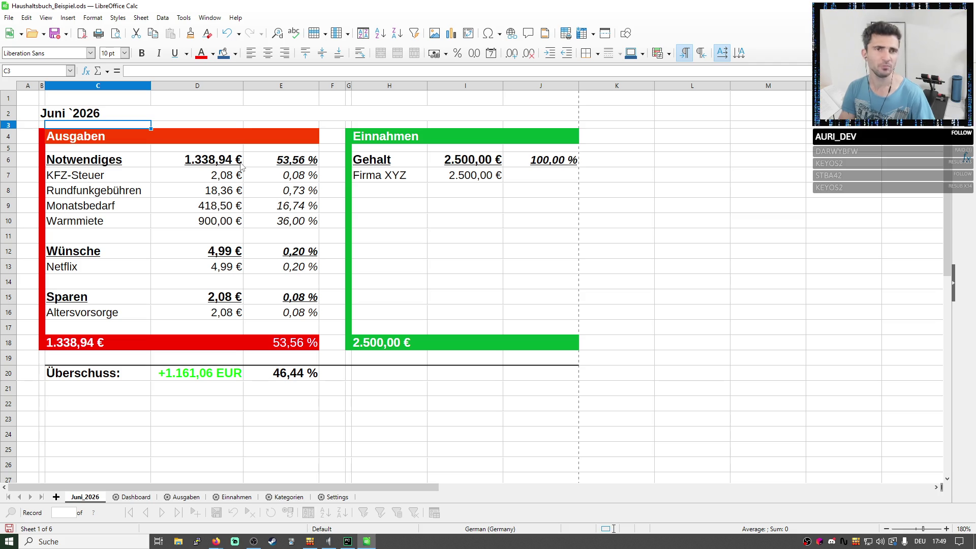
pyautogui.click(149, 250)
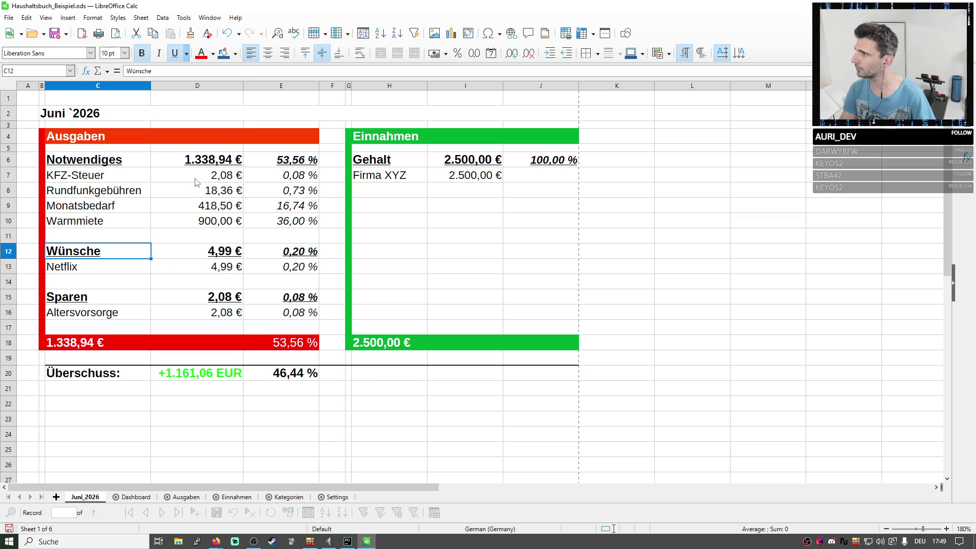
pyautogui.click(107, 113)
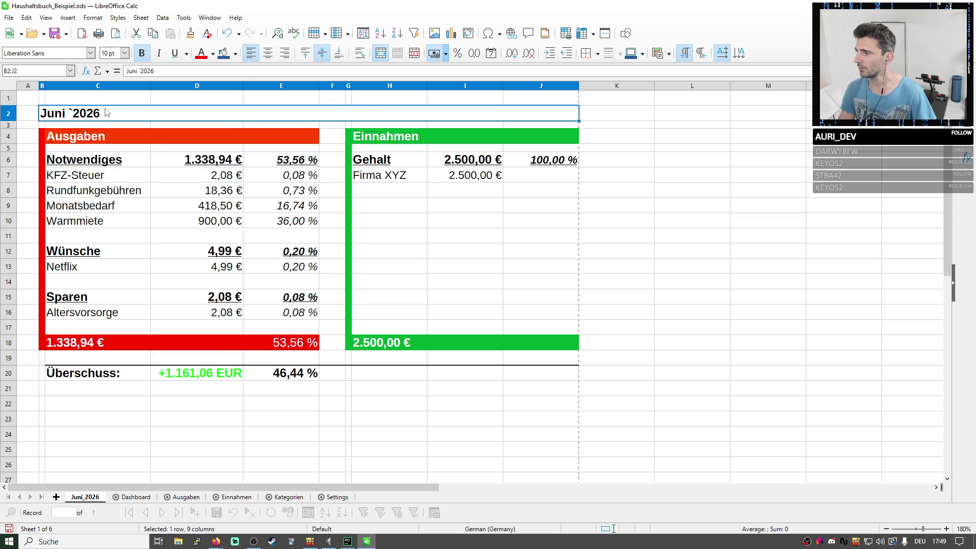
pyautogui.click(538, 383)
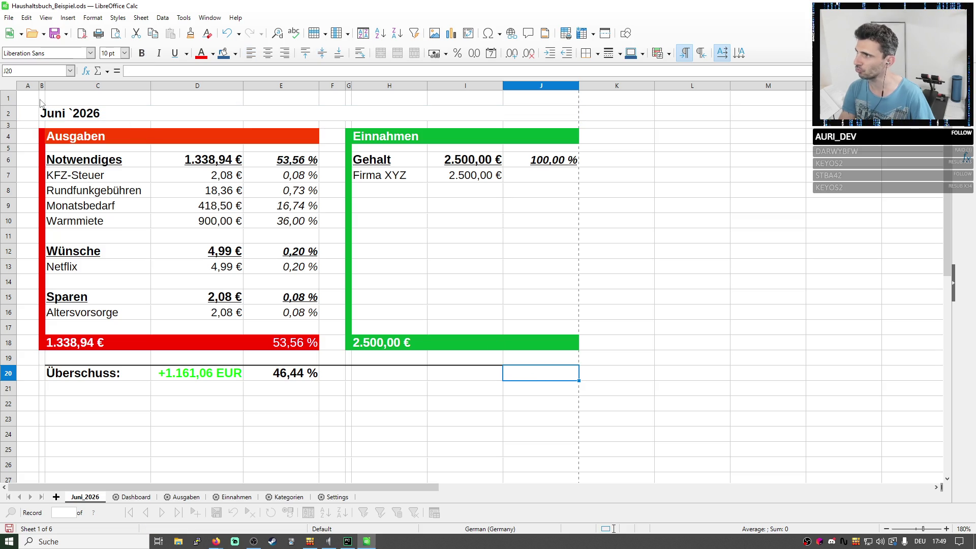
pyautogui.click(58, 118)
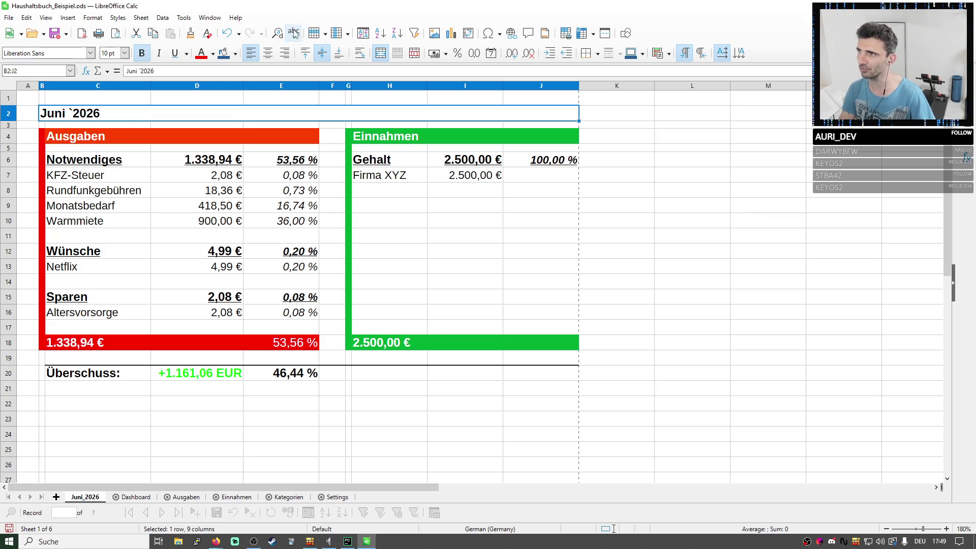
pyautogui.moveTo(314, 8); pyautogui.dragTo(338, 107)
pyautogui.moveTo(353, 41); pyautogui.dragTo(390, 30)
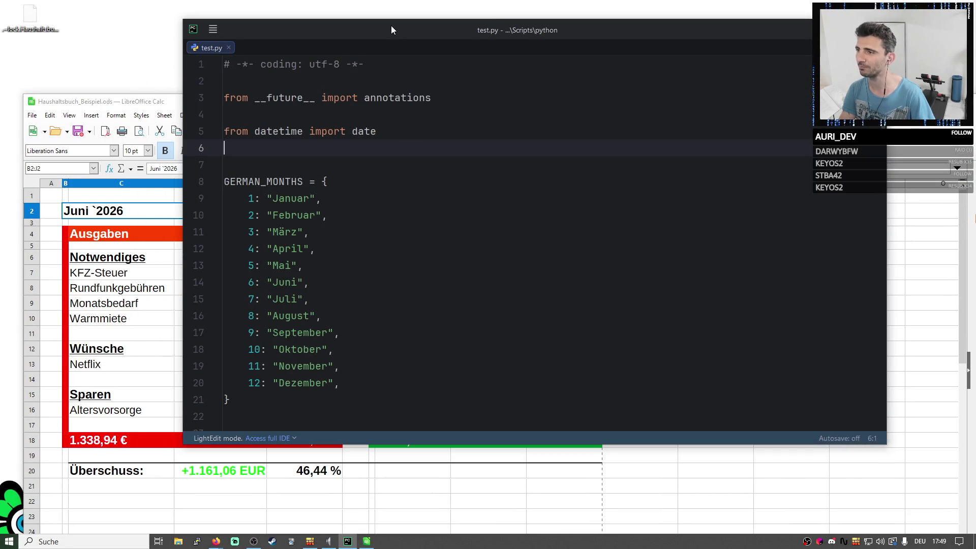
pyautogui.click(76, 331)
pyautogui.doubleClick(387, 103)
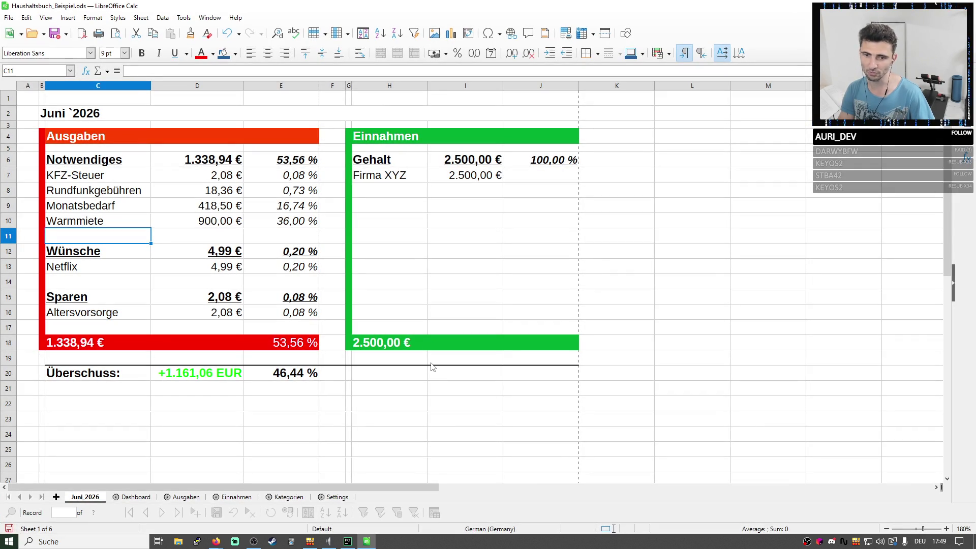
pyautogui.click(414, 332)
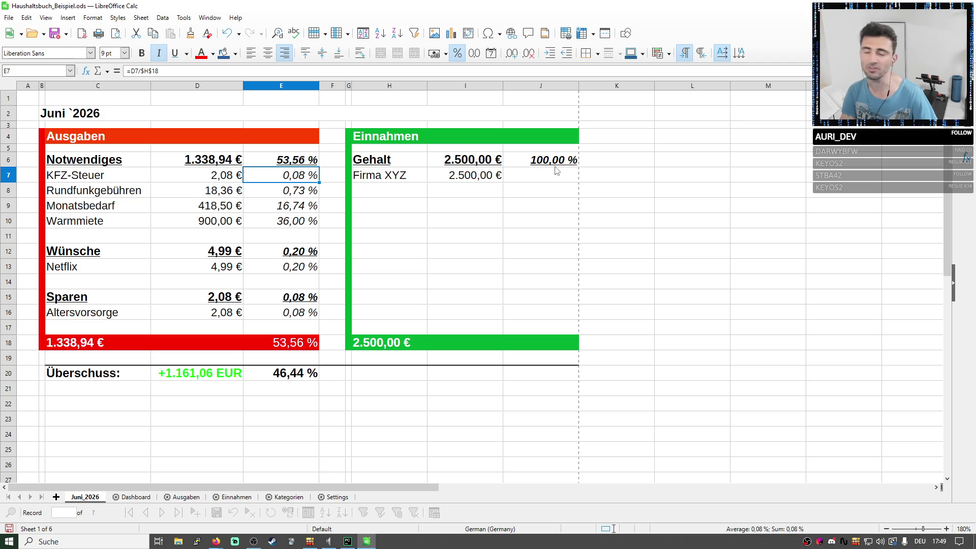
pyautogui.click(953, 541)
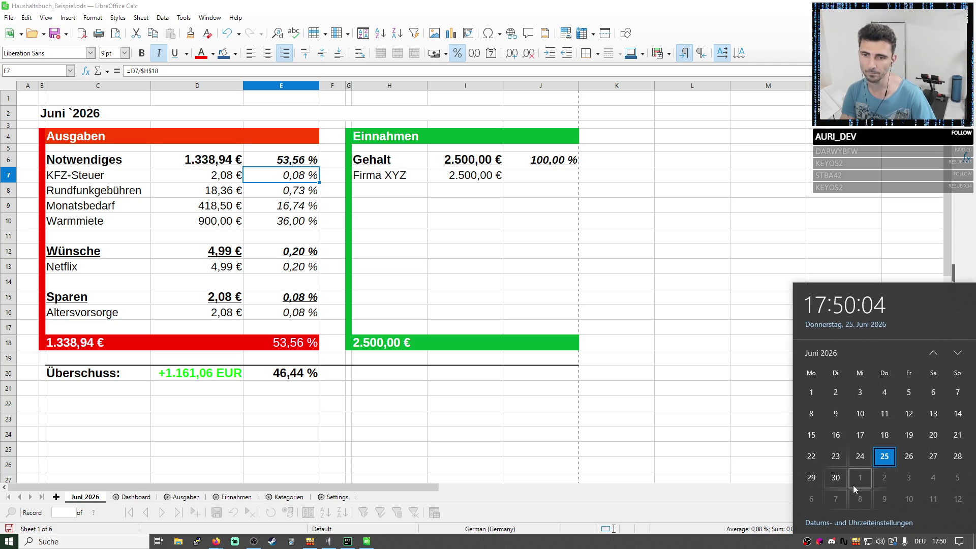
pyautogui.click(674, 303)
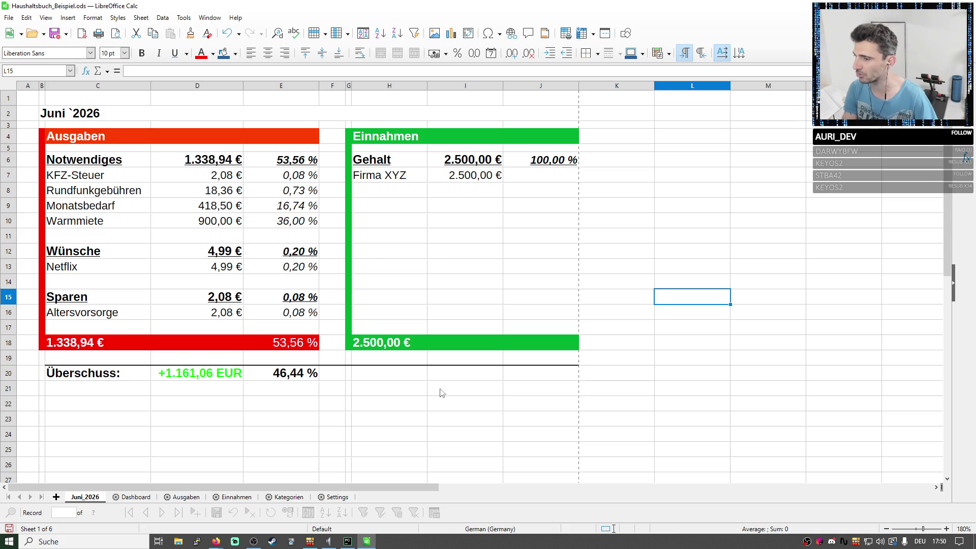
pyautogui.click(134, 498)
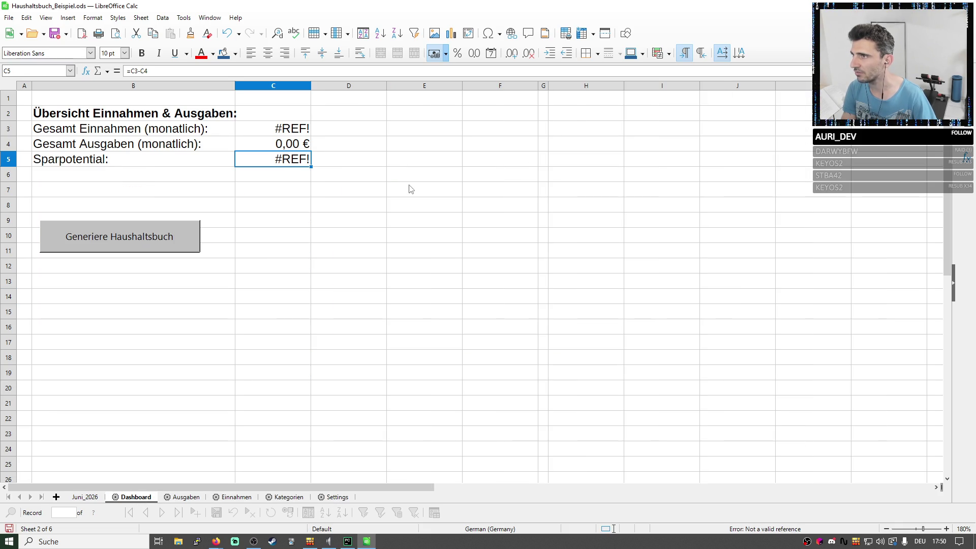
pyautogui.click(331, 499)
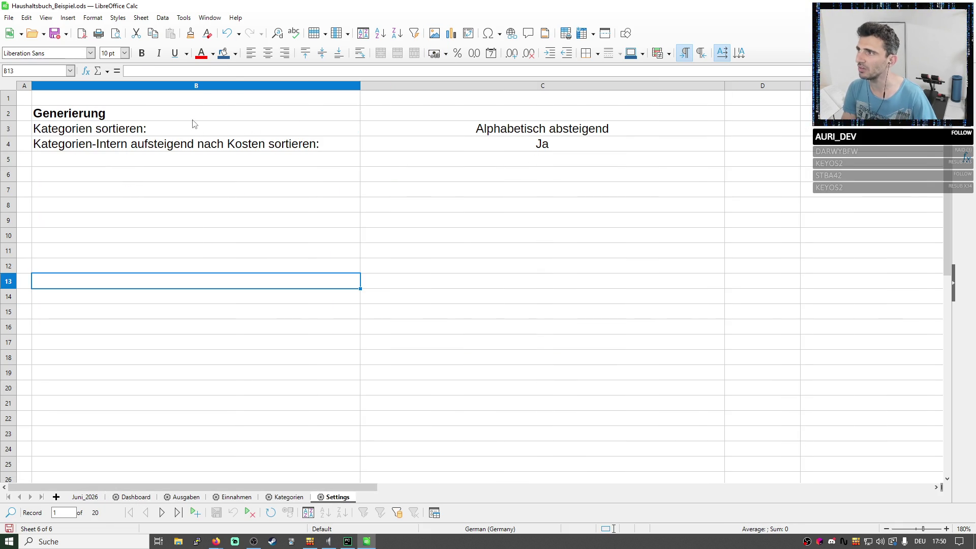
pyautogui.moveTo(192, 115); pyautogui.dragTo(409, 145)
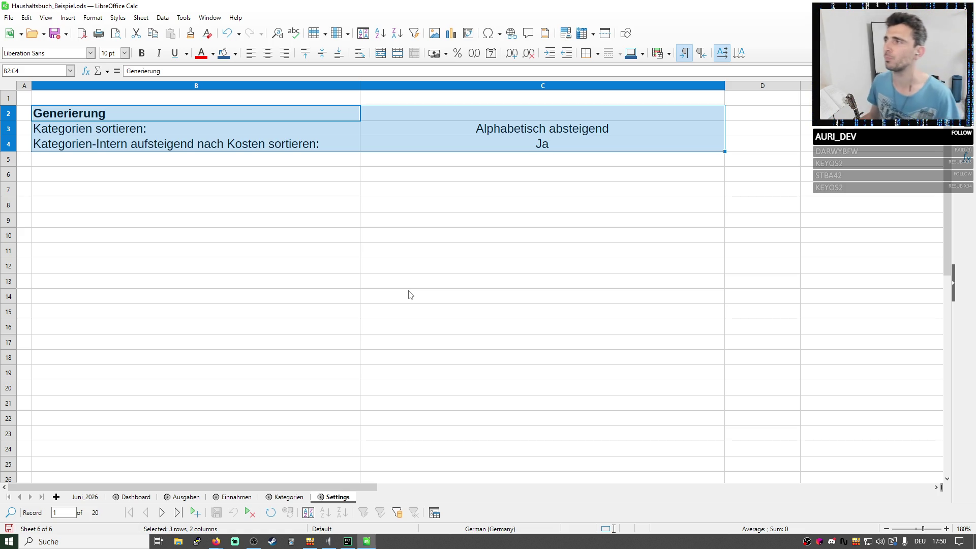
pyautogui.click(414, 281)
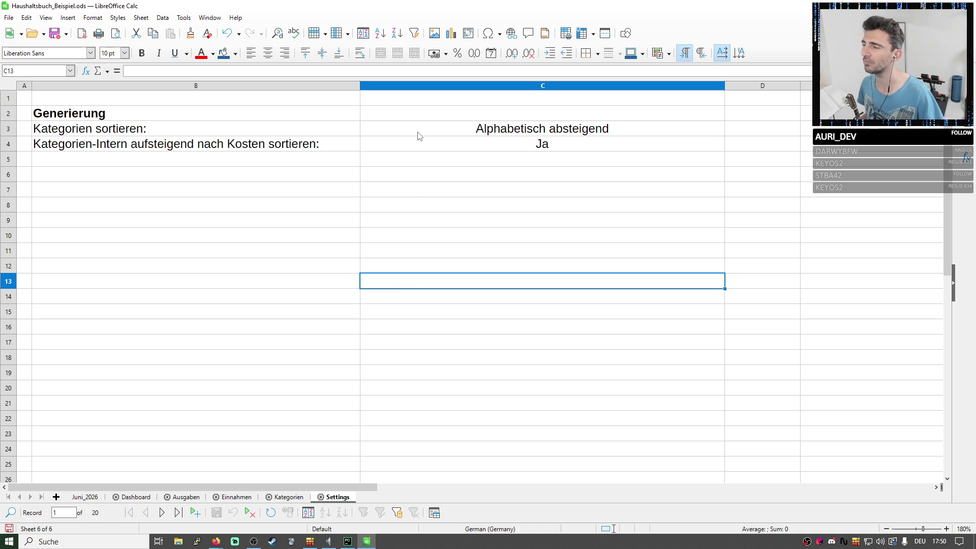
pyautogui.moveTo(423, 131); pyautogui.dragTo(441, 153)
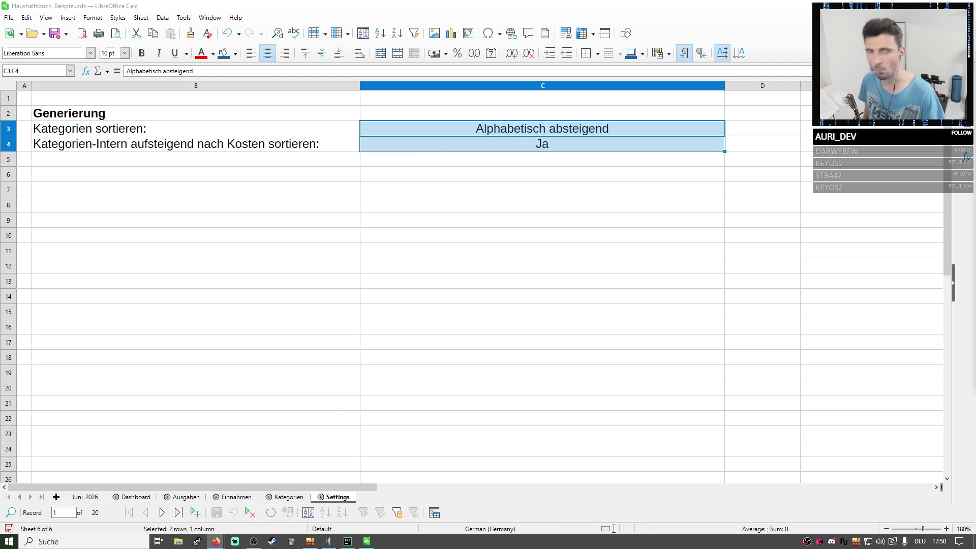
# Search Google in Firefox for 'libreoffice makro settingsfile save json'.
pyautogui.doubleClick(570, 148)
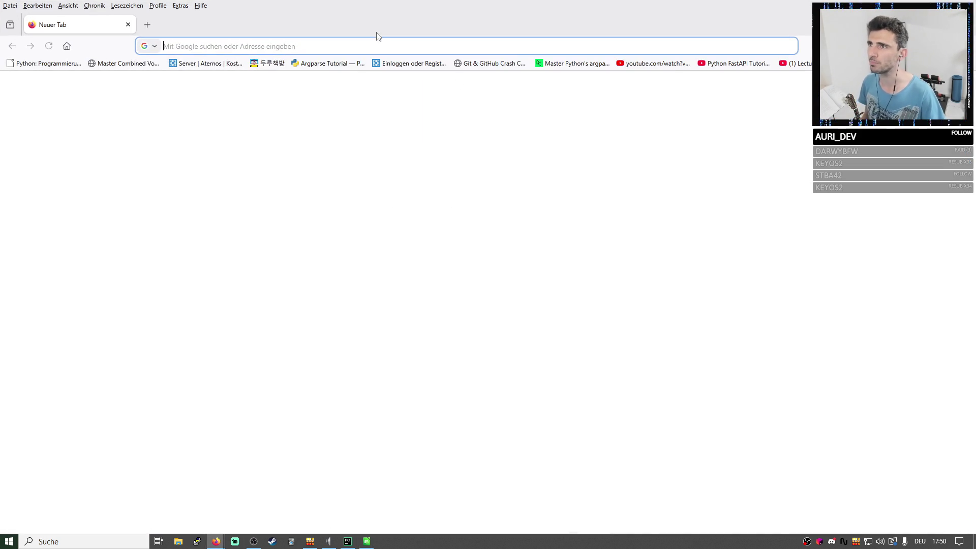
pyautogui.click(376, 41)
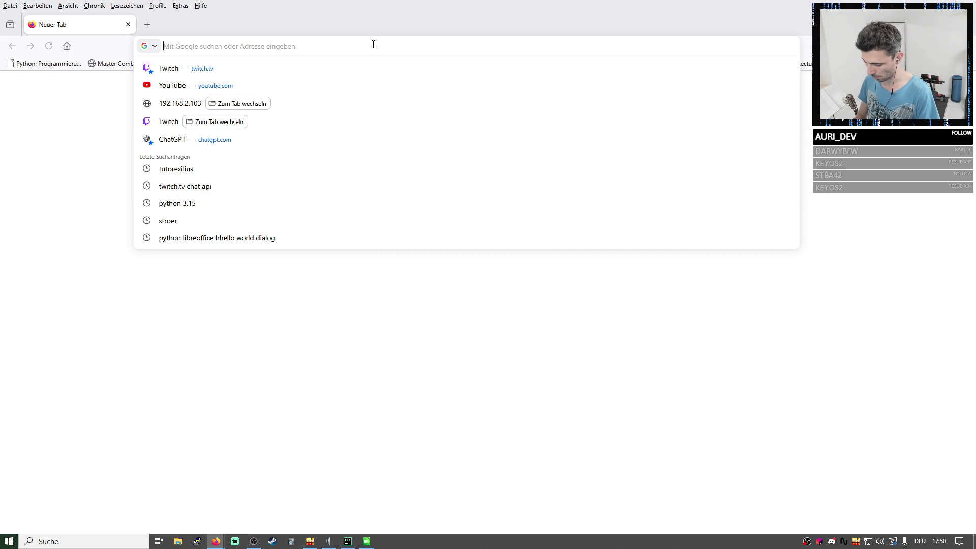
pyautogui.write('libreoffice ma')
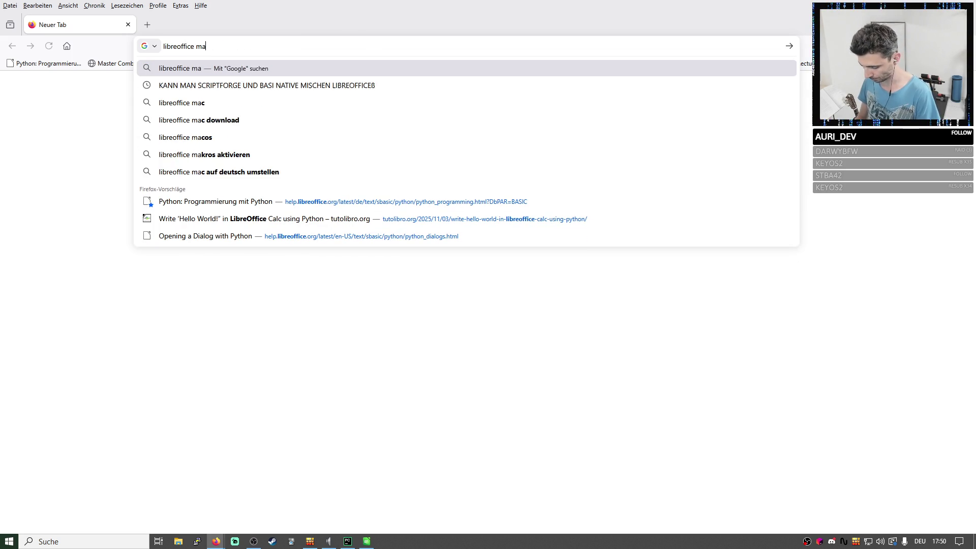
pyautogui.write('kro setting')
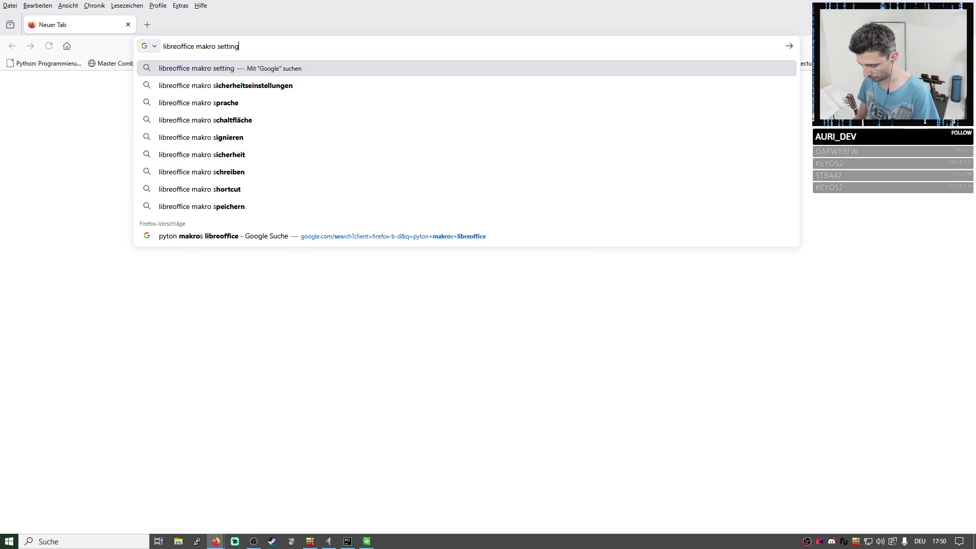
pyautogui.write('sfile')
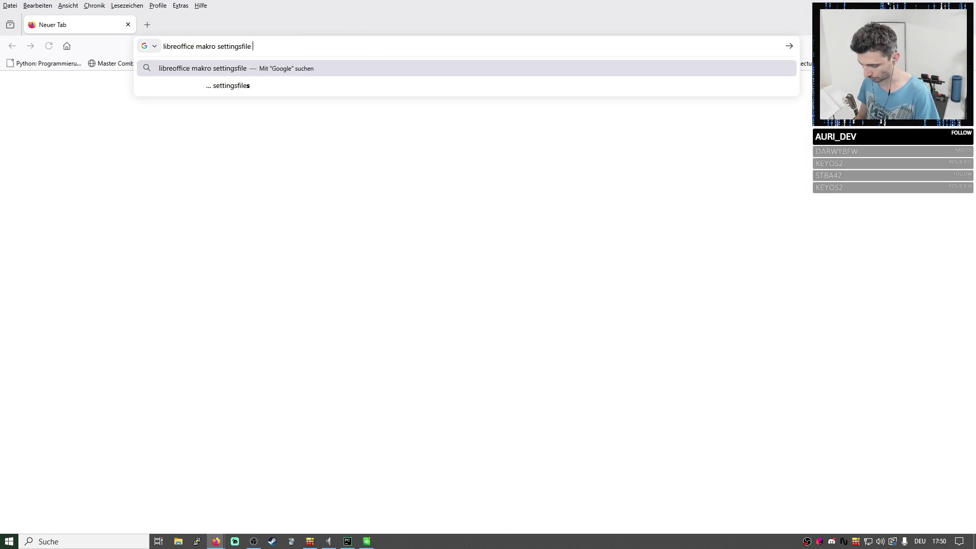
pyautogui.write(' save')
pyautogui.press('BackSpace')
pyautogui.press('BackSpace')
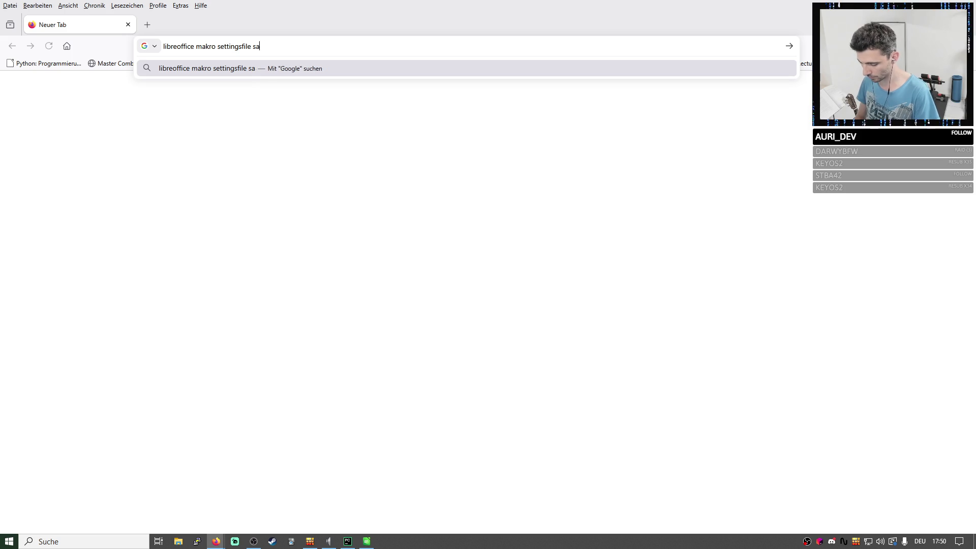
pyautogui.write('ve json')
pyautogui.press('Return')
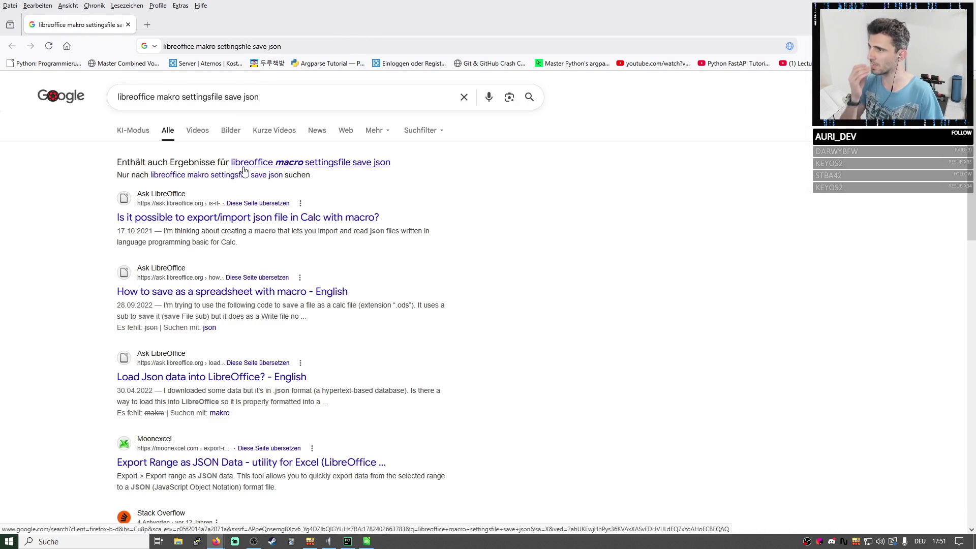
pyautogui.click(231, 220)
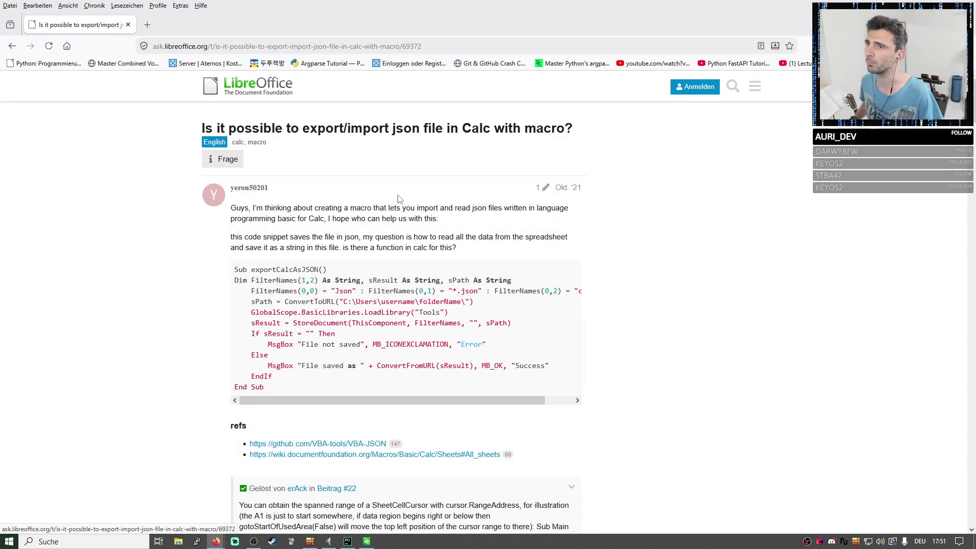
pyautogui.scroll(-2, 428, 313)
pyautogui.scroll(-1, 429, 312)
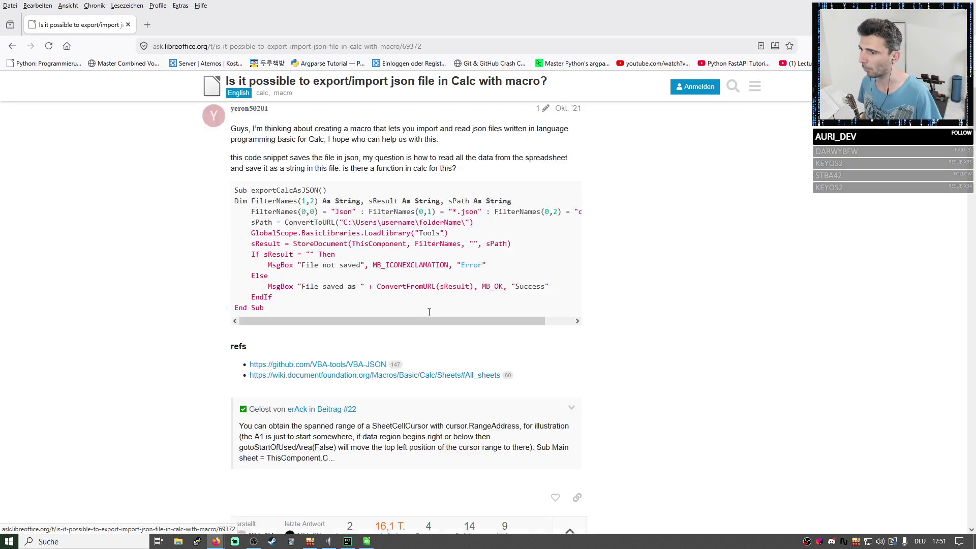
pyautogui.scroll(-2, 430, 313)
pyautogui.hotkey('ctrl', '+')
pyautogui.hotkey('ctrl', '+')
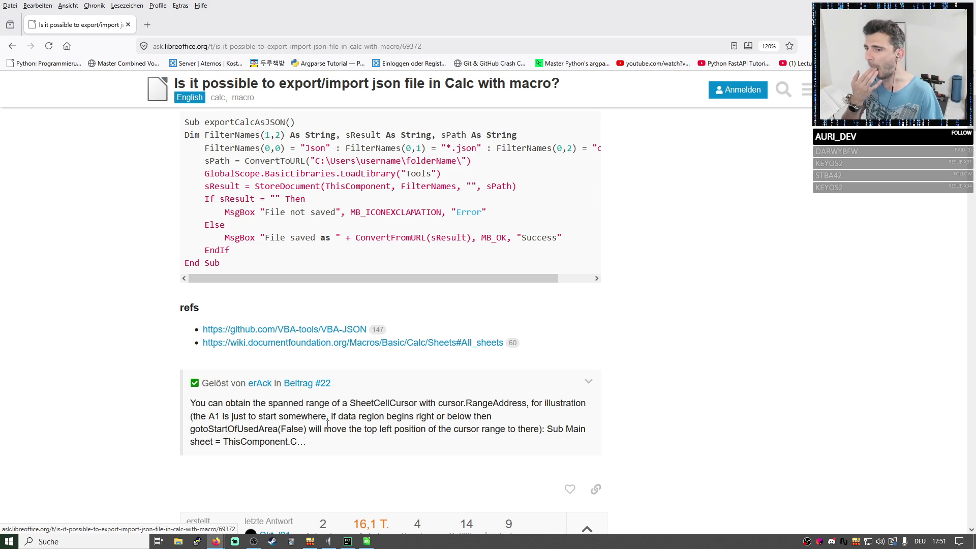
pyautogui.scroll(-3, 328, 421)
pyautogui.scroll(-1, 343, 427)
pyautogui.scroll(-2, 350, 412)
pyautogui.scroll(-2, 367, 374)
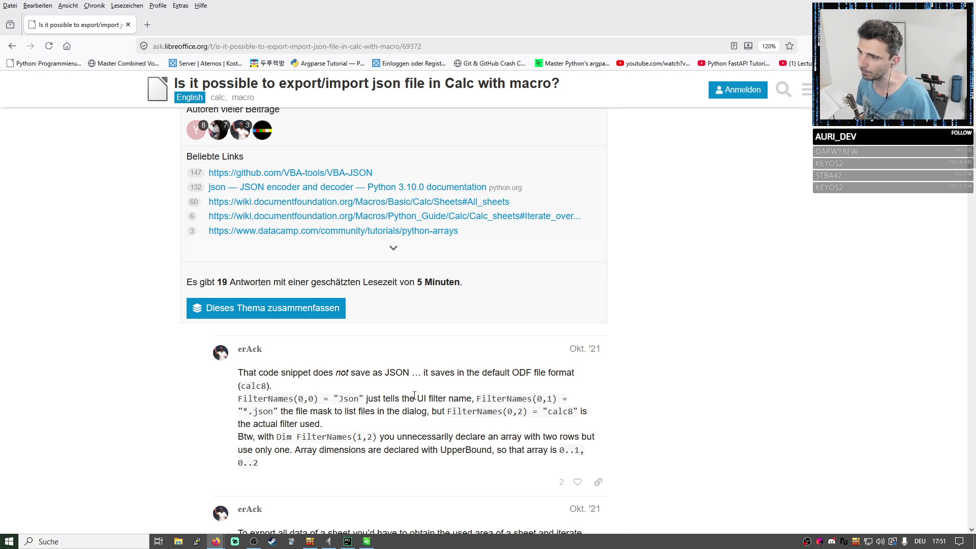
pyautogui.scroll(-2, 414, 395)
pyautogui.scroll(-2, 414, 396)
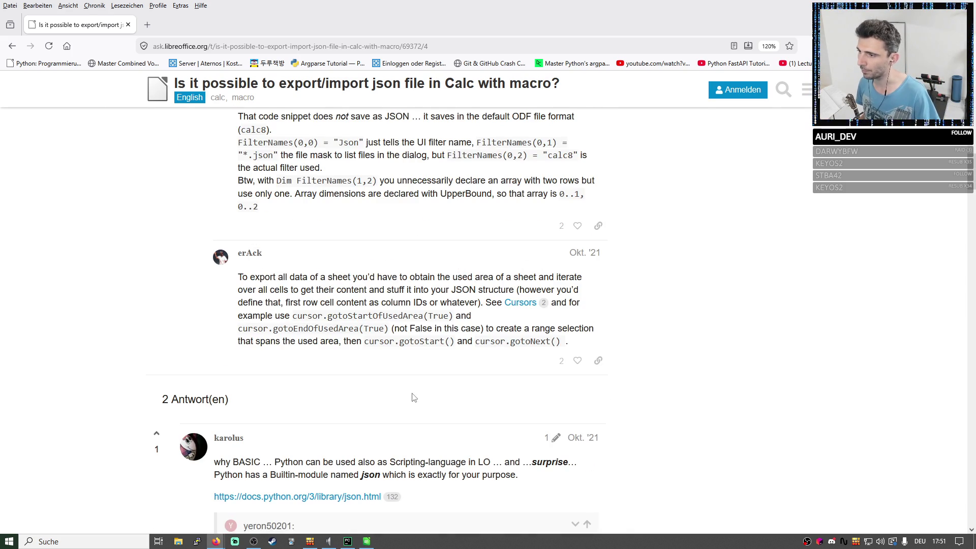
pyautogui.scroll(-2, 414, 396)
pyautogui.click(11, 46)
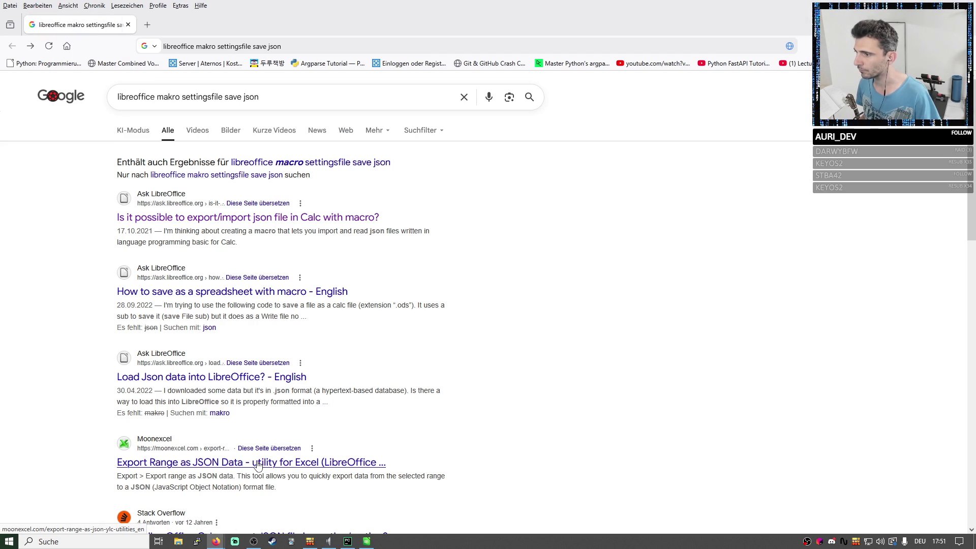
# Revise the query to ask how to handle settings data in LibreOffice macros and search.
pyautogui.moveTo(259, 97); pyautogui.dragTo(181, 95)
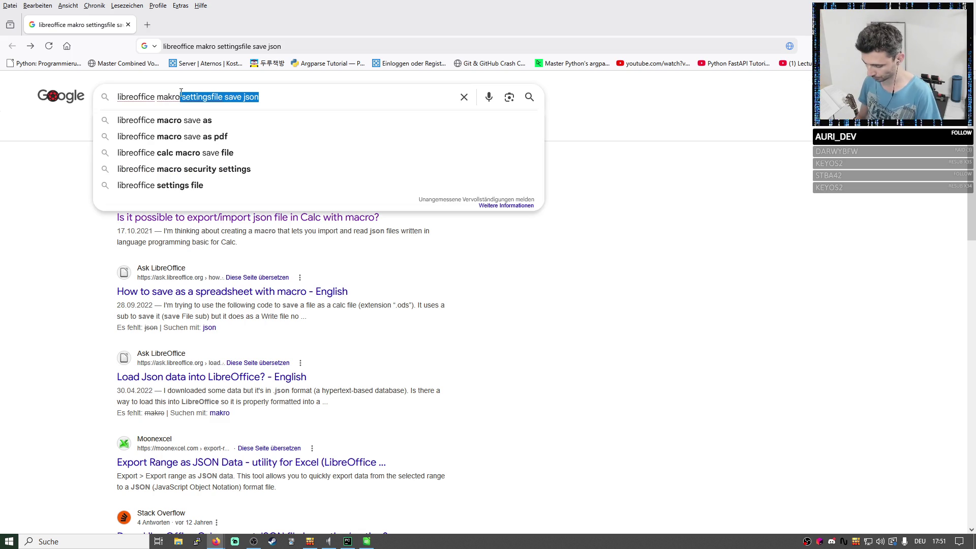
pyautogui.press('BackSpace')
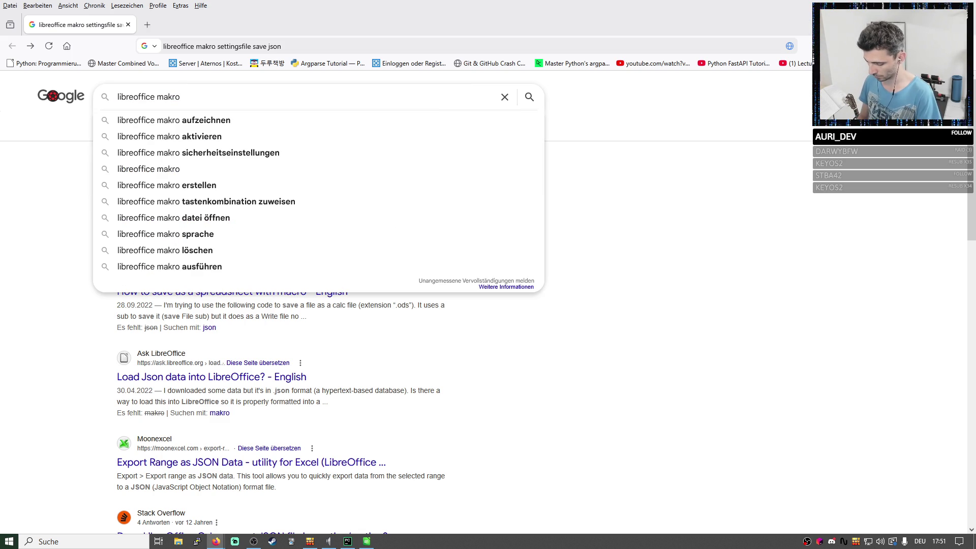
pyautogui.write('how h')
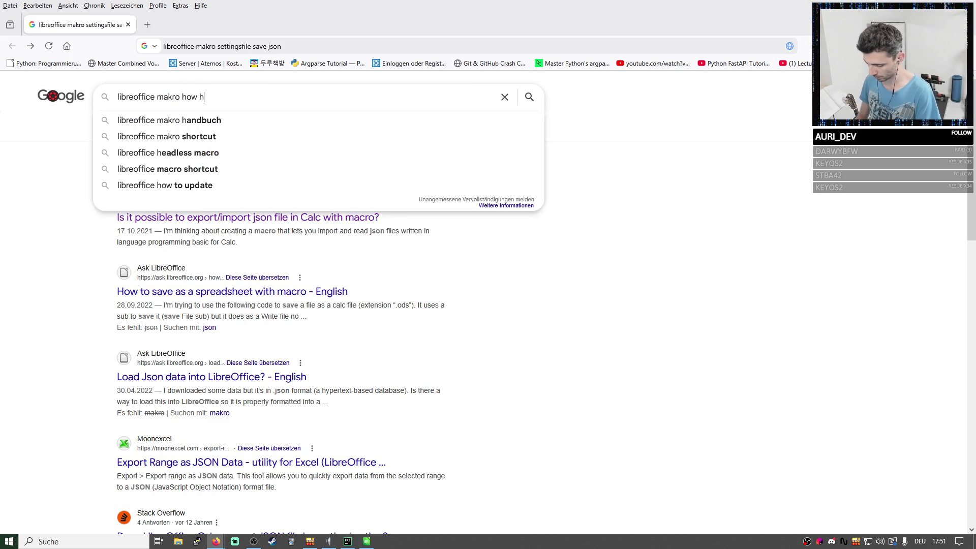
pyautogui.write('ndle s')
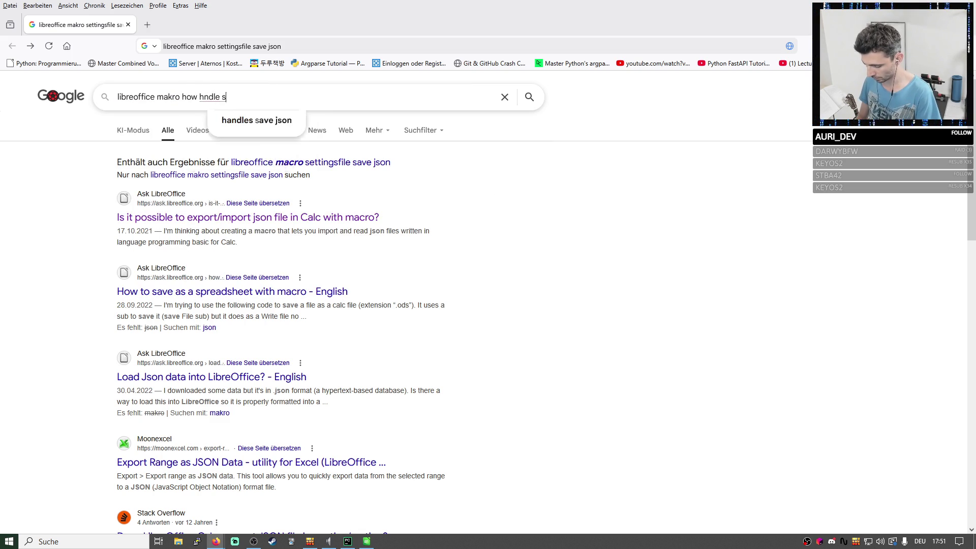
pyautogui.write('ettings data')
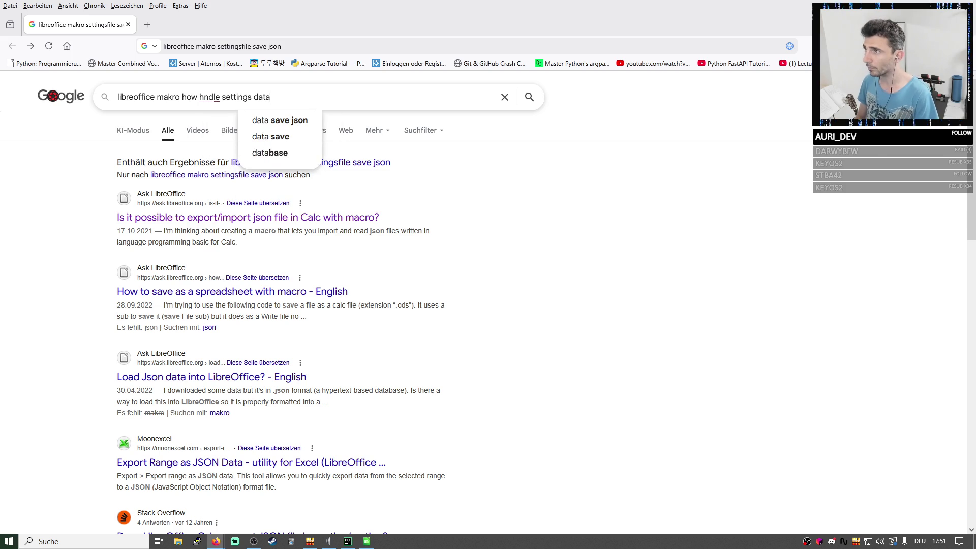
pyautogui.press('Return')
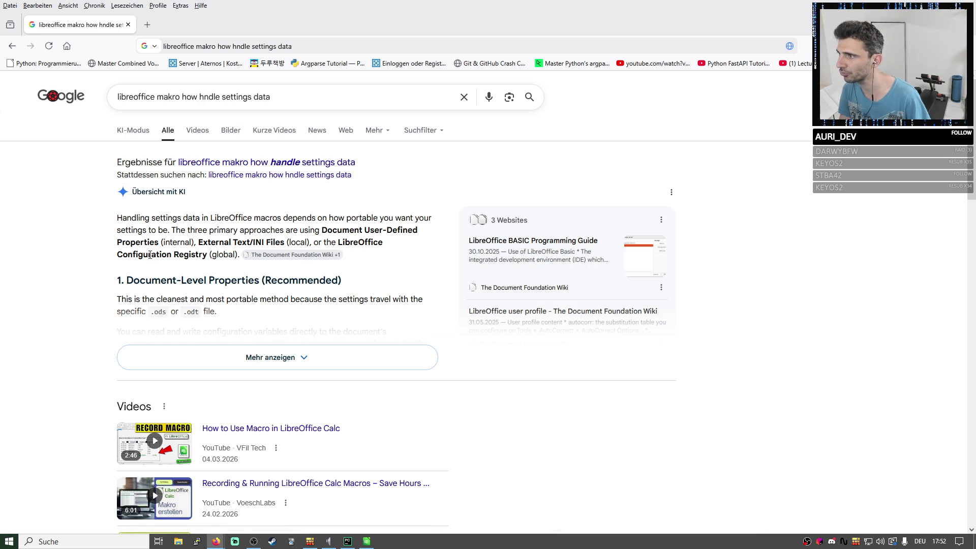
# Expand the AI overview and highlight the External Text/INI Files approach.
pyautogui.moveTo(237, 256); pyautogui.dragTo(203, 244)
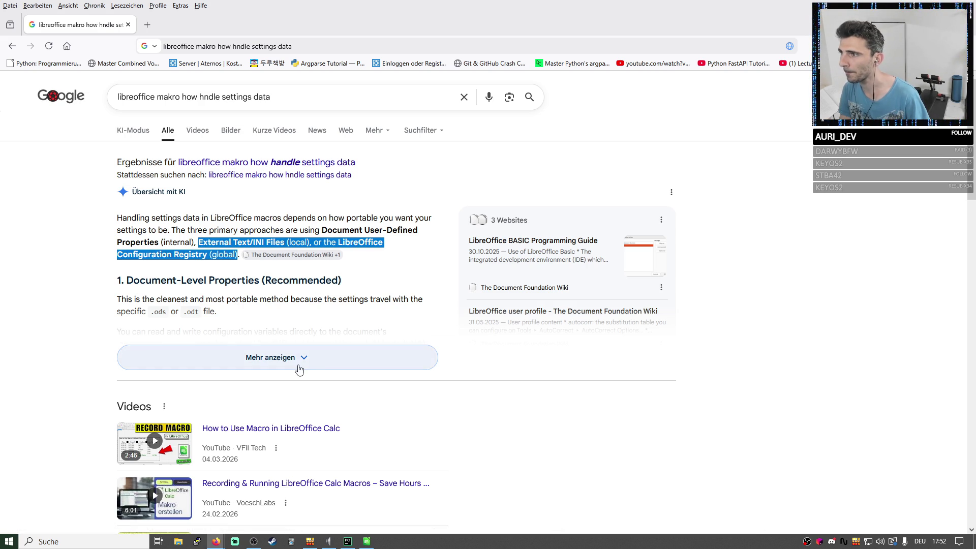
pyautogui.click(299, 368)
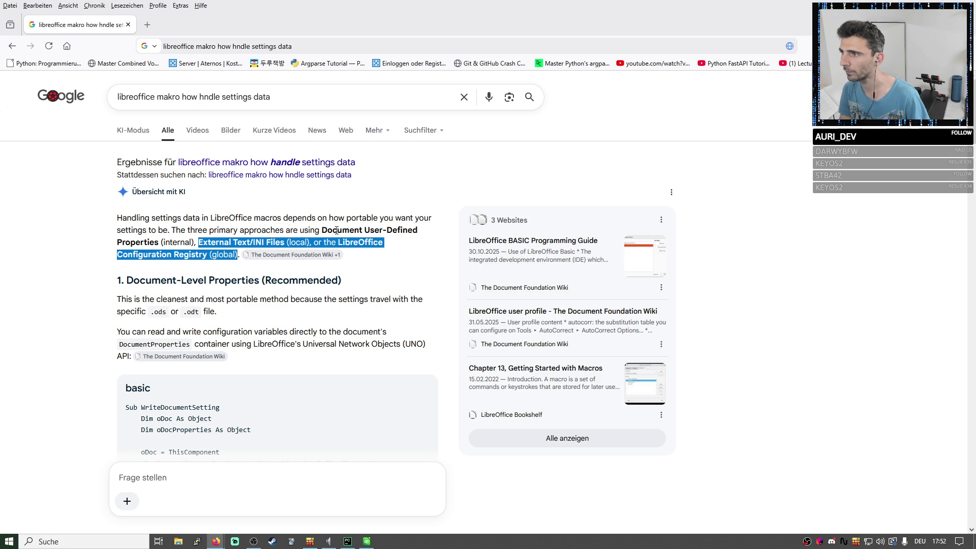
pyautogui.doubleClick(347, 242)
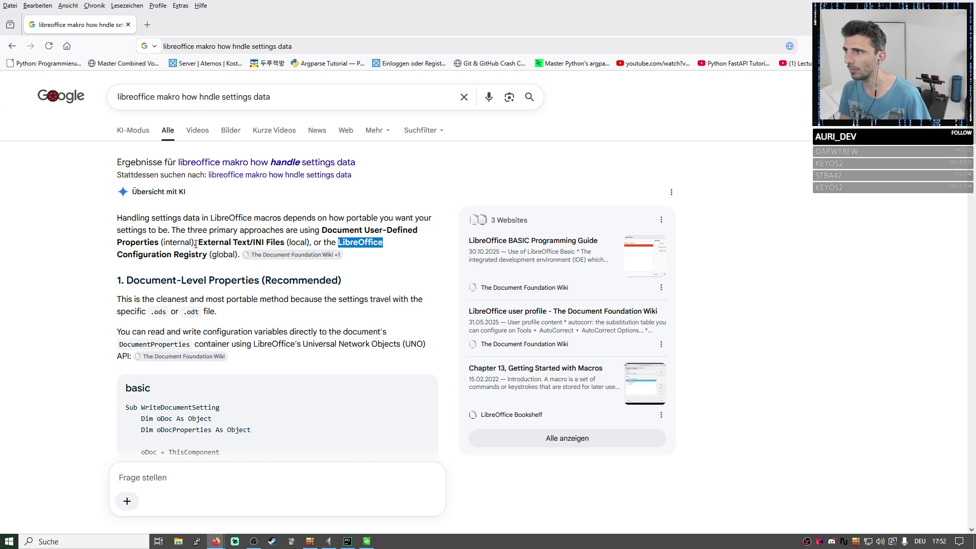
pyautogui.moveTo(197, 243); pyautogui.dragTo(319, 249)
pyautogui.scroll(-2, 420, 312)
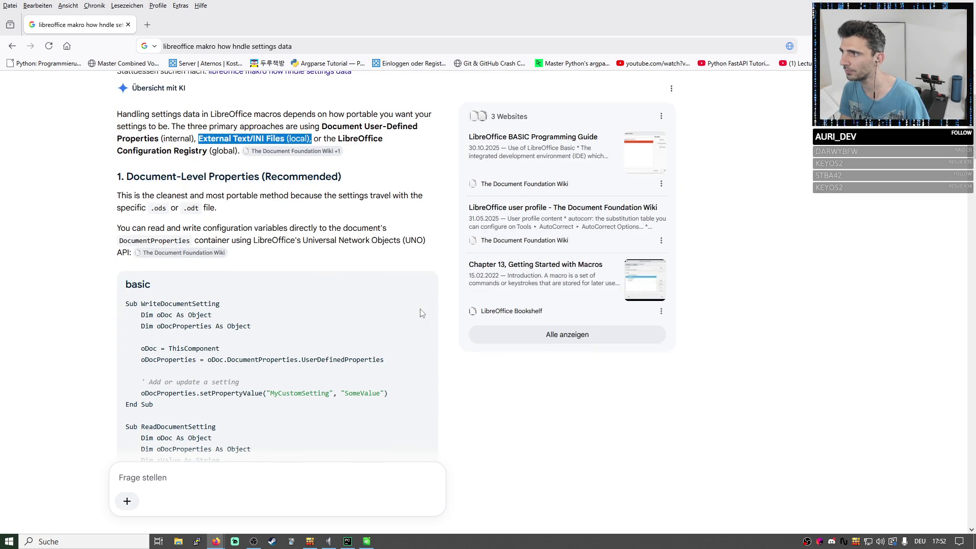
pyautogui.scroll(-2, 419, 313)
pyautogui.scroll(-2, 419, 312)
pyautogui.scroll(-2, 419, 313)
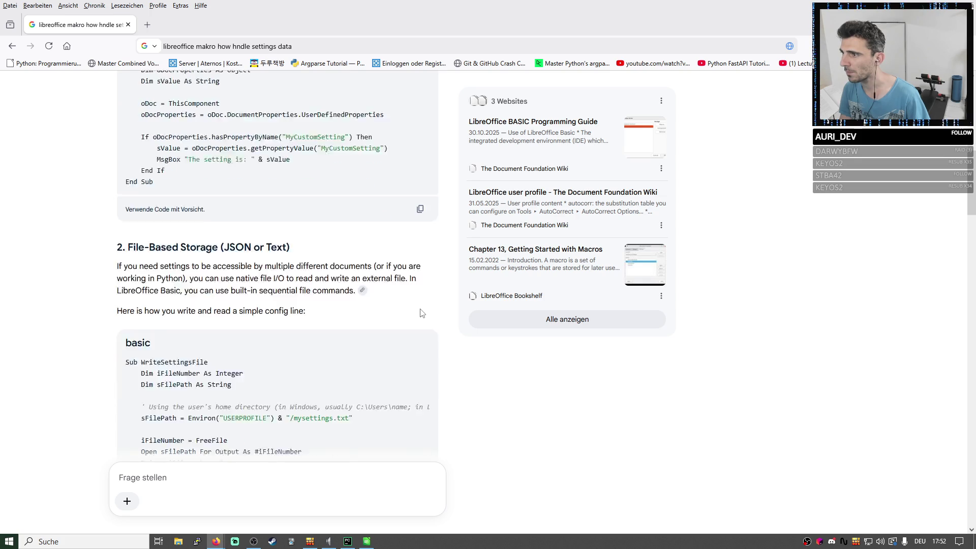
pyautogui.scroll(-2, 419, 313)
pyautogui.scroll(-1, 419, 313)
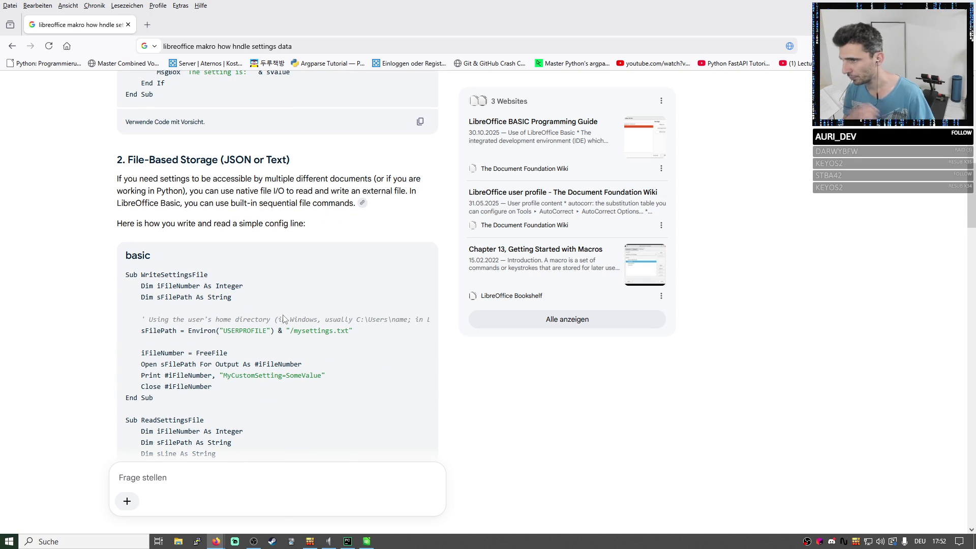
# Highlight the Environ USERPROFILE call and mysettings.txt path in the Basic code sample.
pyautogui.moveTo(353, 330); pyautogui.dragTo(197, 329)
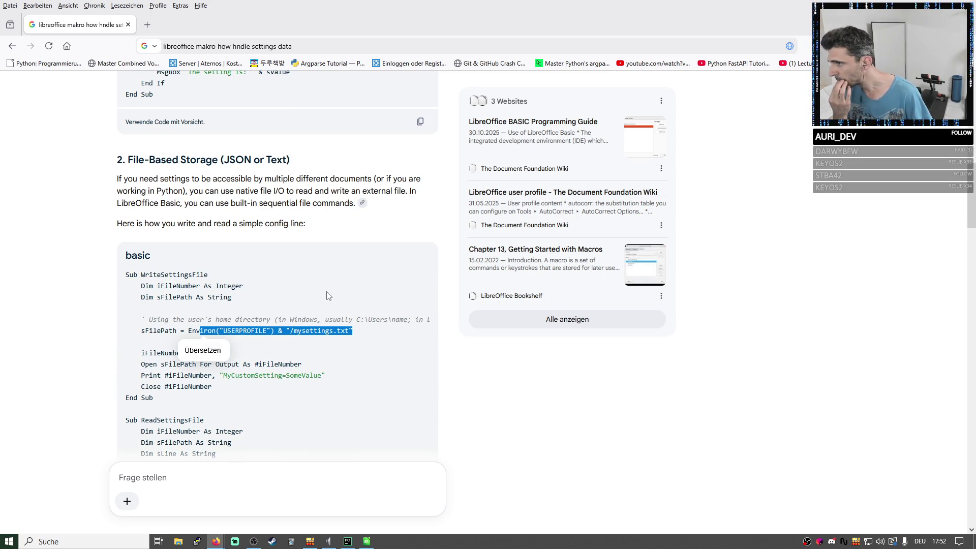
pyautogui.click(322, 330)
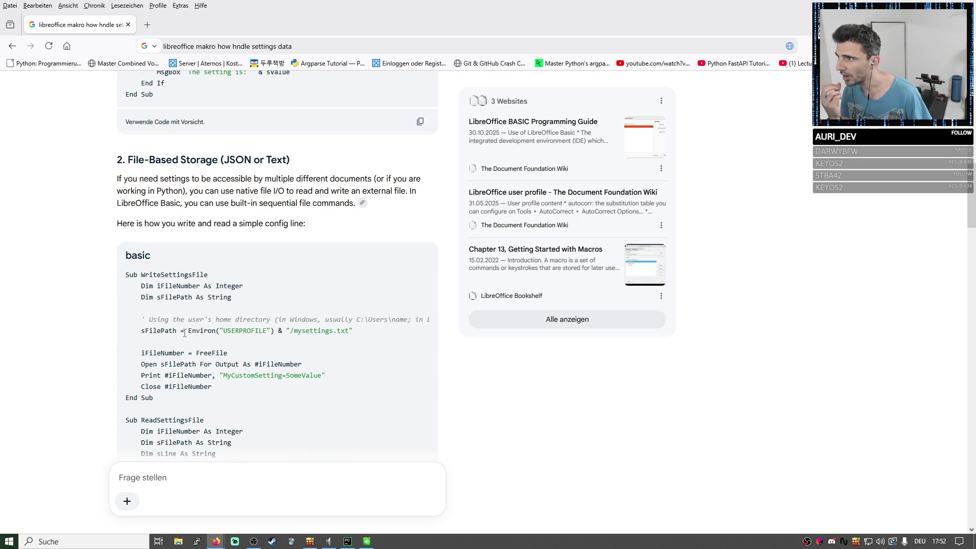
pyautogui.moveTo(184, 331); pyautogui.dragTo(274, 339)
pyautogui.click(328, 333)
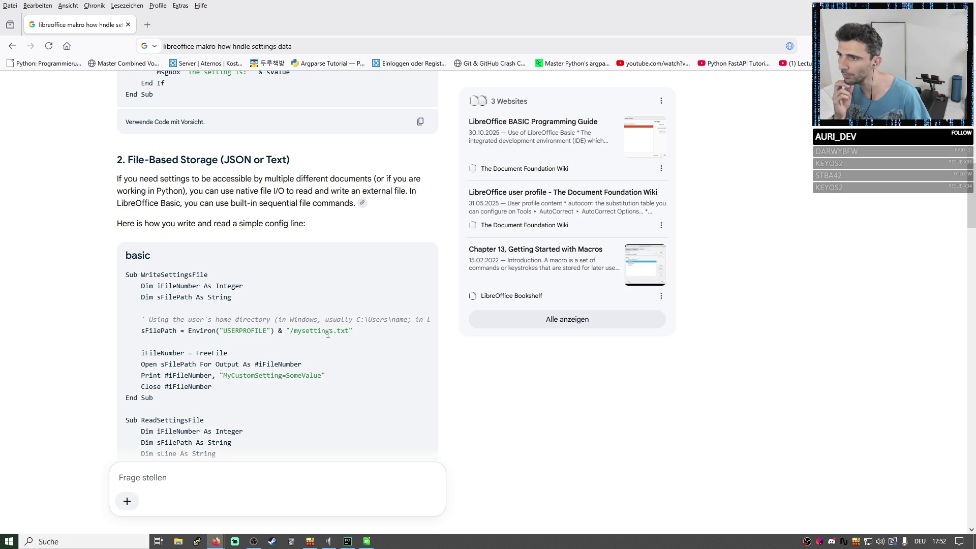
pyautogui.moveTo(366, 334); pyautogui.dragTo(279, 330)
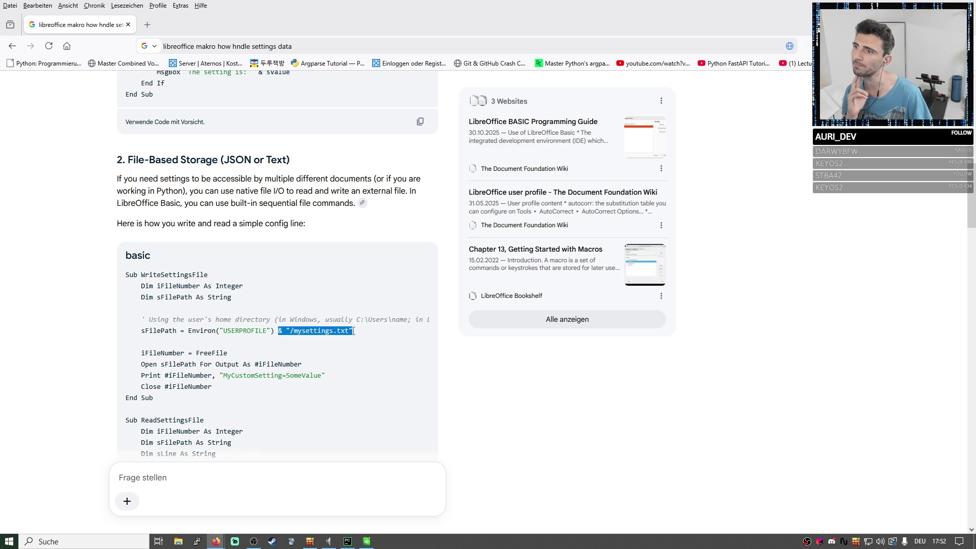
pyautogui.moveTo(356, 320); pyautogui.dragTo(409, 321)
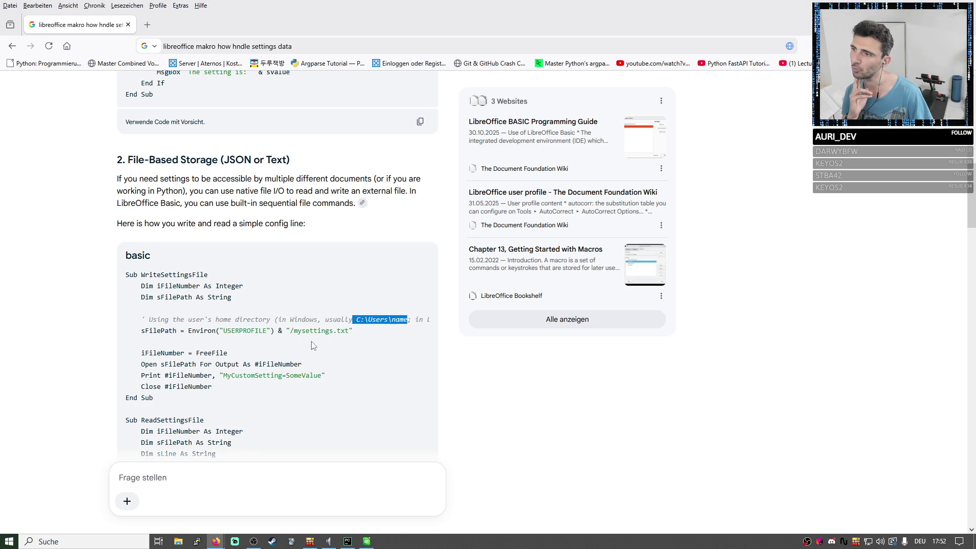
pyautogui.moveTo(188, 331); pyautogui.dragTo(273, 331)
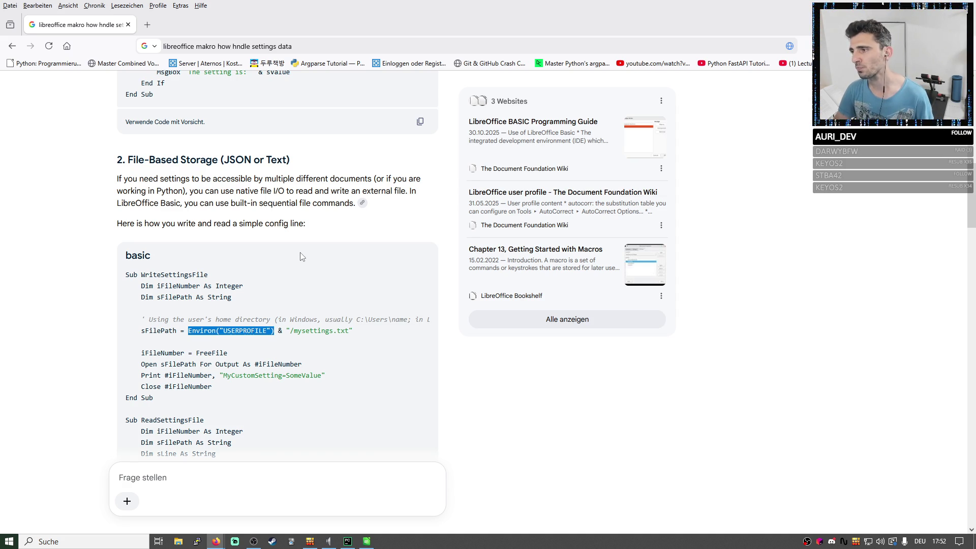
pyautogui.scroll(-3, 301, 257)
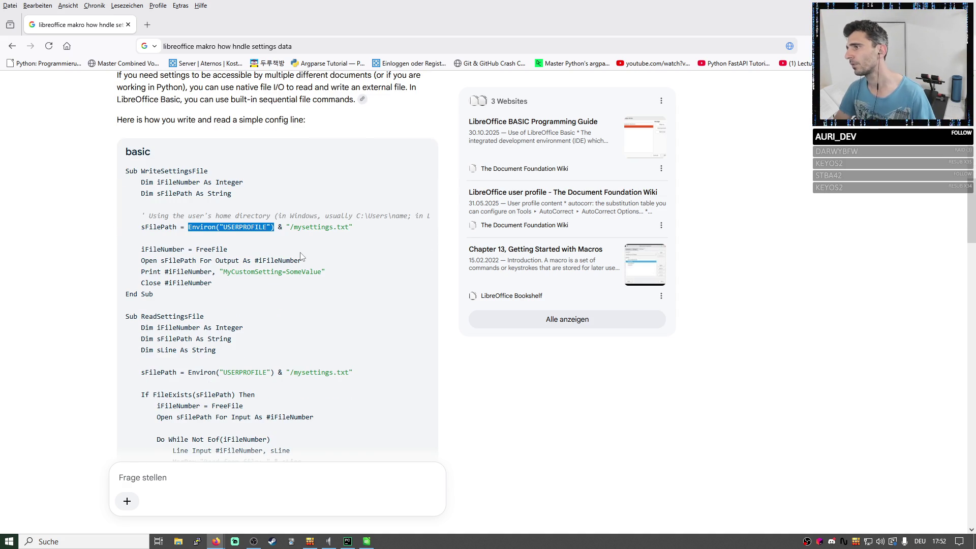
pyautogui.scroll(-3, 301, 257)
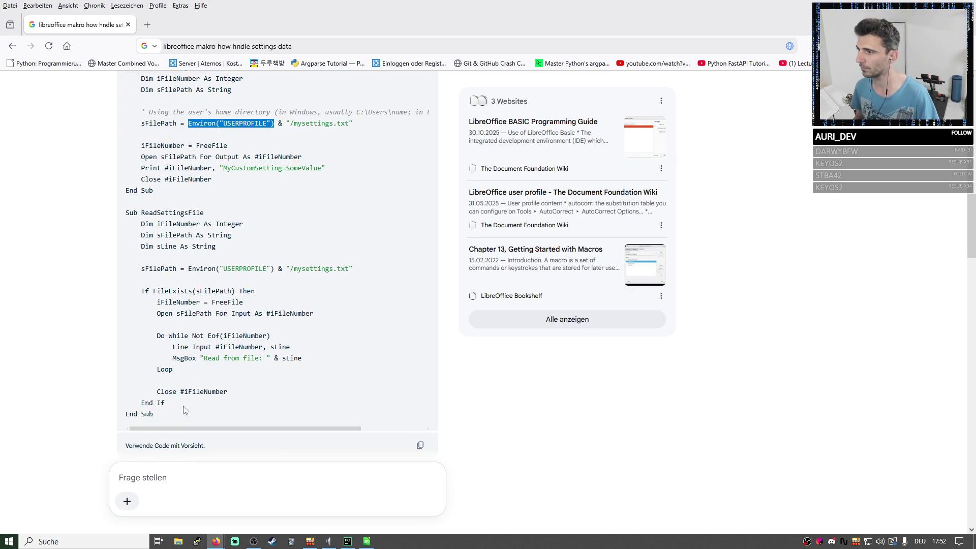
pyautogui.moveTo(176, 416); pyautogui.dragTo(125, 414)
pyautogui.scroll(3, 167, 385)
pyautogui.scroll(3, 145, 171)
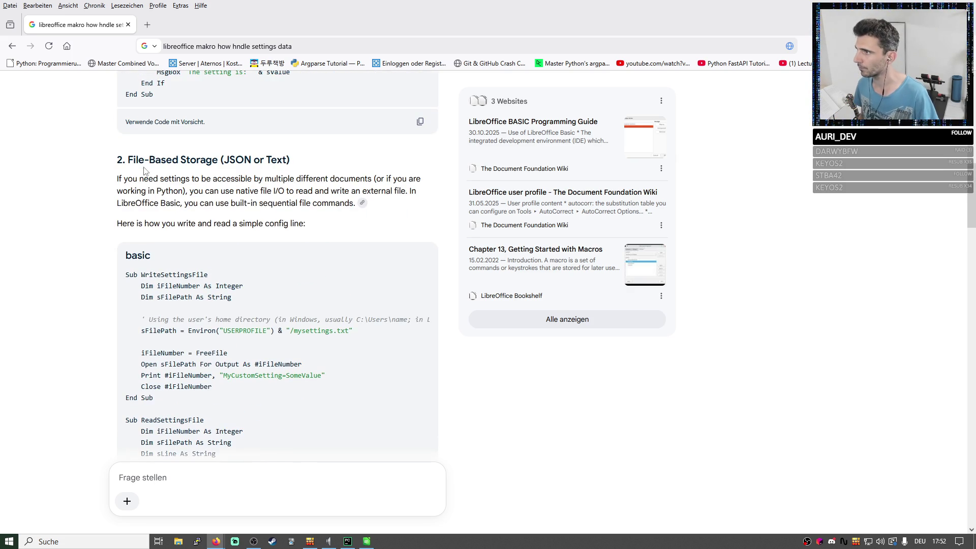
# Select the '2. File-Based Storage (JSON or Text)' heading to quote it.
pyautogui.moveTo(118, 161); pyautogui.dragTo(311, 160)
# Quote the heading and send a follow-up with bullets '- json', '- appdata (unix, windows etc)', '-as python makro'.
pyautogui.click(285, 187)
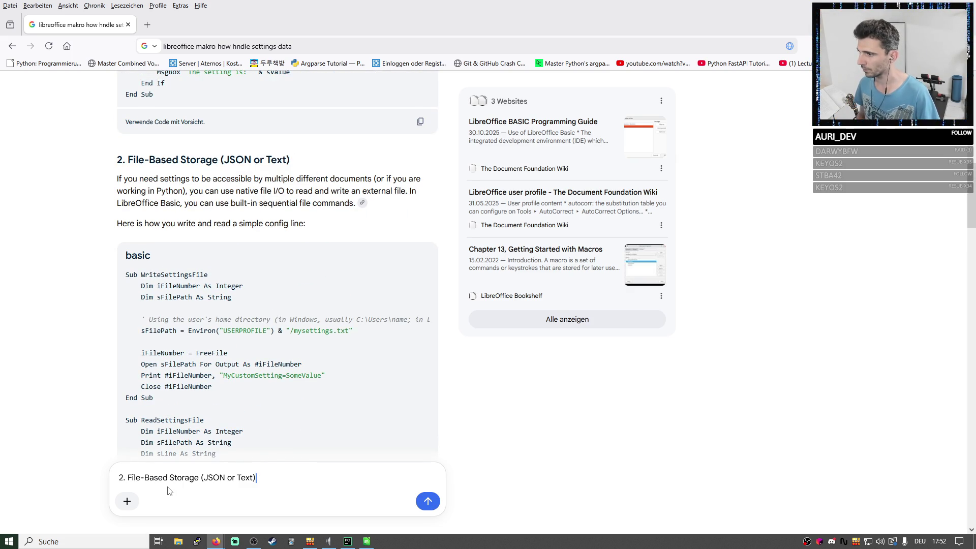
pyautogui.write('- json')
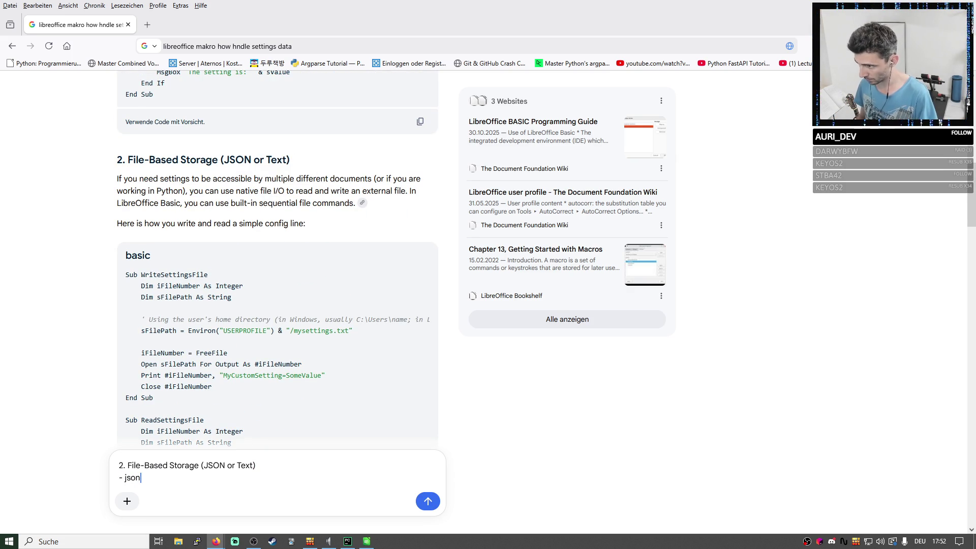
pyautogui.hotkey('shift', 'Return')
pyautogui.write('- a')
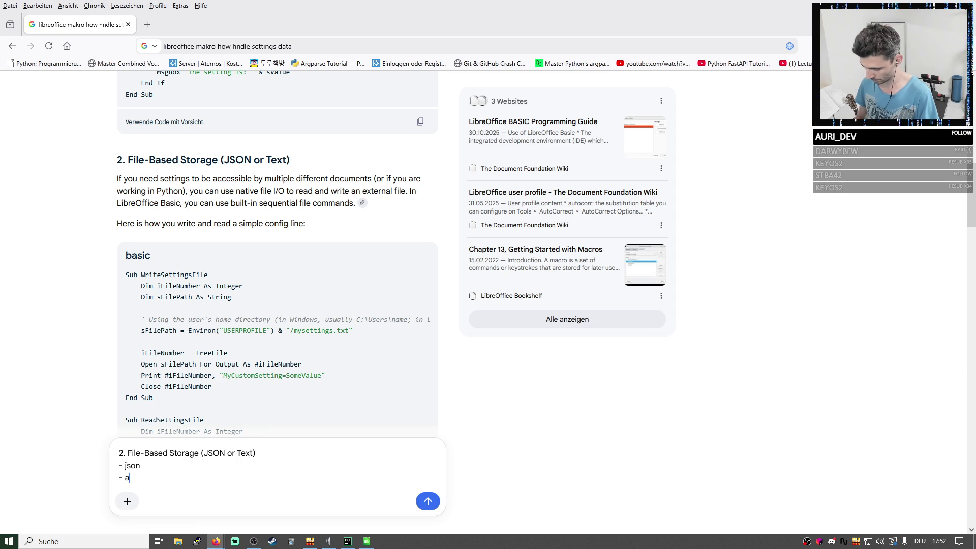
pyautogui.write('ppdata (')
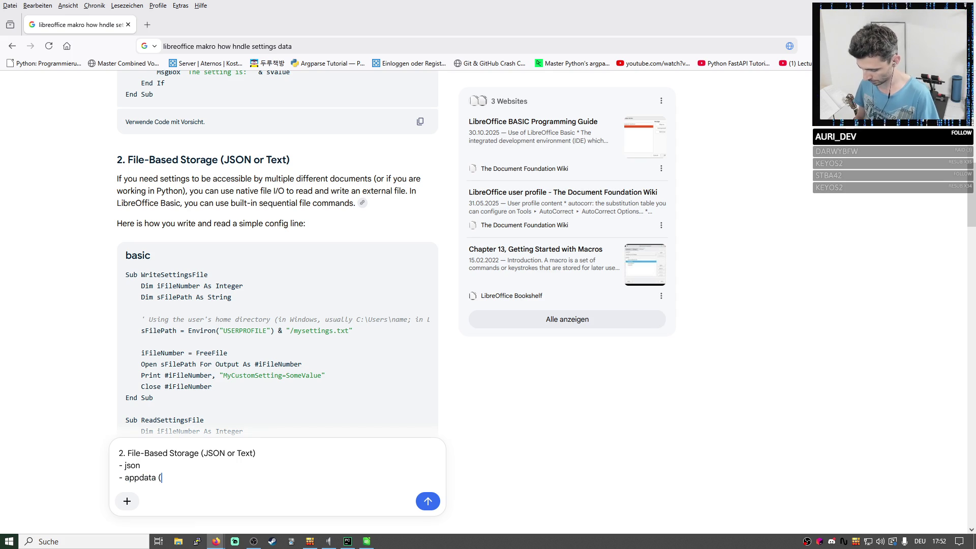
pyautogui.write('unix, ')
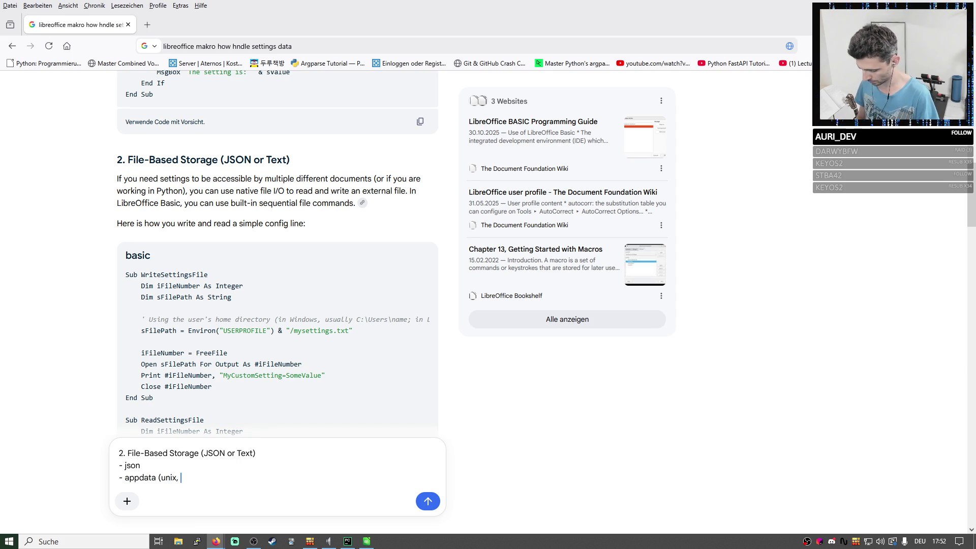
pyautogui.write('windows etc')
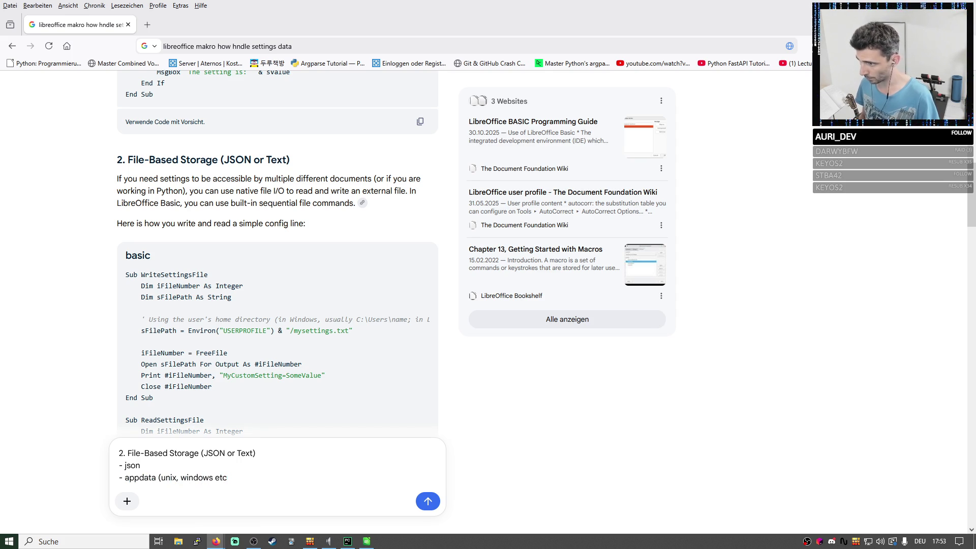
pyautogui.hotkey('shift', 'Return')
pyautogui.write('-')
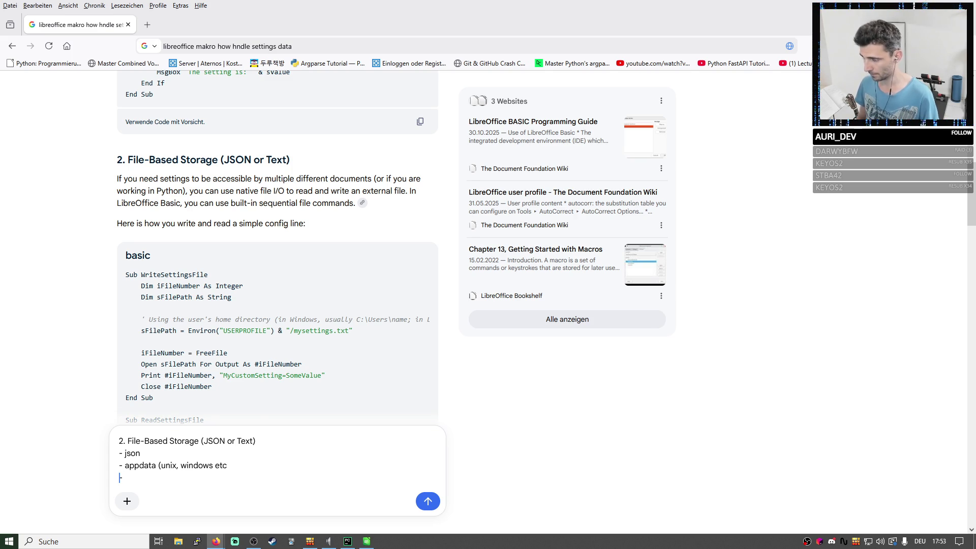
pyautogui.press('Left')
pyautogui.press('Left')
pyautogui.write(')')
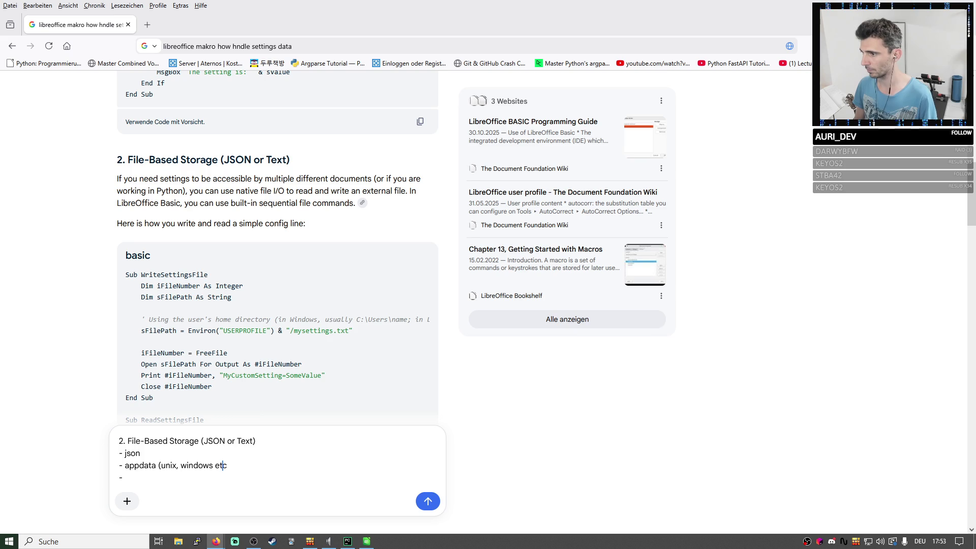
pyautogui.press('BackSpace')
pyautogui.press('BackSpace')
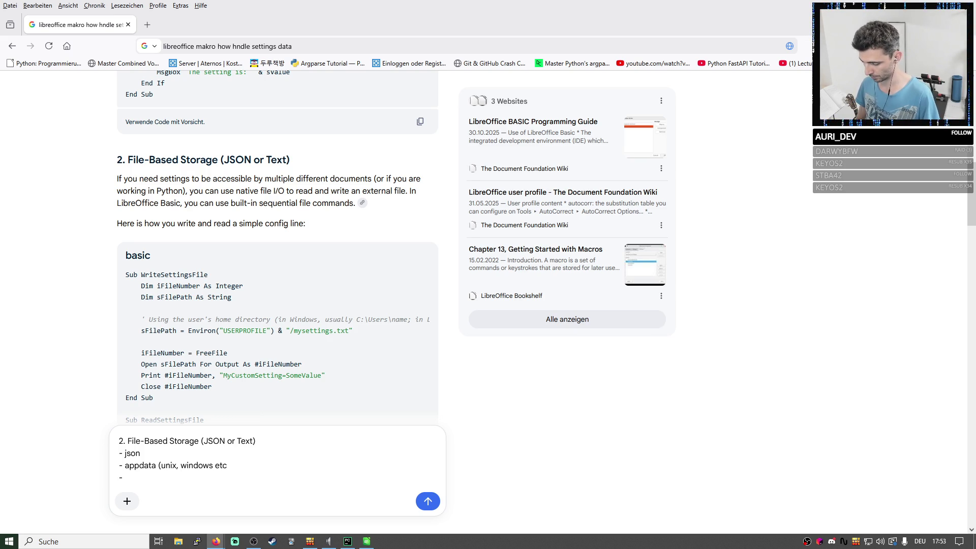
pyautogui.write('etc)')
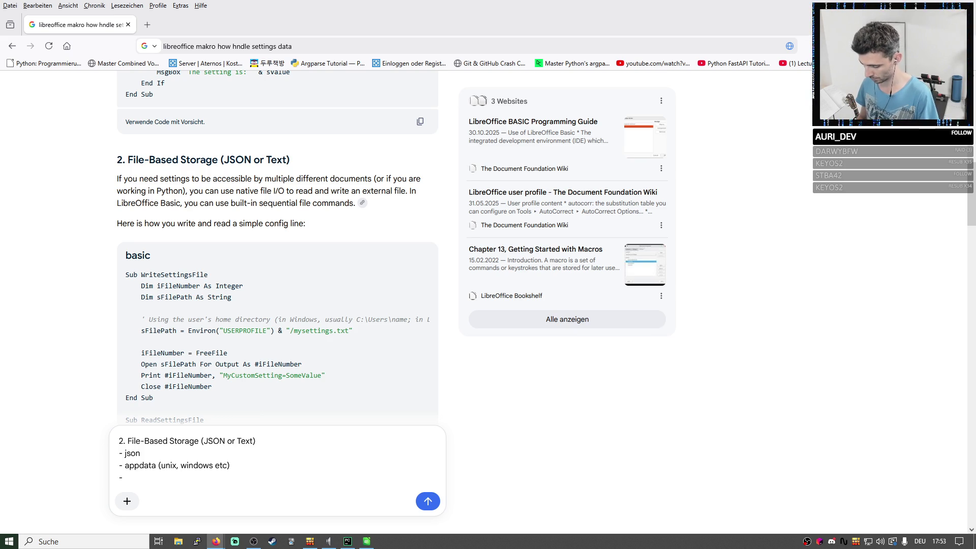
pyautogui.write(' -as python')
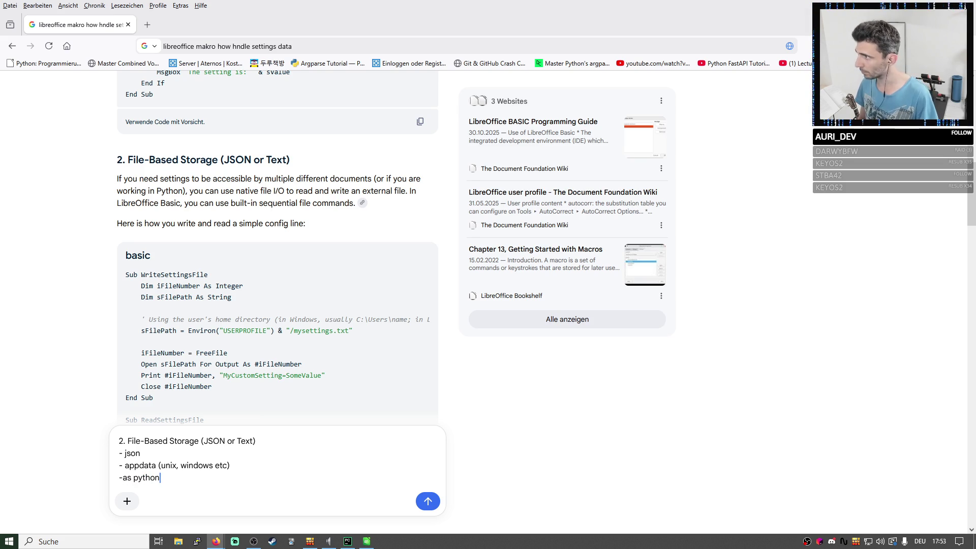
pyautogui.write(' makro')
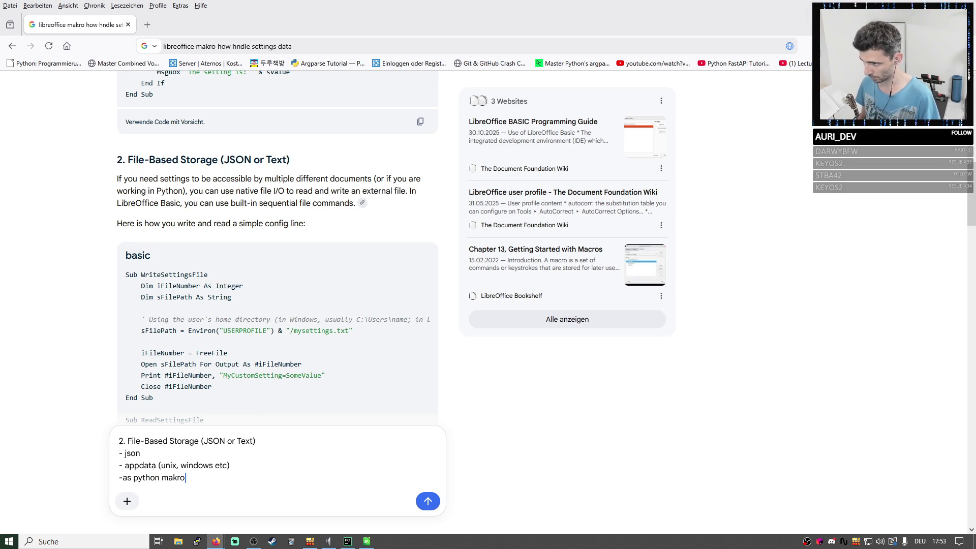
pyautogui.press('Return')
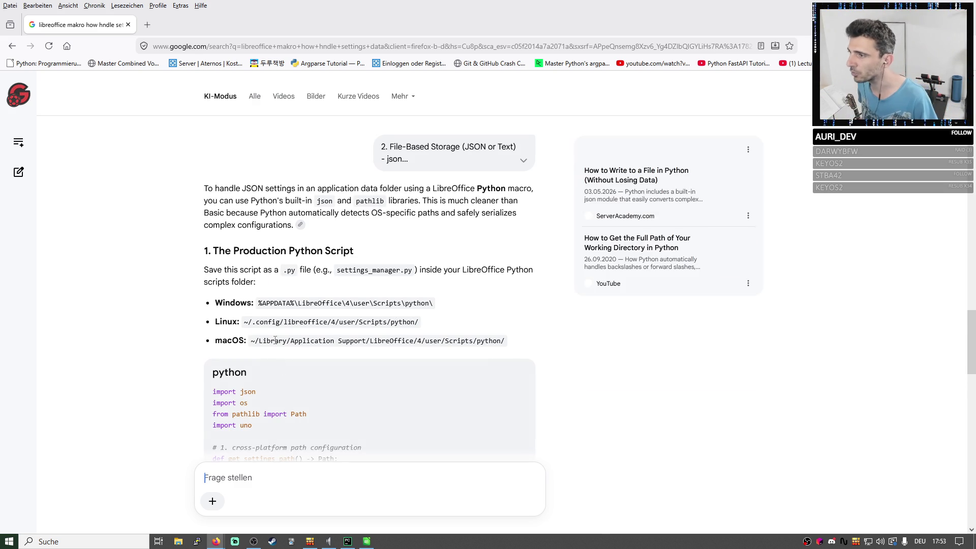
pyautogui.scroll(-1, 268, 335)
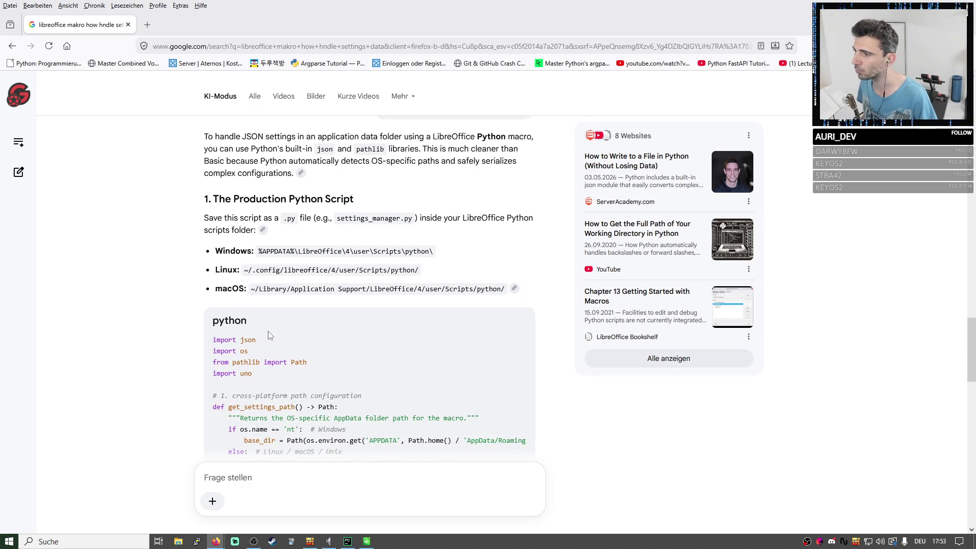
pyautogui.scroll(-2, 269, 335)
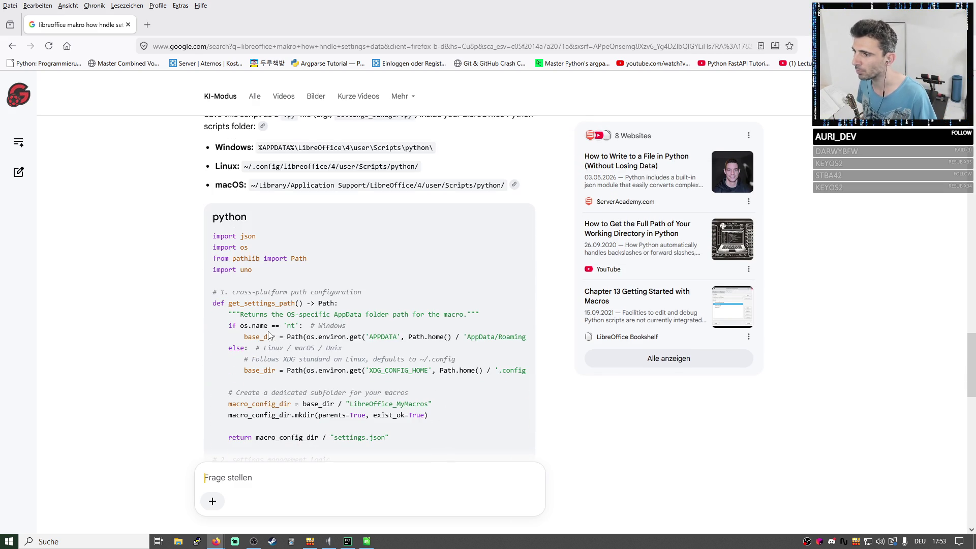
# Read the path function's branches, highlighting APPDATA and the XDG_CONFIG_HOME else branch.
pyautogui.doubleClick(383, 336)
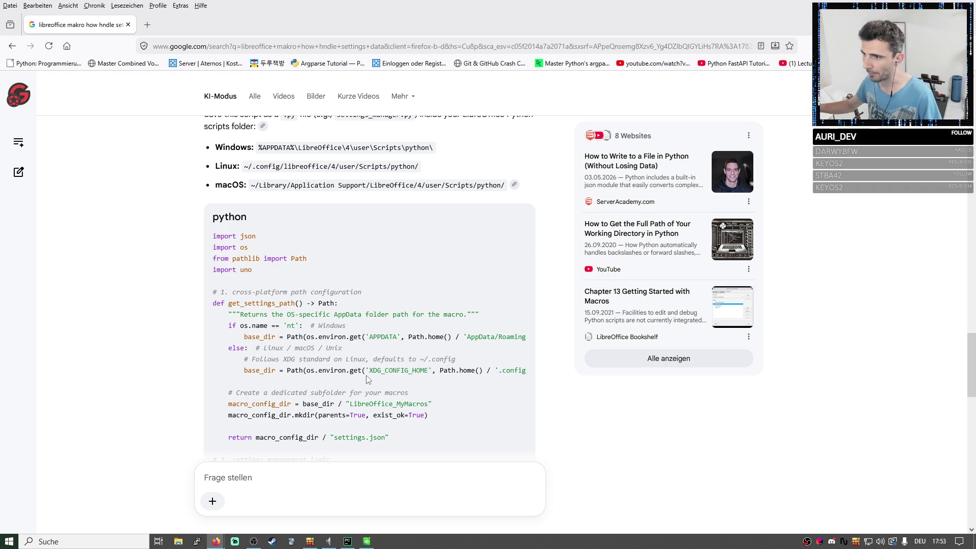
pyautogui.moveTo(369, 373); pyautogui.dragTo(428, 371)
pyautogui.click(514, 423)
pyautogui.scroll(-1, 514, 419)
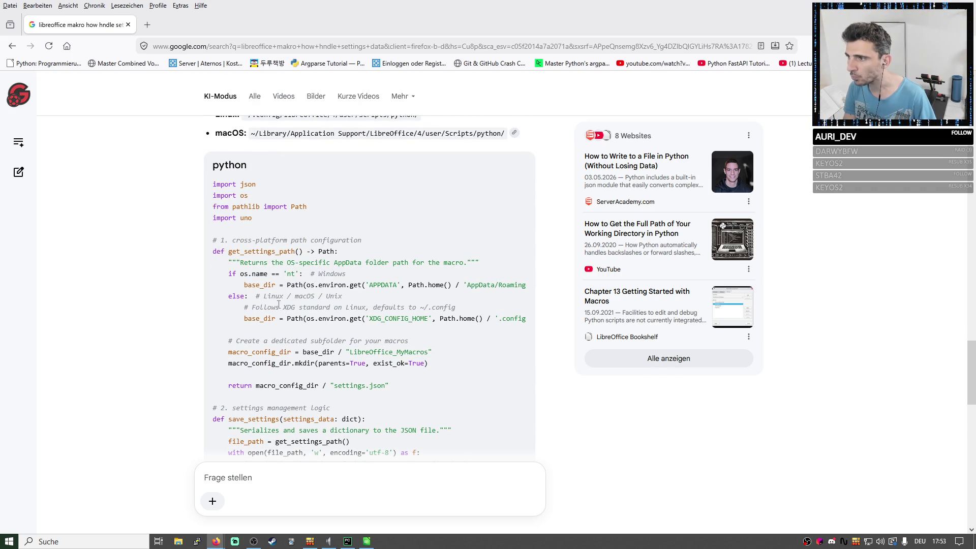
pyautogui.moveTo(278, 305); pyautogui.dragTo(386, 319)
pyautogui.click(385, 319)
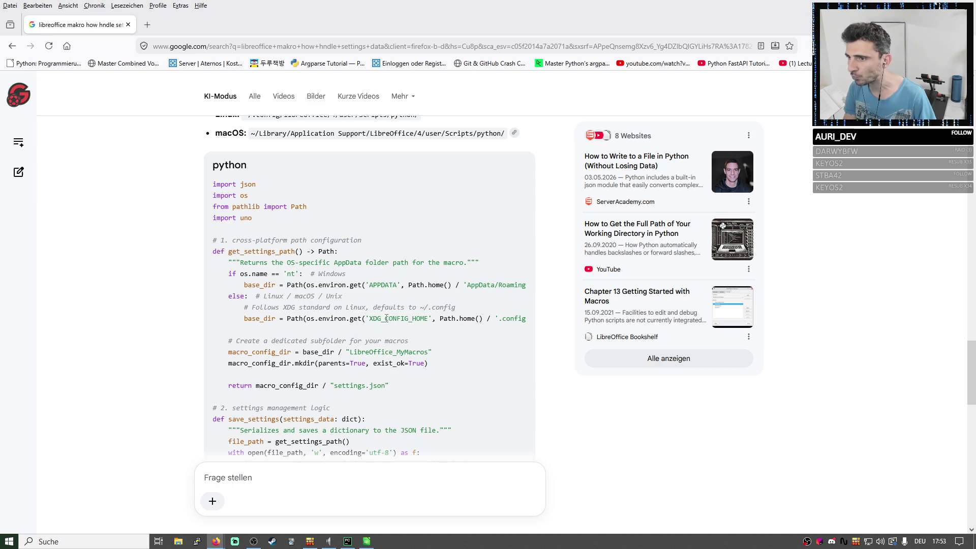
pyautogui.doubleClick(386, 318)
pyautogui.click(513, 282)
pyautogui.scroll(-1, 520, 301)
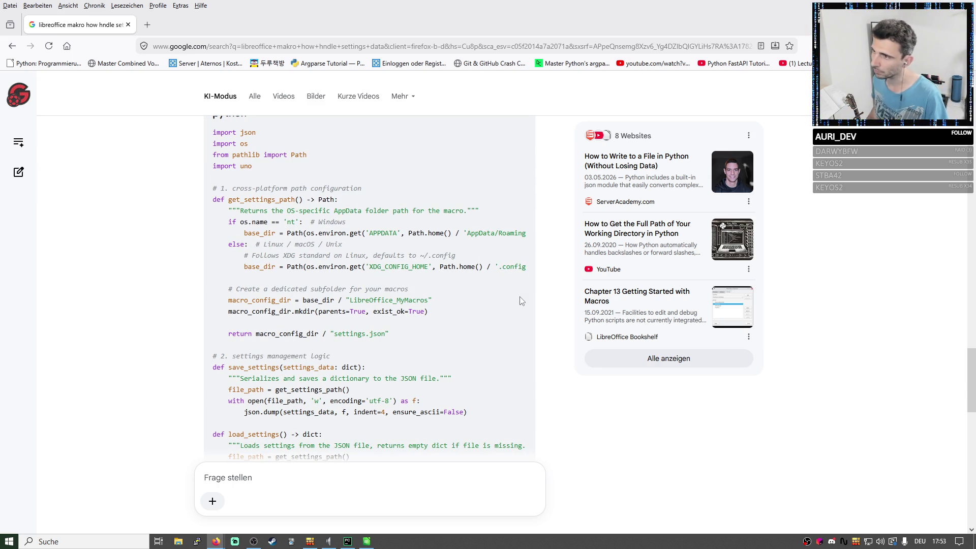
pyautogui.moveTo(465, 231)
pyautogui.mouseDown()
pyautogui.moveTo(496, 244)
pyautogui.moveTo(486, 266)
pyautogui.mouseUp()
# Highlight the AppData/Roaming path mentioned in the answer while reading.
pyautogui.click(489, 250)
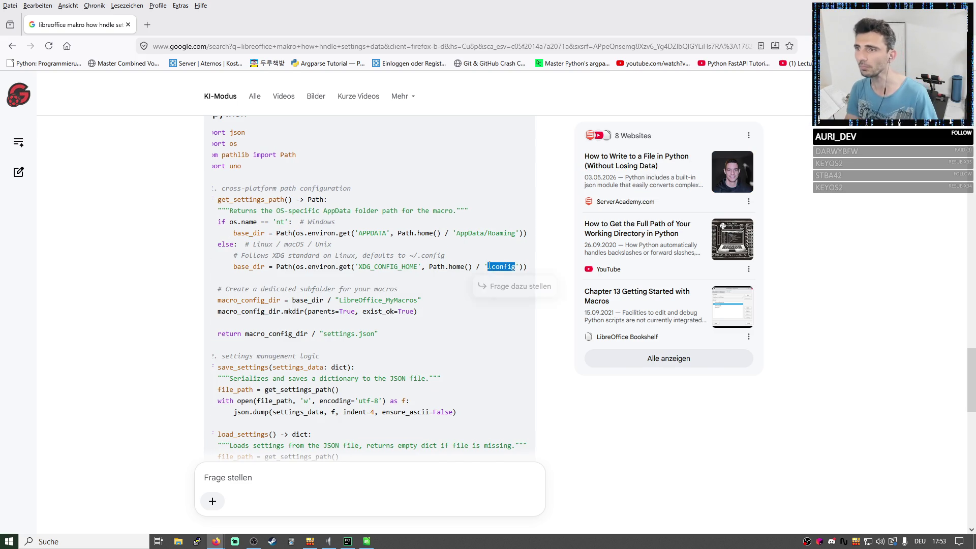
pyautogui.moveTo(458, 233); pyautogui.dragTo(516, 232)
pyautogui.click(440, 329)
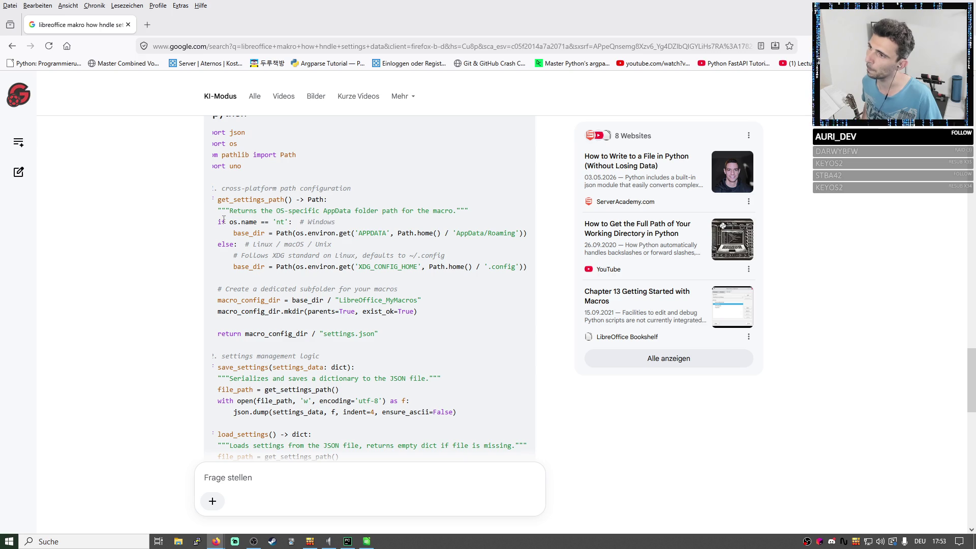
# Examine the os.name == 'nt' Windows check, then select 'import os' to raise the follow-up popup.
pyautogui.moveTo(220, 222); pyautogui.dragTo(458, 279)
pyautogui.moveTo(229, 221); pyautogui.dragTo(288, 222)
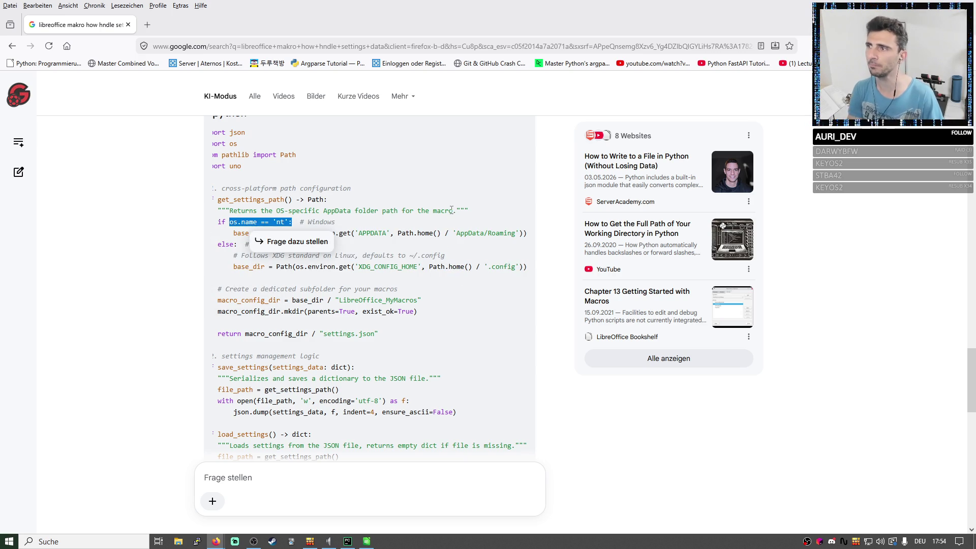
pyautogui.click(284, 220)
pyautogui.doubleClick(285, 220)
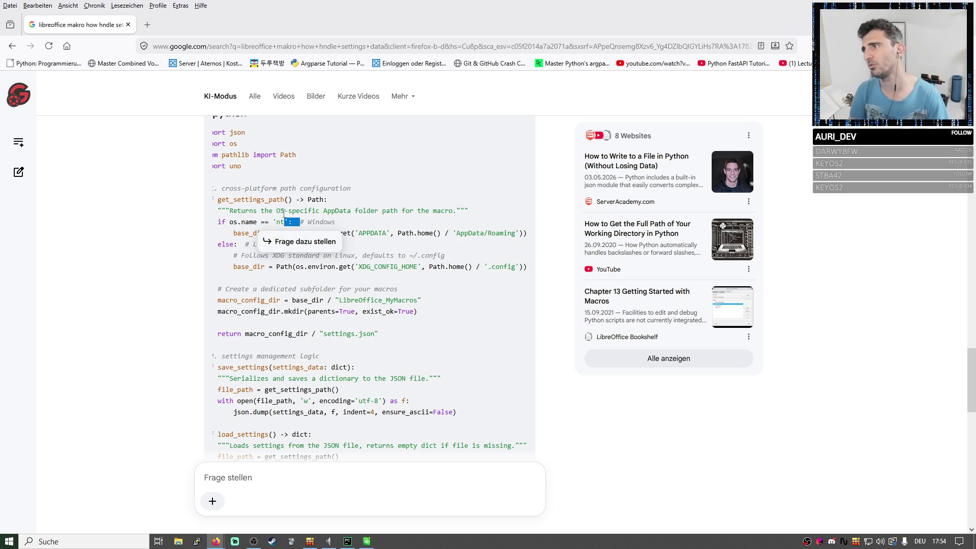
pyautogui.click(274, 224)
pyautogui.doubleClick(280, 221)
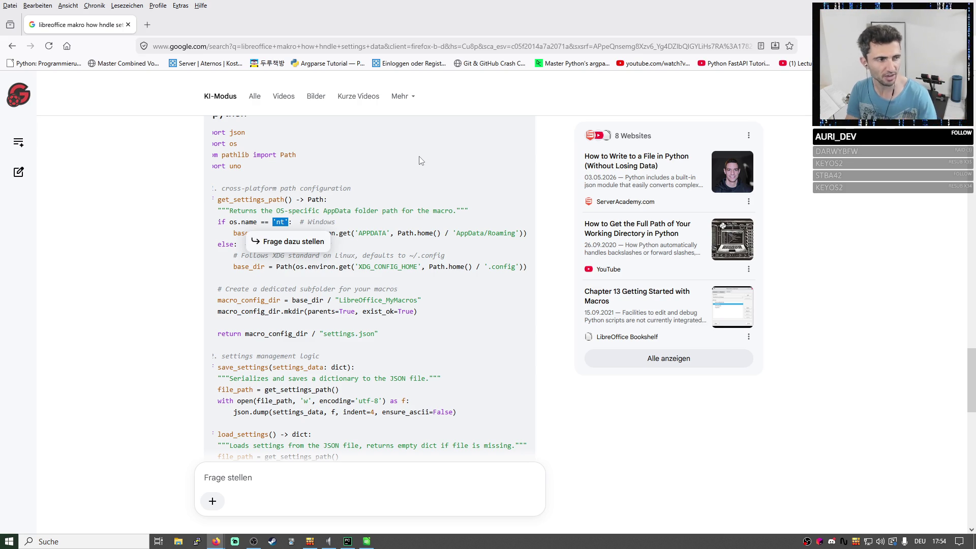
pyautogui.click(418, 160)
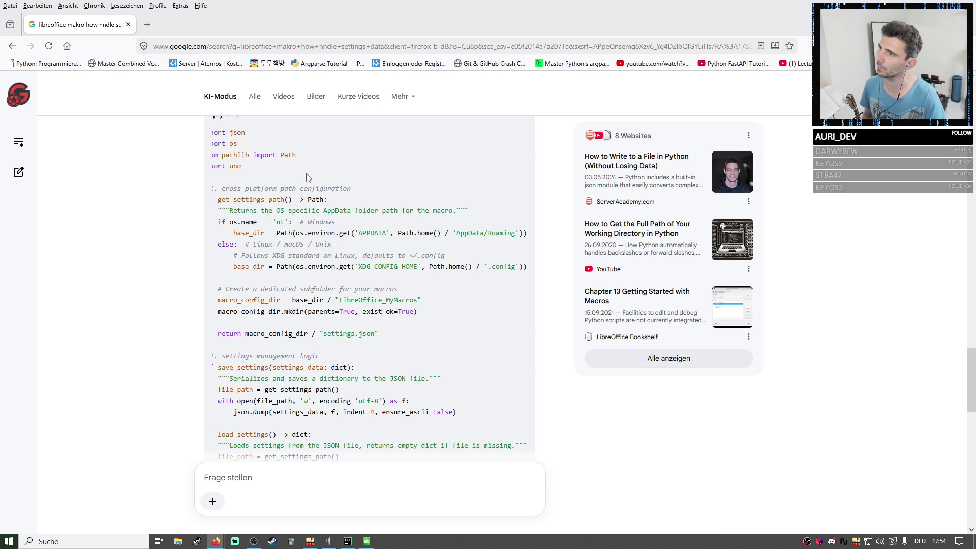
pyautogui.moveTo(213, 143); pyautogui.dragTo(238, 144)
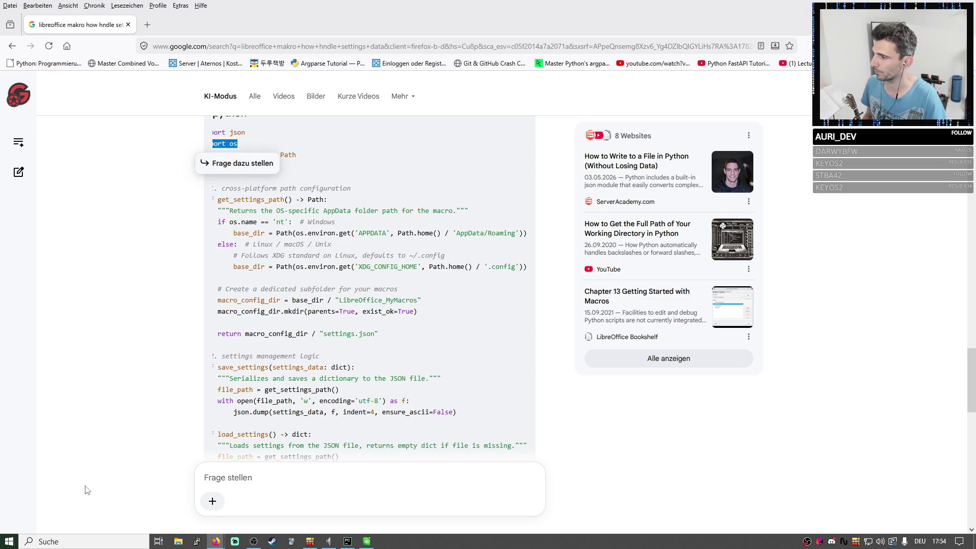
# Launch the Windows Command Prompt via system search, closing a Git CMD console opened first.
pyautogui.press('super')
pyautogui.write('cm')
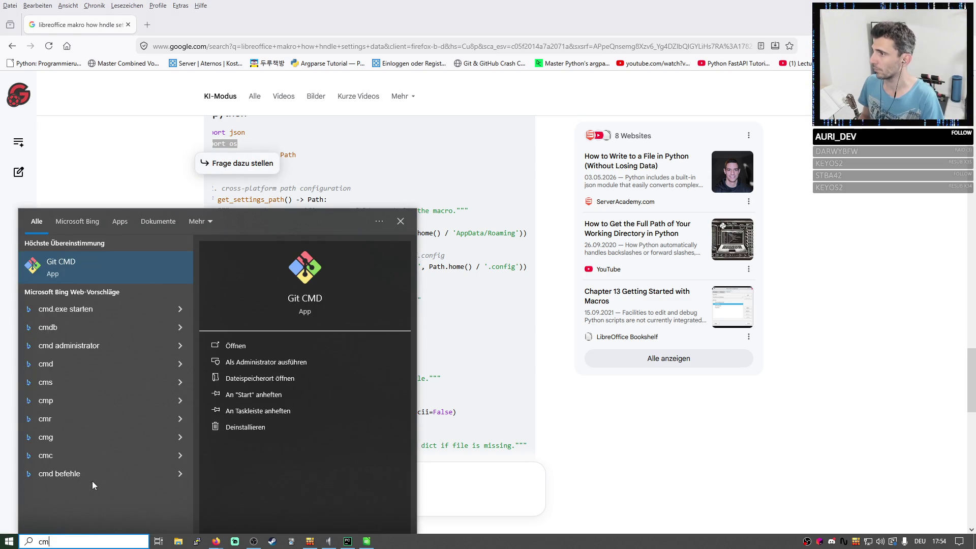
pyautogui.press('Return')
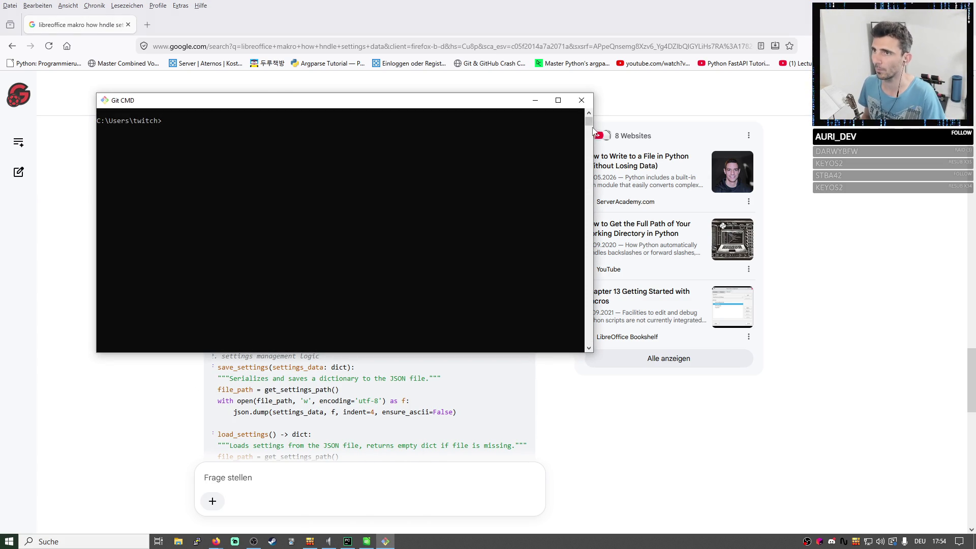
pyautogui.click(581, 100)
pyautogui.press('super')
pyautogui.write('cmd')
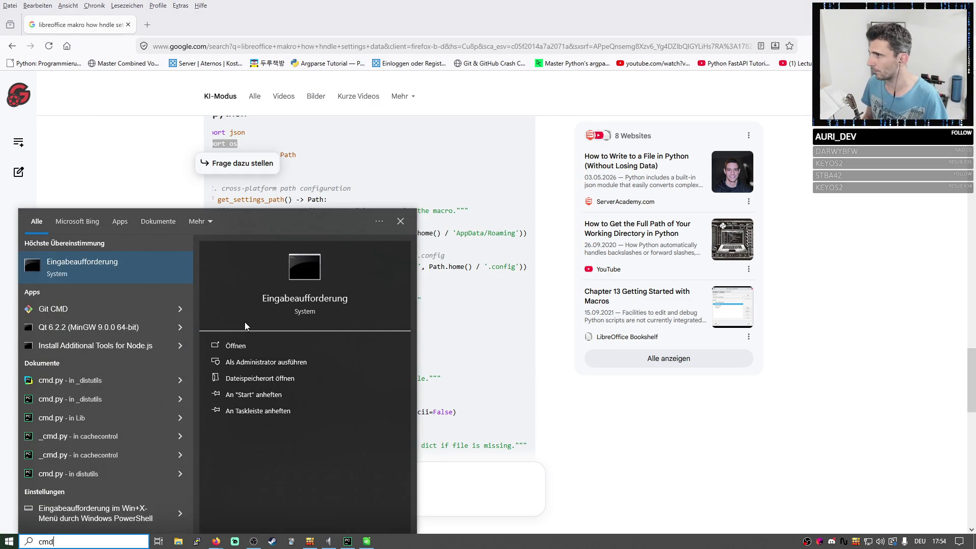
pyautogui.press('Return')
pyautogui.write('python')
# Start Python, import os and confirm os.name evaluates to 'nt'.
pyautogui.press('Return')
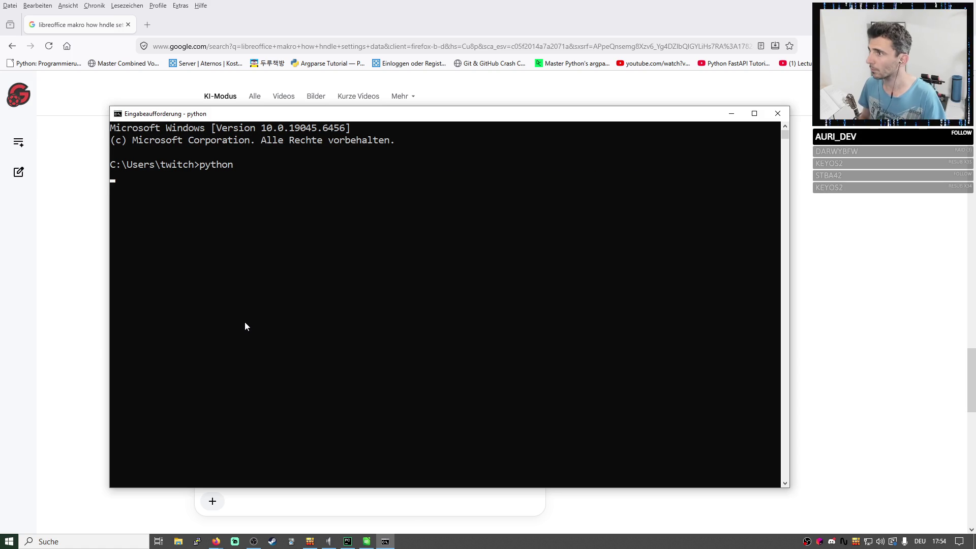
pyautogui.write('impor')
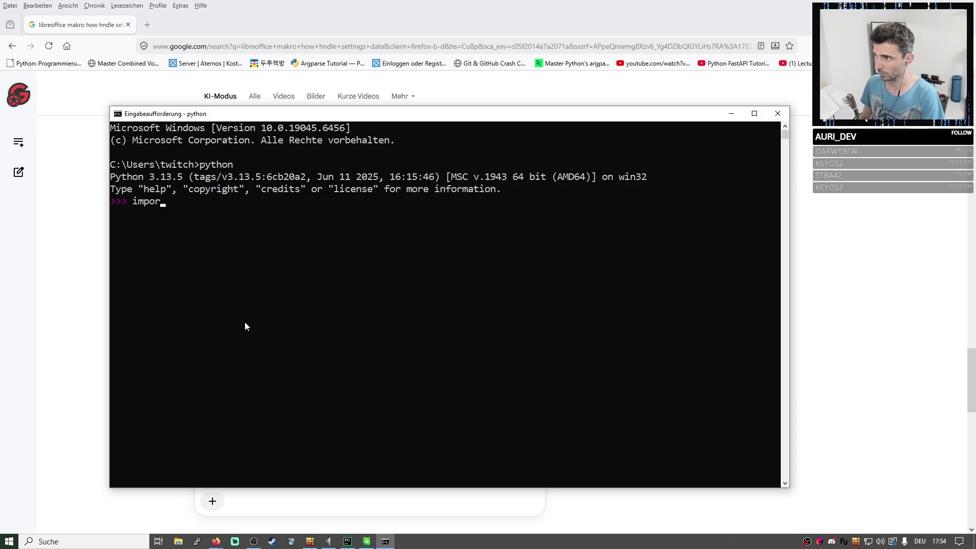
pyautogui.write('t os')
pyautogui.press('Return')
pyautogui.write('os.na')
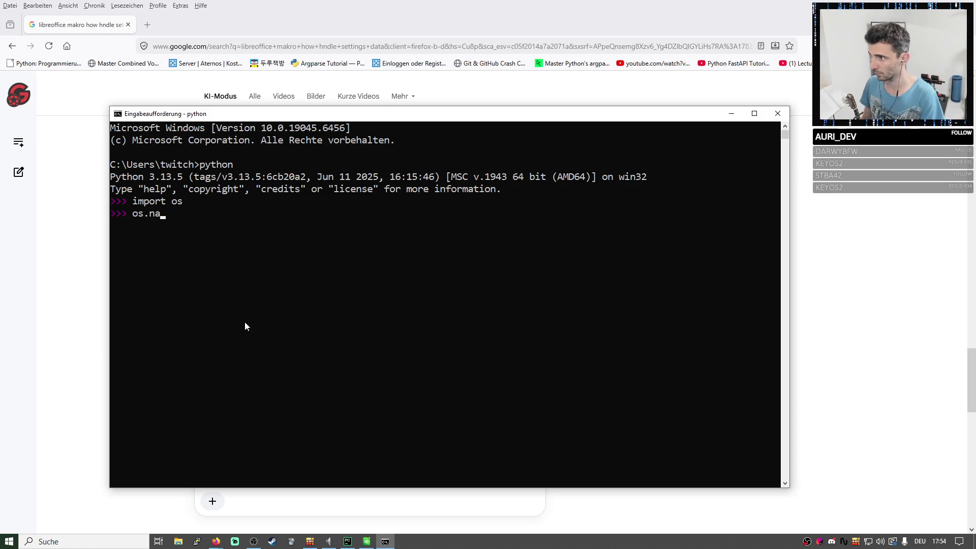
pyautogui.write('me')
pyautogui.press('Return')
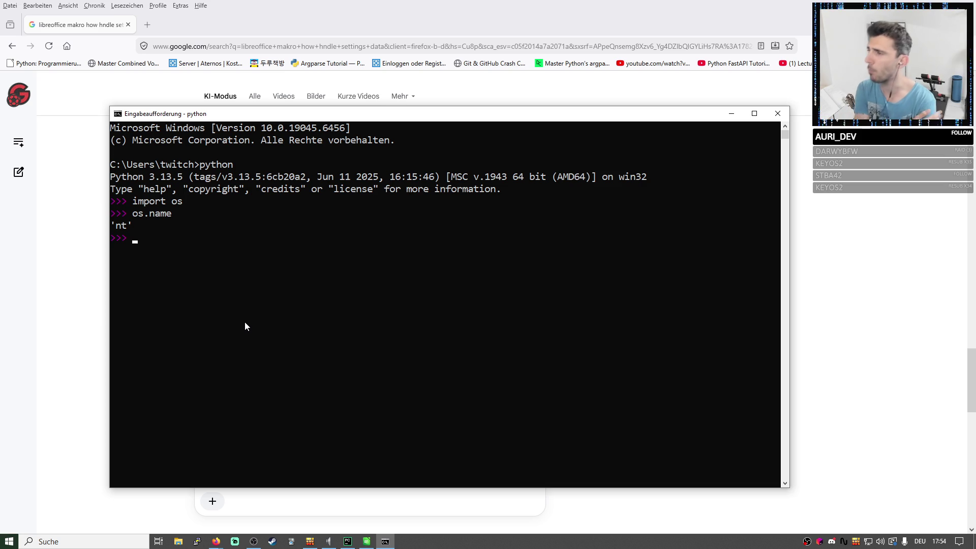
# Evaluate the os module object and dir(os), with the console maximized.
pyautogui.press('Up')
pyautogui.press('BackSpace')
pyautogui.press('BackSpace')
pyautogui.press('BackSpace')
pyautogui.press('BackSpace')
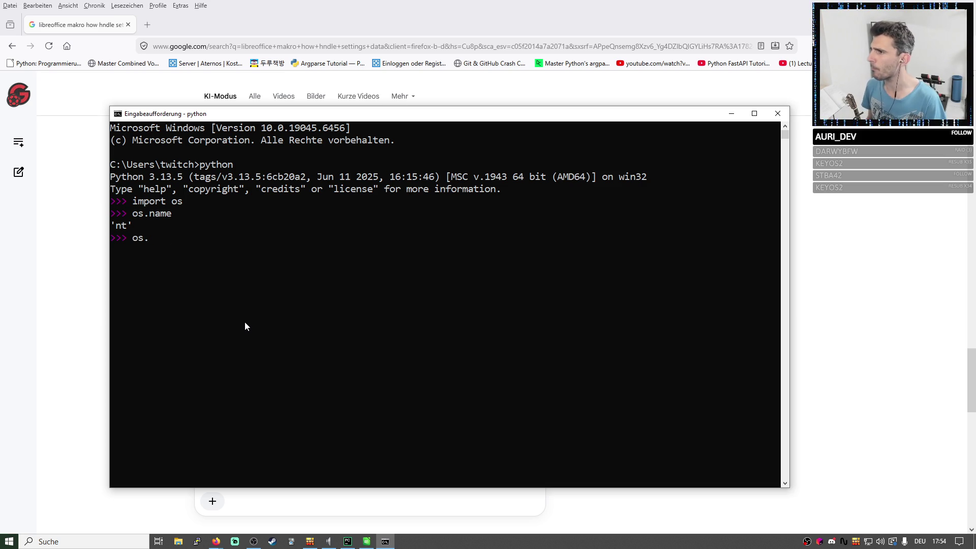
pyautogui.press('BackSpace')
pyautogui.press('Return')
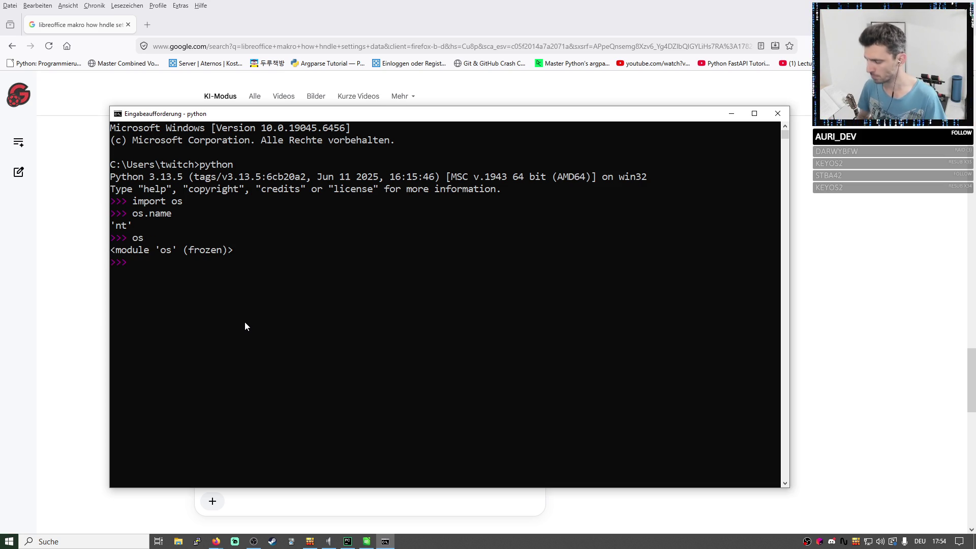
pyautogui.write('dir(')
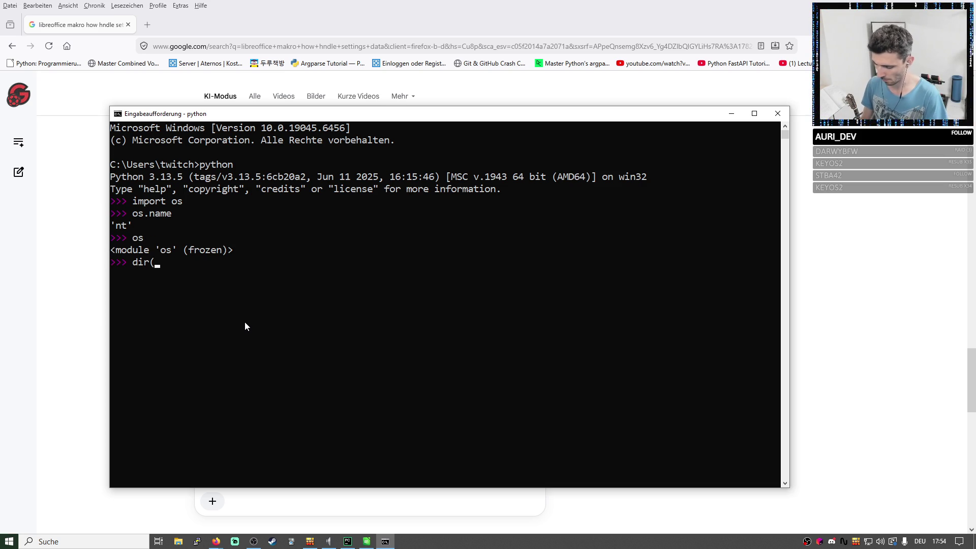
pyautogui.write('os)')
pyautogui.press('Return')
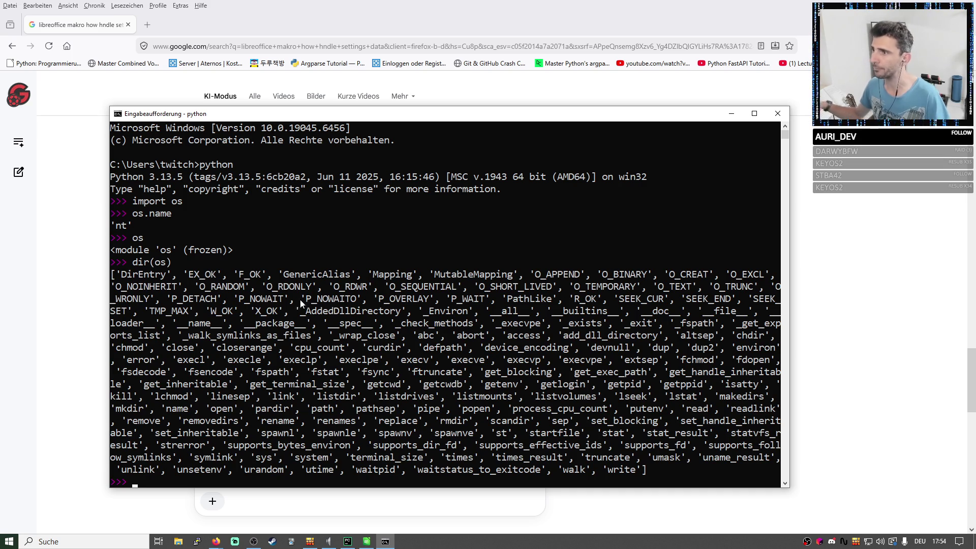
pyautogui.doubleClick(498, 114)
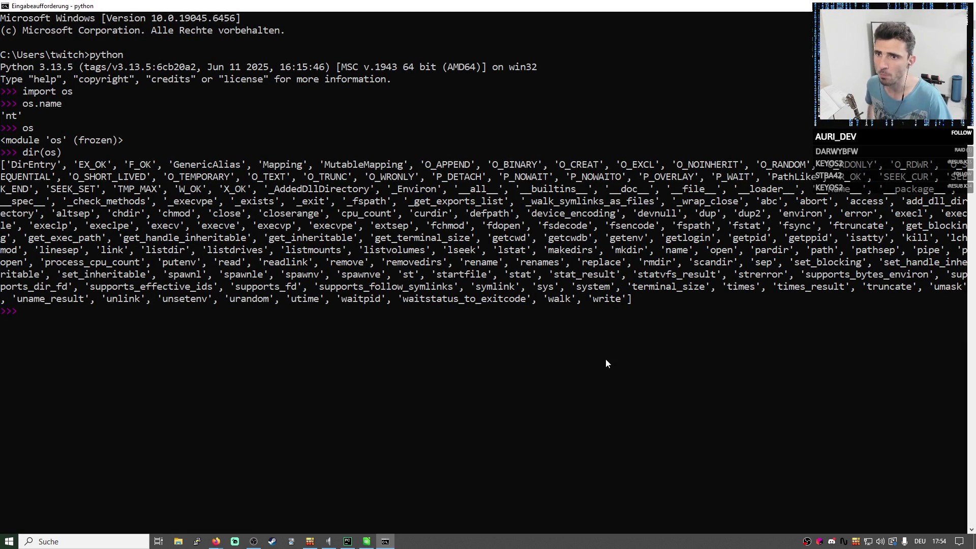
# Inspect os.system with dir, plain evaluation, repr and str.
pyautogui.press('Up')
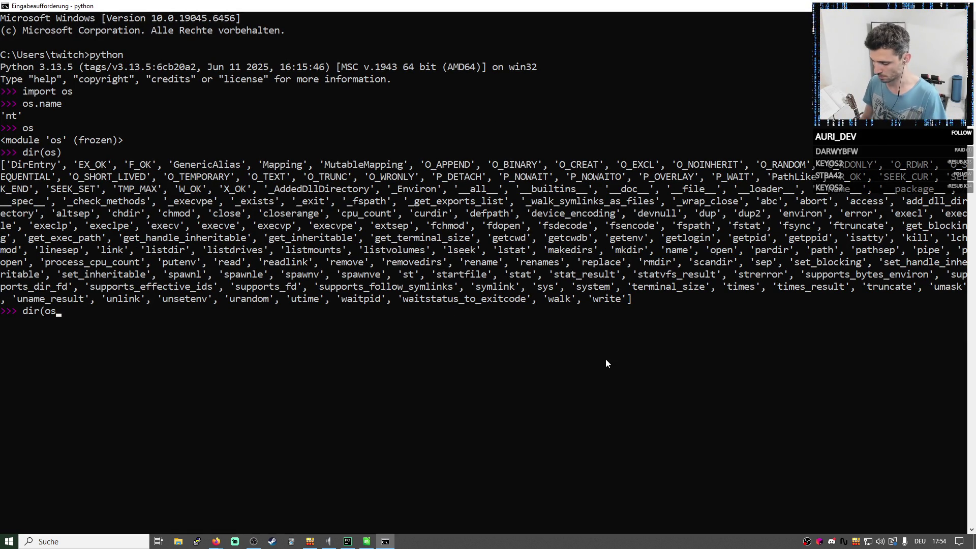
pyautogui.write('.system)')
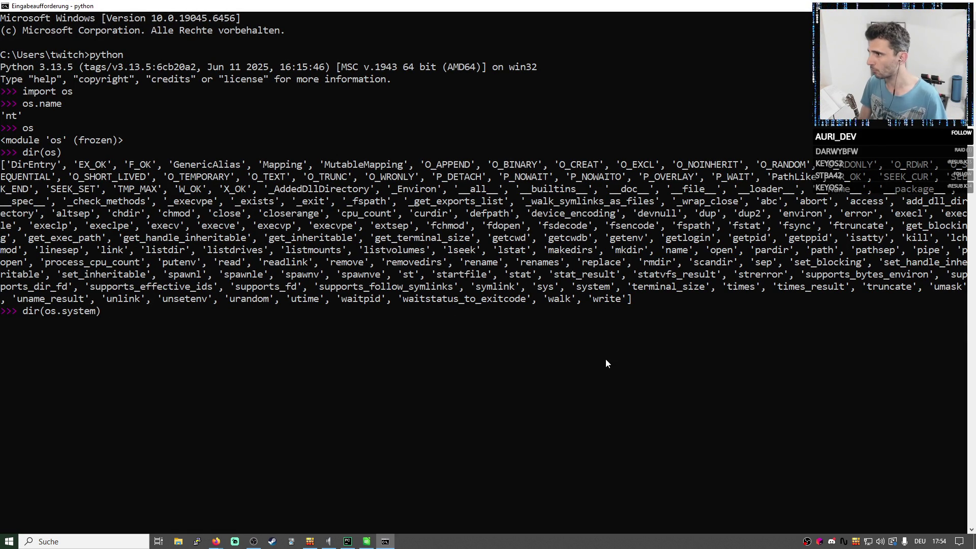
pyautogui.press('Return')
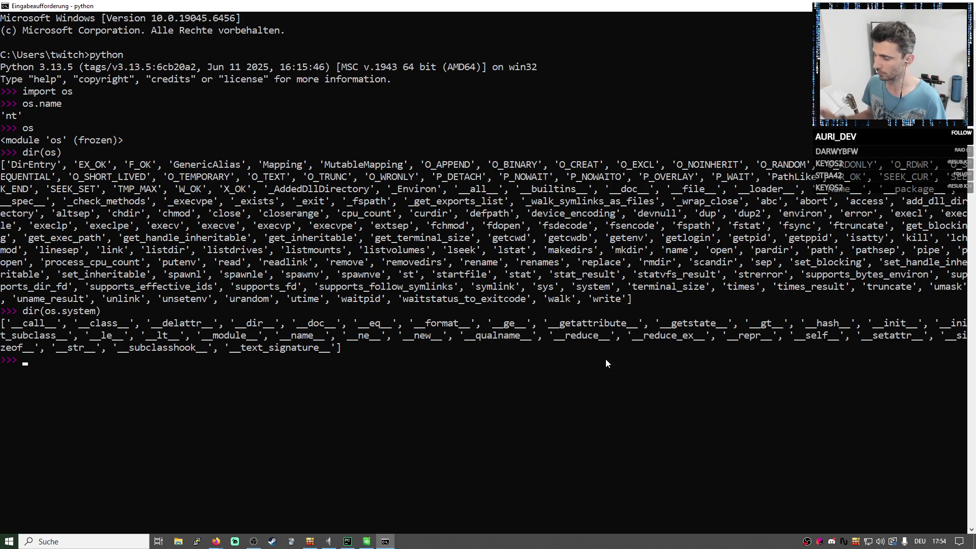
pyautogui.write('os.syste')
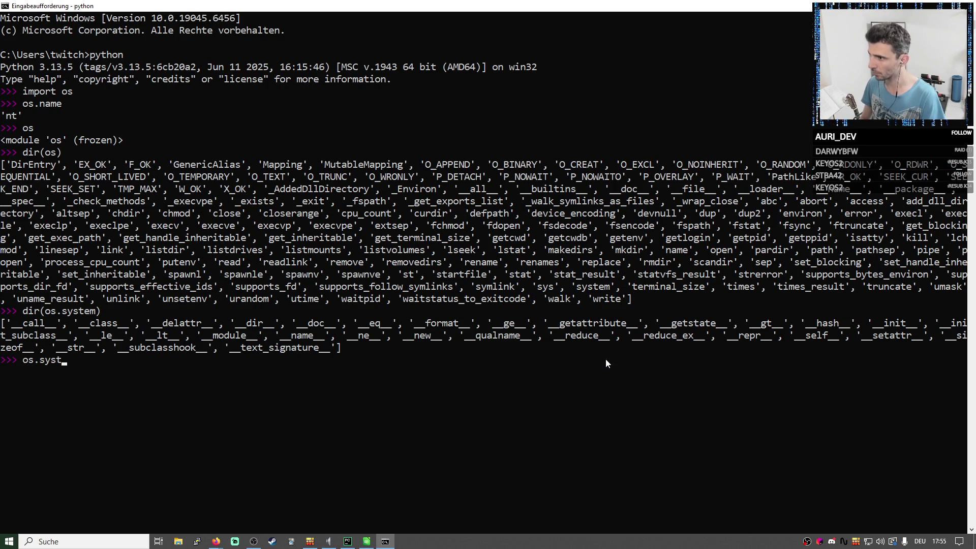
pyautogui.write('m')
pyautogui.press('Return')
pyautogui.press('Up')
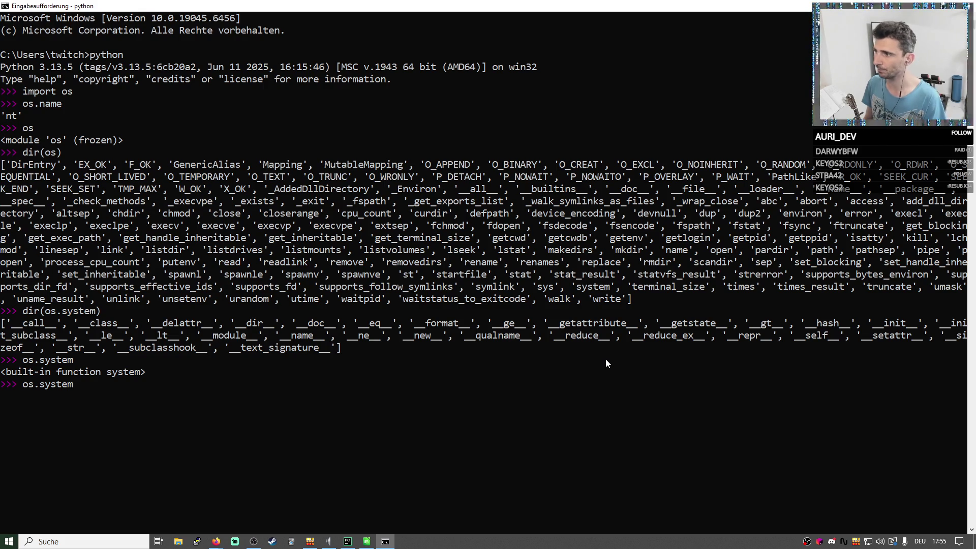
pyautogui.press('BackSpace')
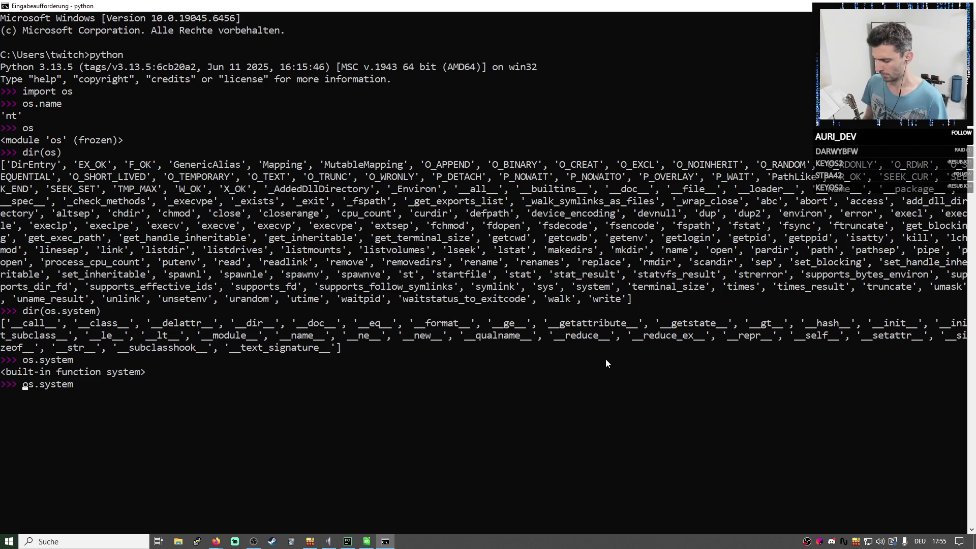
pyautogui.write('repr(')
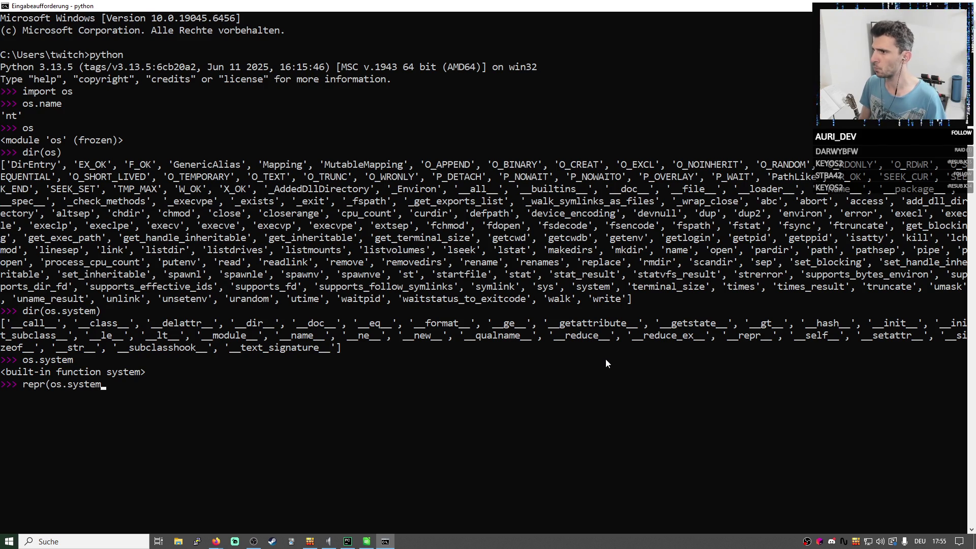
pyautogui.write(')')
pyautogui.press('Return')
pyautogui.press('Up')
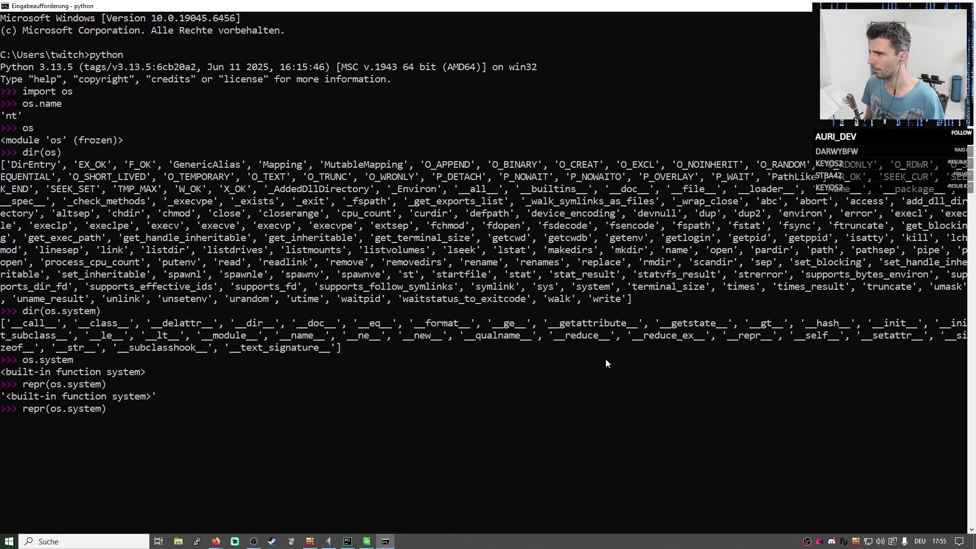
pyautogui.press('Up')
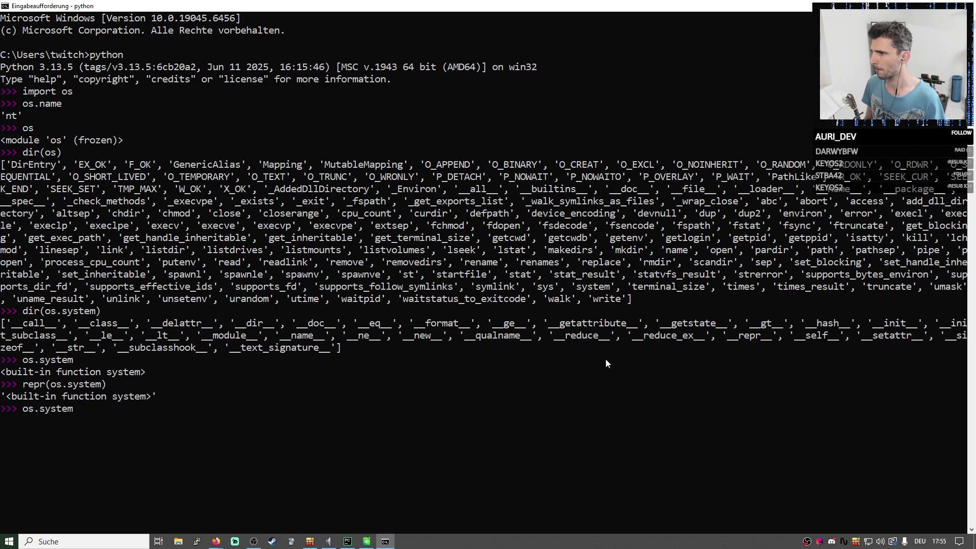
pyautogui.write('str(')
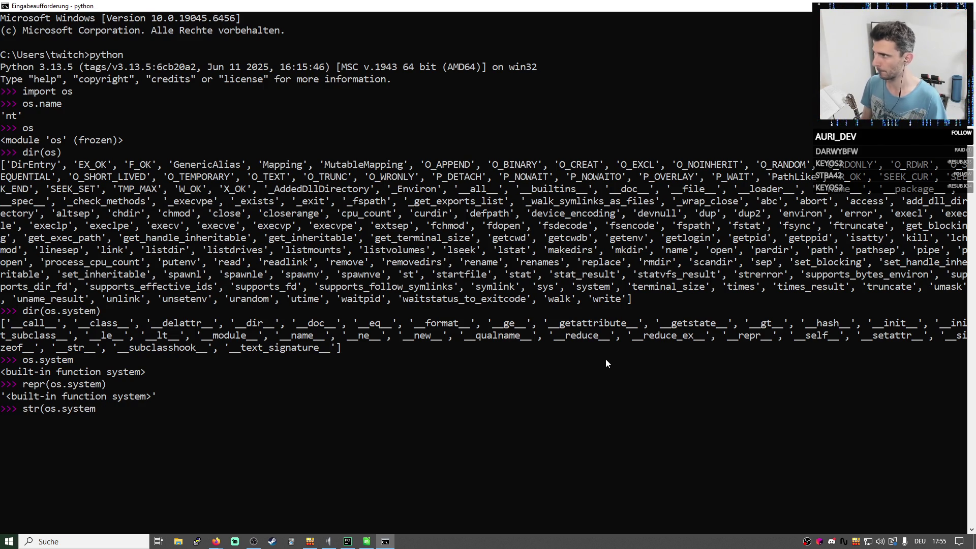
pyautogui.write(')')
pyautogui.press('Return')
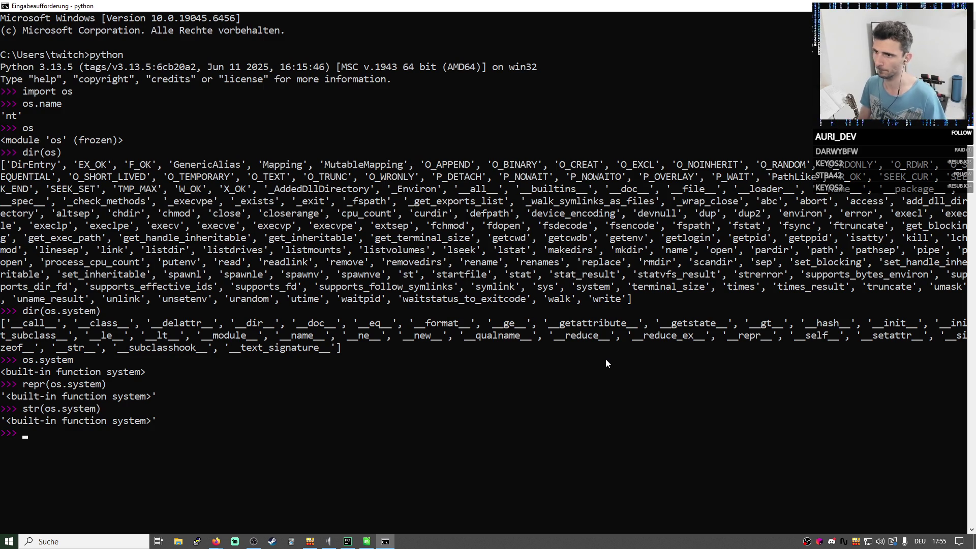
# Show os.system.__qualname__ is 'system', then recall str(os.system) and trim it for editing.
pyautogui.press('Up')
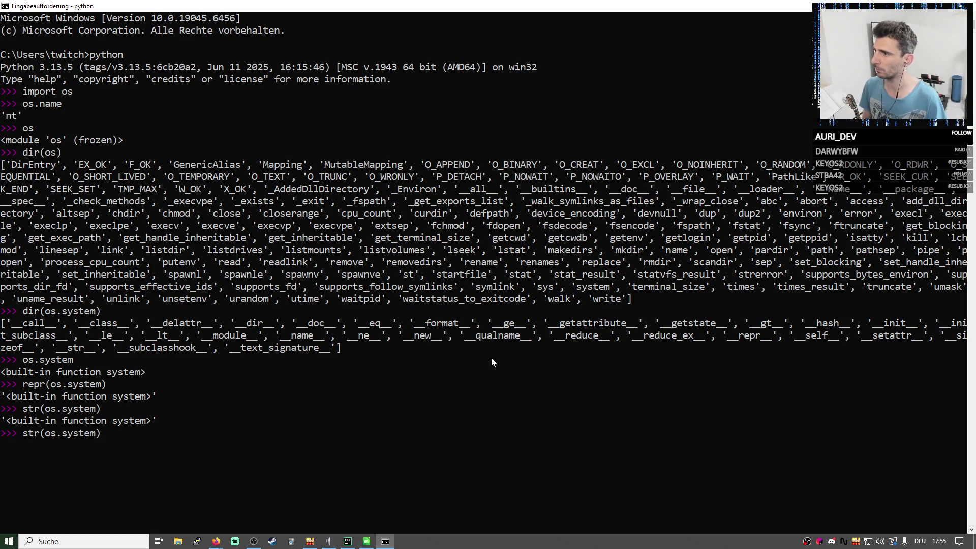
pyautogui.press('Up')
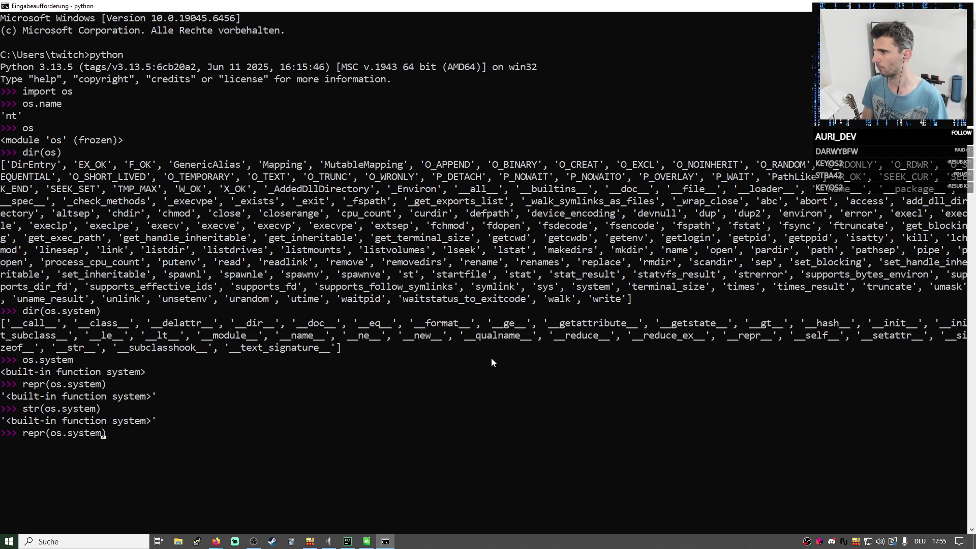
pyautogui.press('BackSpace')
pyautogui.write('.__w')
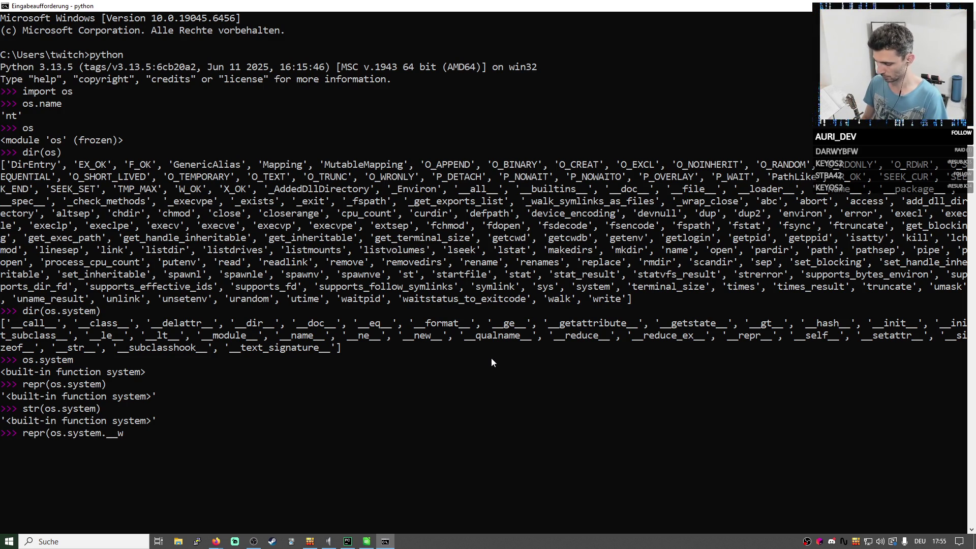
pyautogui.write('qualname__')
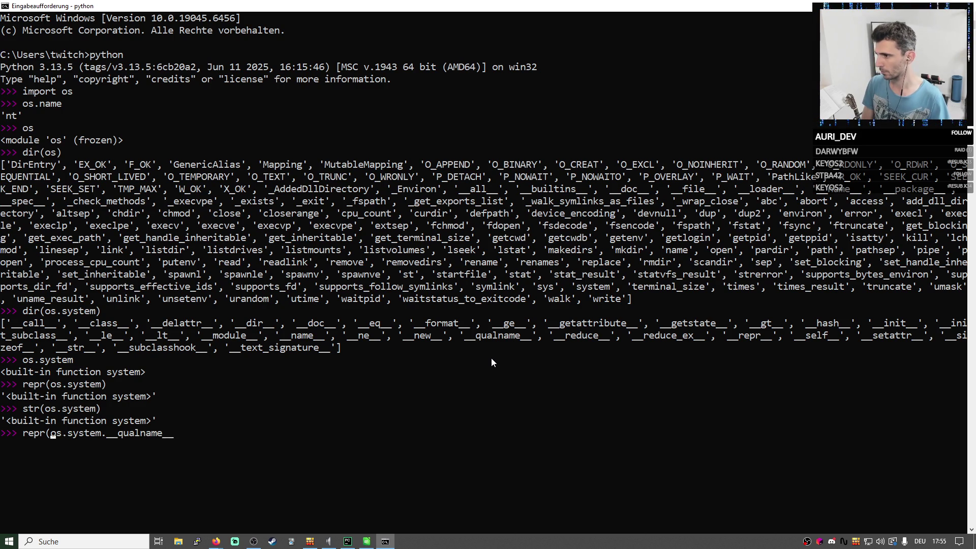
pyautogui.press('Home')
pyautogui.press('Delete')
pyautogui.press('Delete')
pyautogui.press('Delete')
pyautogui.press('Return')
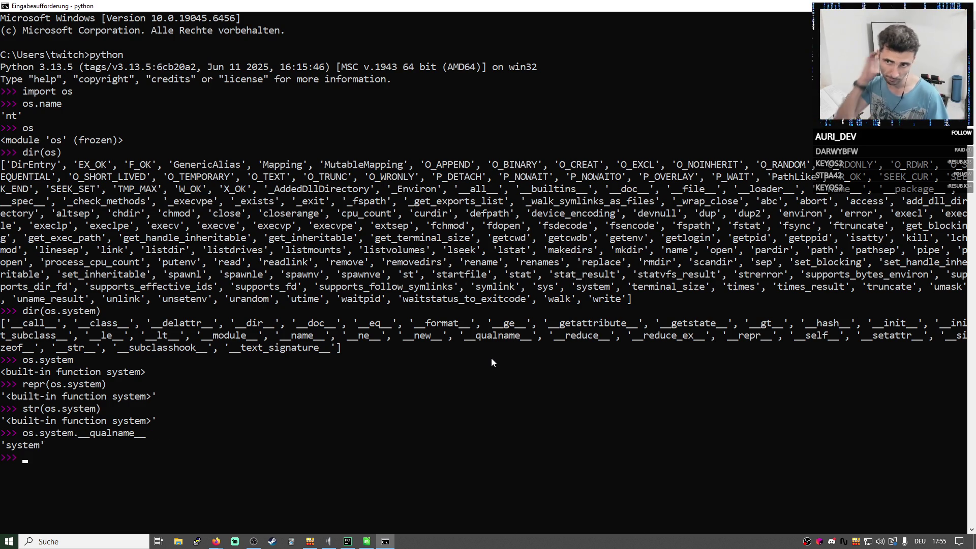
pyautogui.press('Up')
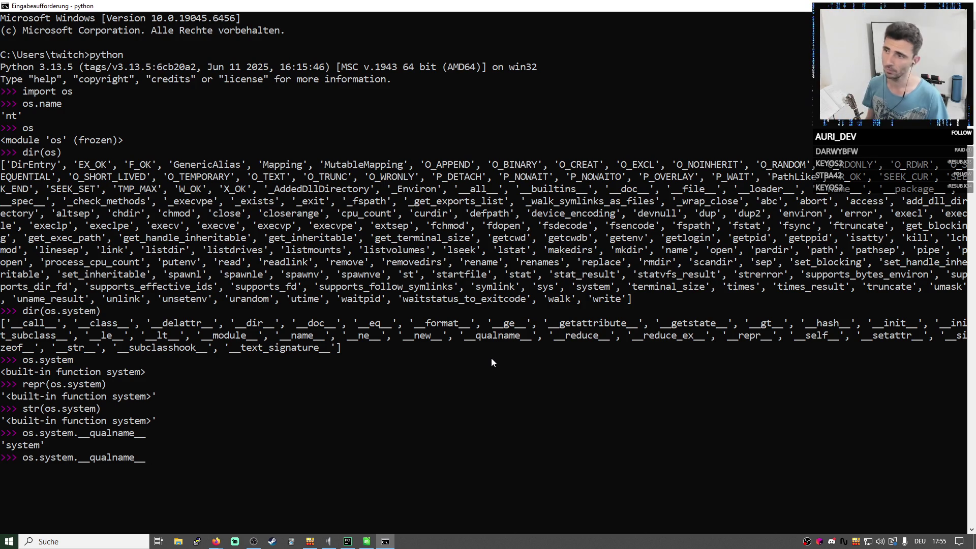
pyautogui.press('Up')
pyautogui.press('BackSpace')
pyautogui.press('BackSpace')
pyautogui.press('BackSpace')
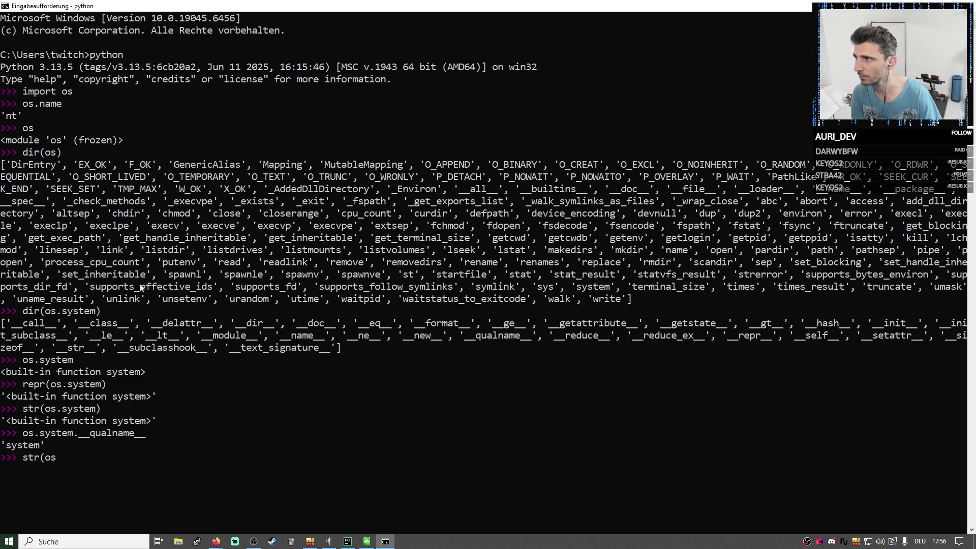
# Back in the browser, quote the if os.name == 'nt' line and ask AI Mode for another Windows check.
pyautogui.doubleClick(362, 10)
pyautogui.press('super+Down')
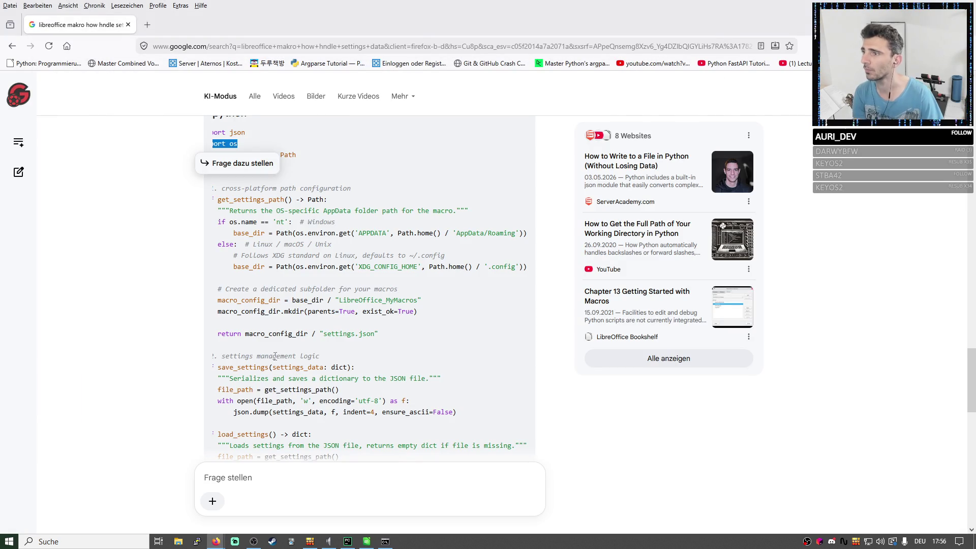
pyautogui.moveTo(291, 231); pyautogui.dragTo(221, 230)
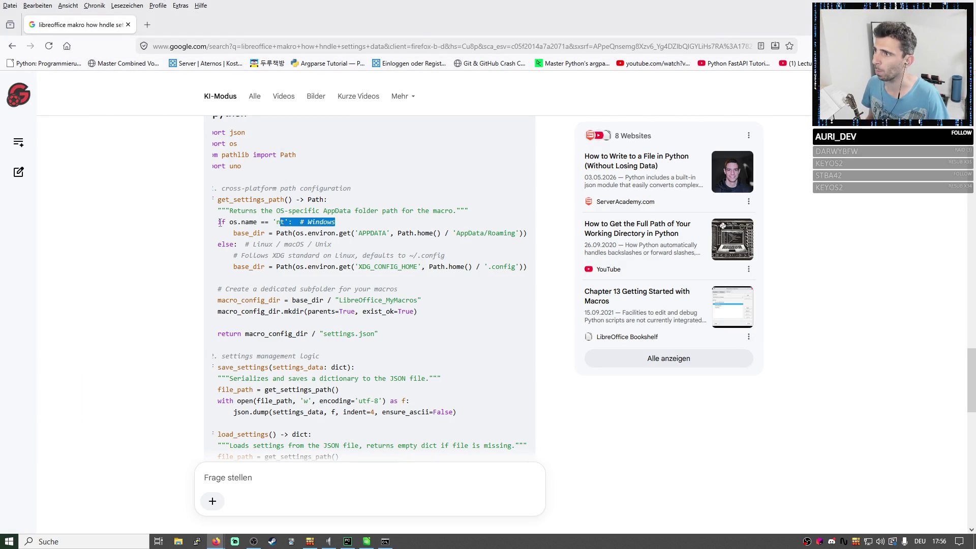
pyautogui.click(252, 489)
pyautogui.write("if os.name == 'nt':  # Windows")
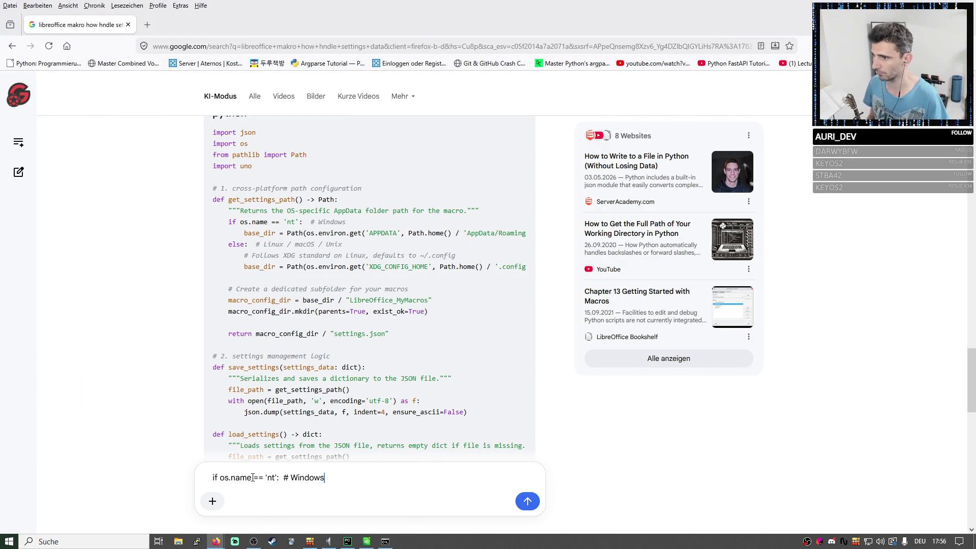
pyautogui.hotkey('shift', 'Return')
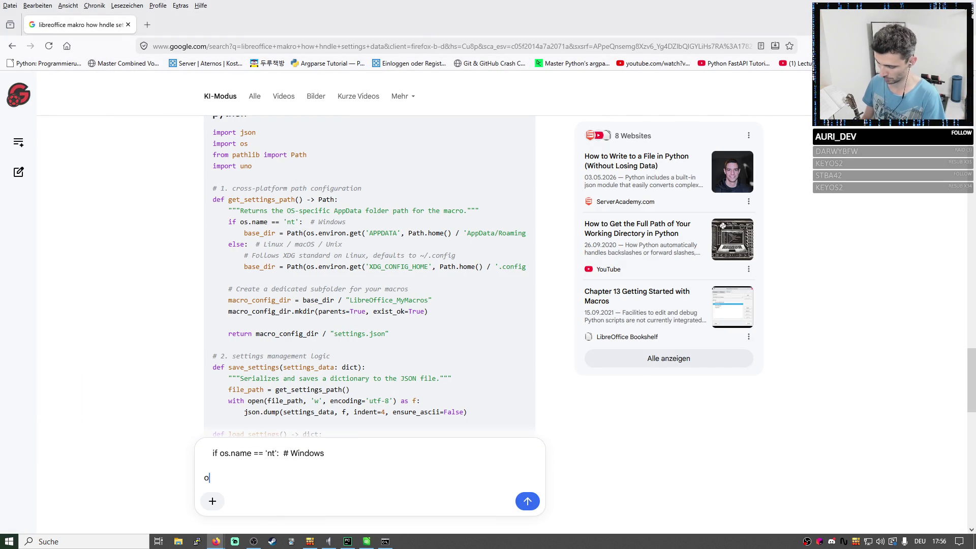
pyautogui.write('anderer weg?')
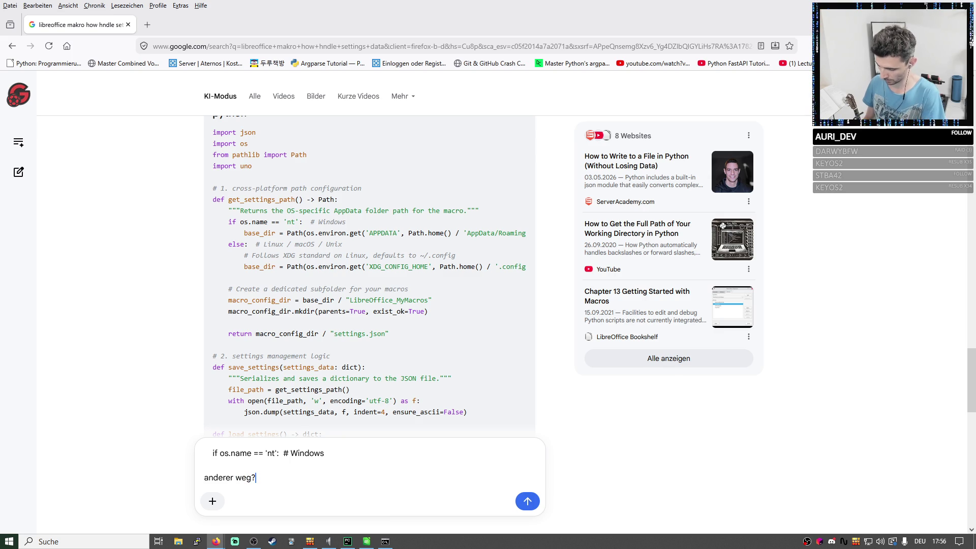
pyautogui.write(' wie ko')
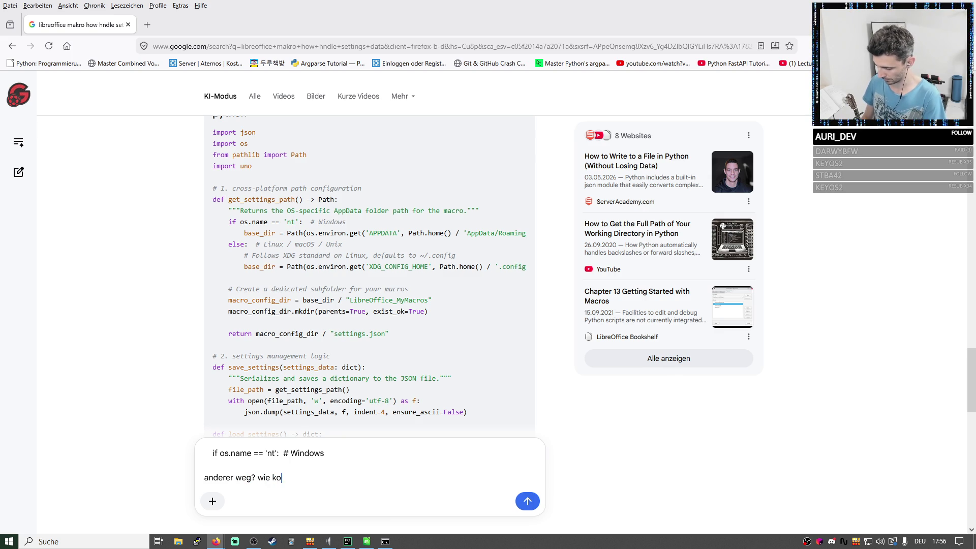
pyautogui.write('mme ich an win')
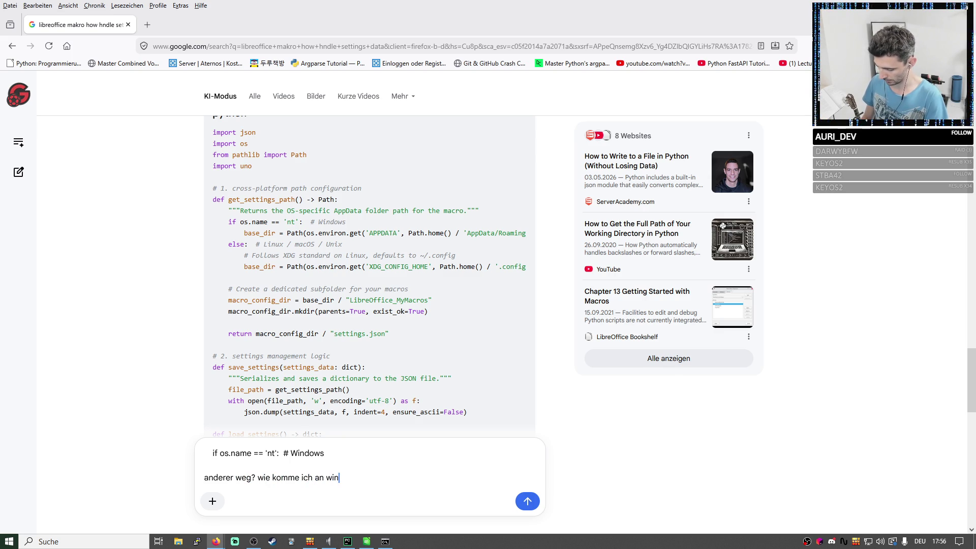
pyautogui.write(' / win')
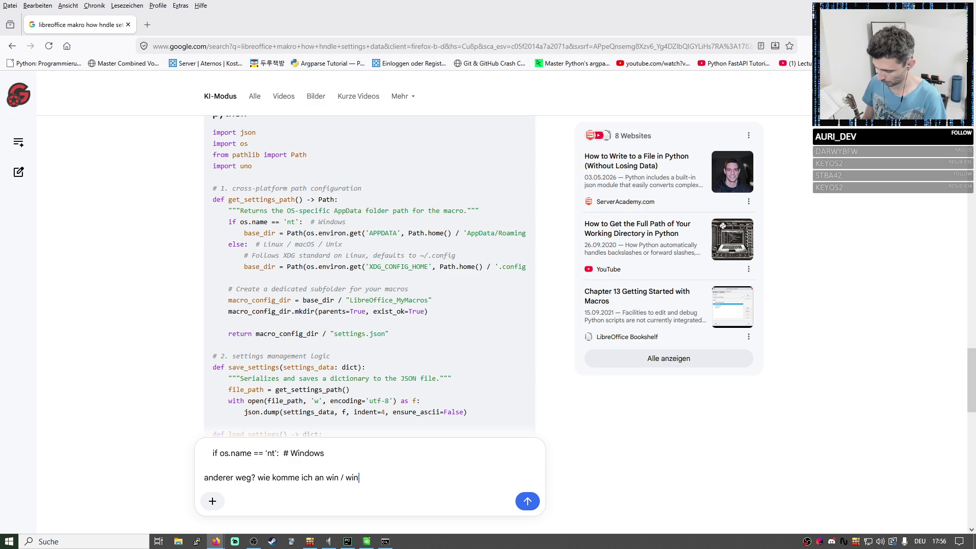
pyautogui.write('32')
pyautogui.press('Return')
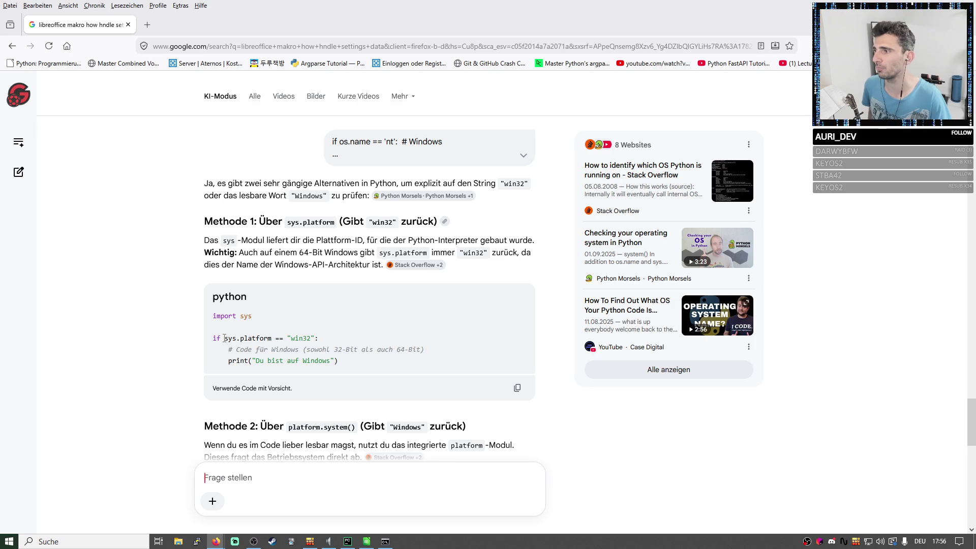
pyautogui.moveTo(224, 338); pyautogui.dragTo(272, 338)
pyautogui.hotkey('ctrl', 'c')
pyautogui.scroll(-1, 467, 307)
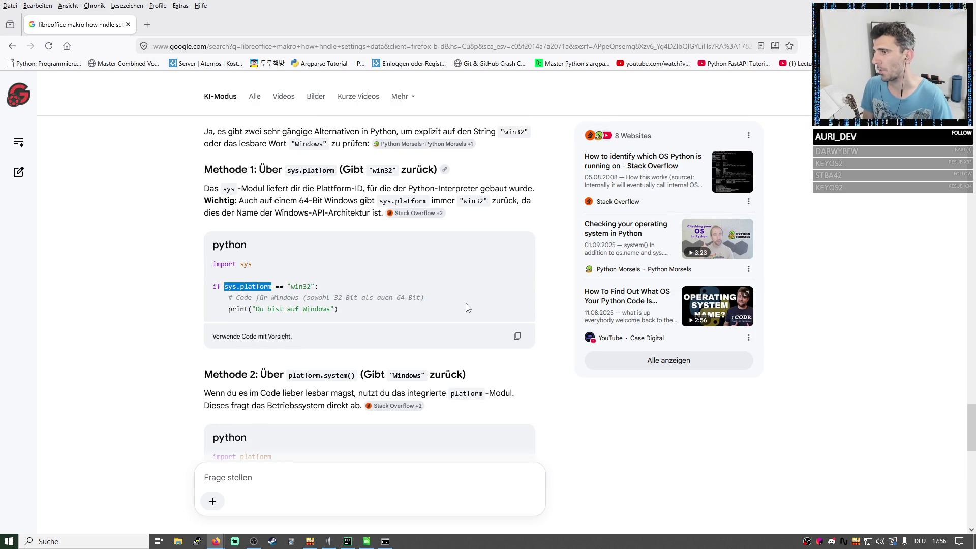
# Ask AI Mode whether sys.platform or os.name is recommended, pasting sys.platform into the question.
pyautogui.click(267, 477)
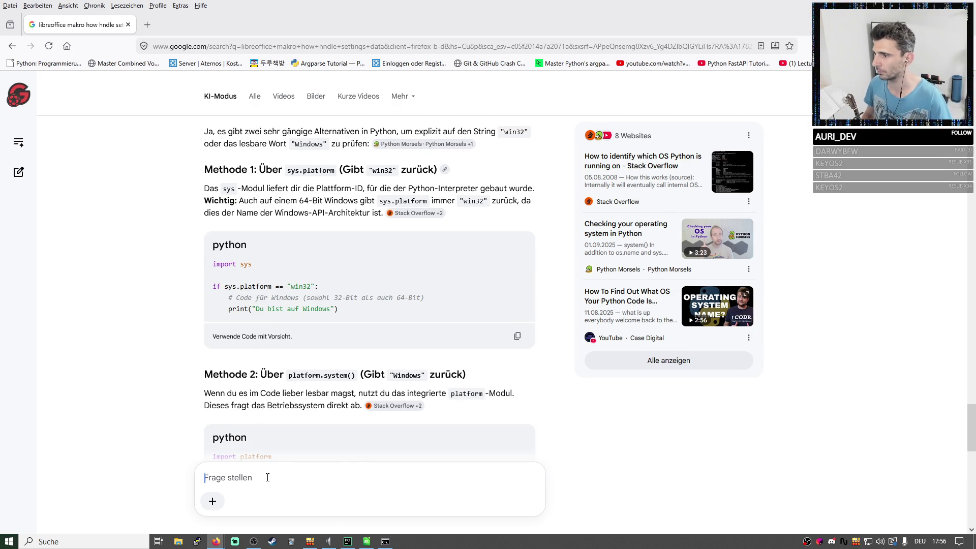
pyautogui.hotkey('ctrl', 'v')
pyautogui.write('oder os')
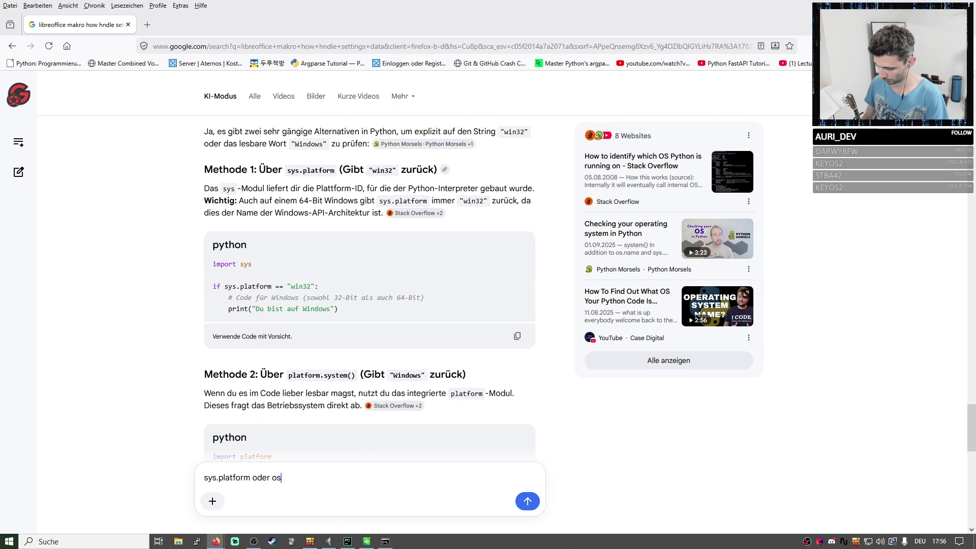
pyautogui.write('.nbam')
pyautogui.press('BackSpace')
pyautogui.press('BackSpace')
pyautogui.press('BackSpace')
pyautogui.press('BackSpace')
pyautogui.write('name')
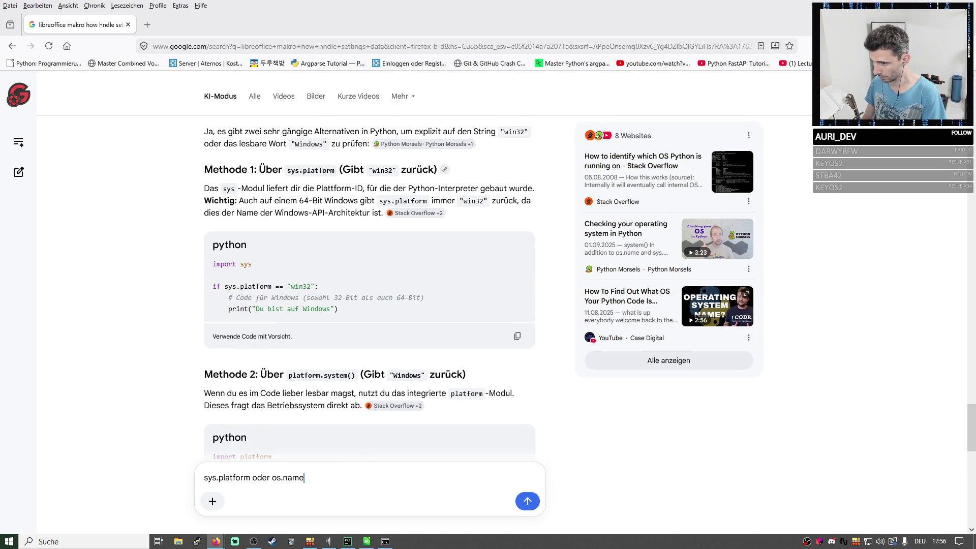
pyautogui.write(', empfehl')
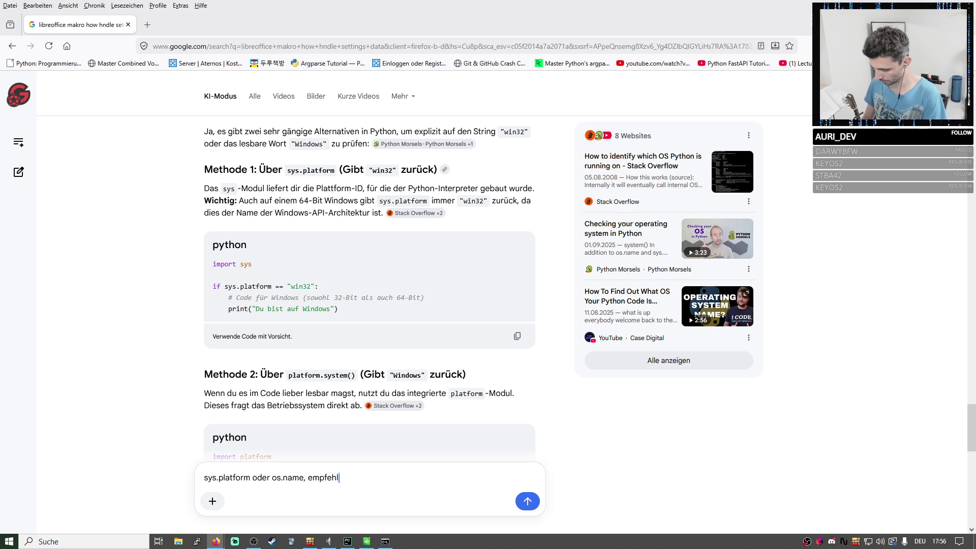
pyautogui.write('ung in python')
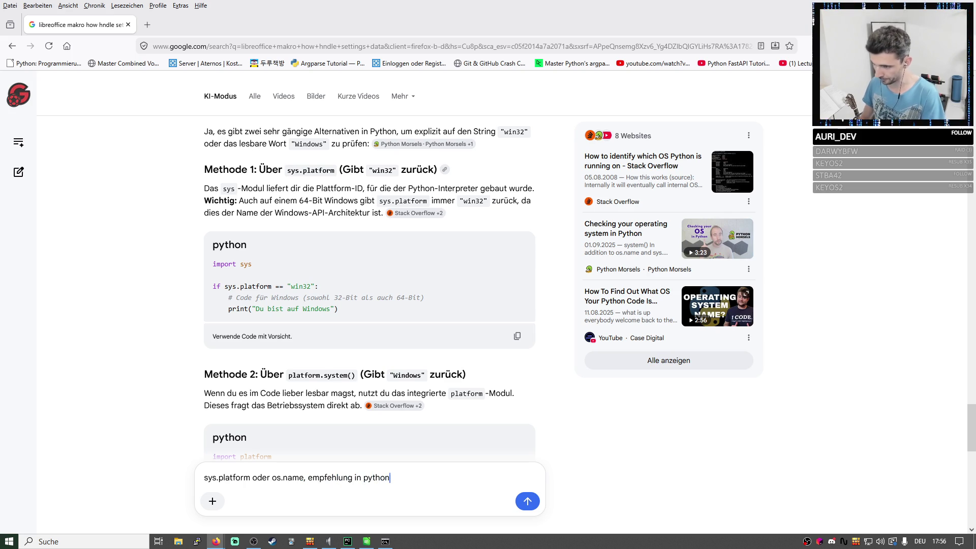
pyautogui.write('?')
pyautogui.press('Return')
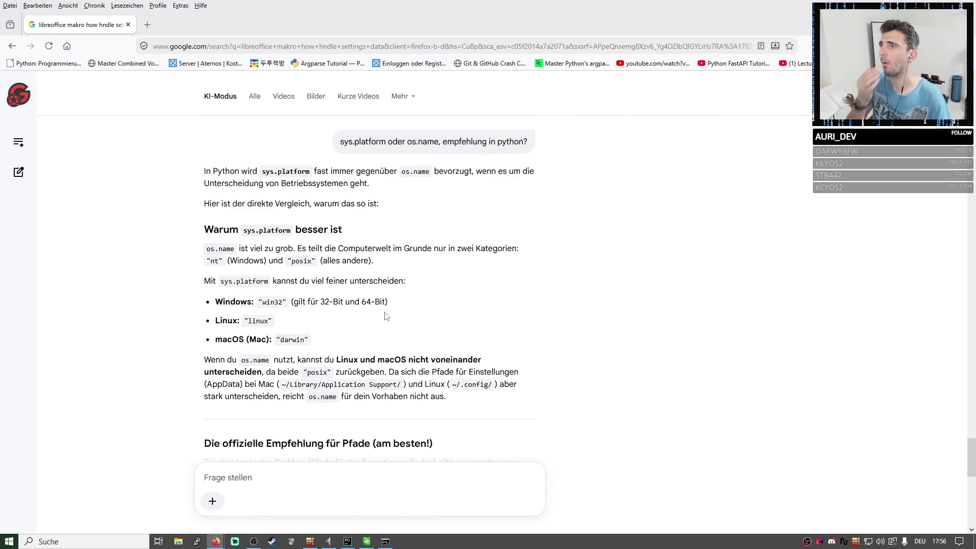
# Read the sys.platform answer, highlighting the win32, darwin and linux values.
pyautogui.moveTo(261, 173)
pyautogui.mouseDown()
pyautogui.moveTo(433, 172)
pyautogui.moveTo(370, 185)
pyautogui.mouseUp()
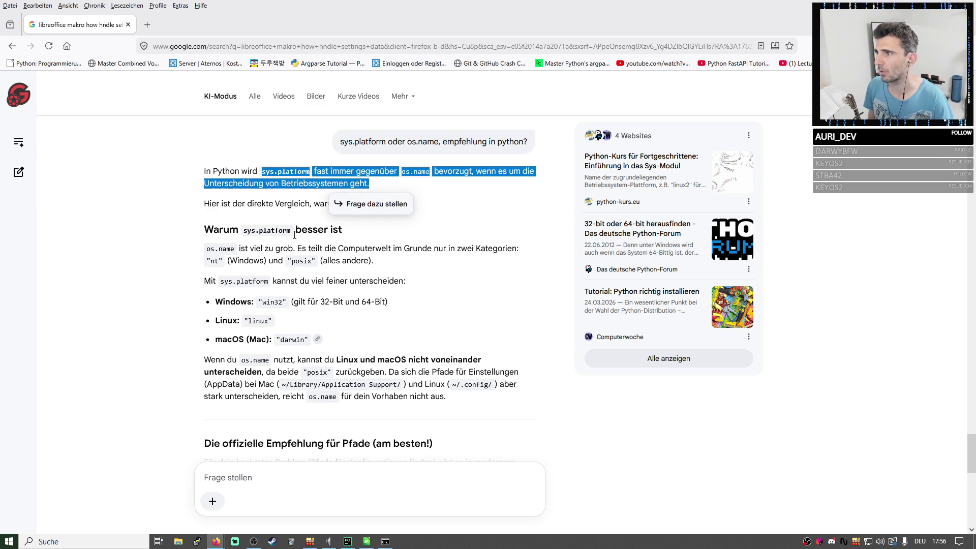
pyautogui.click(480, 237)
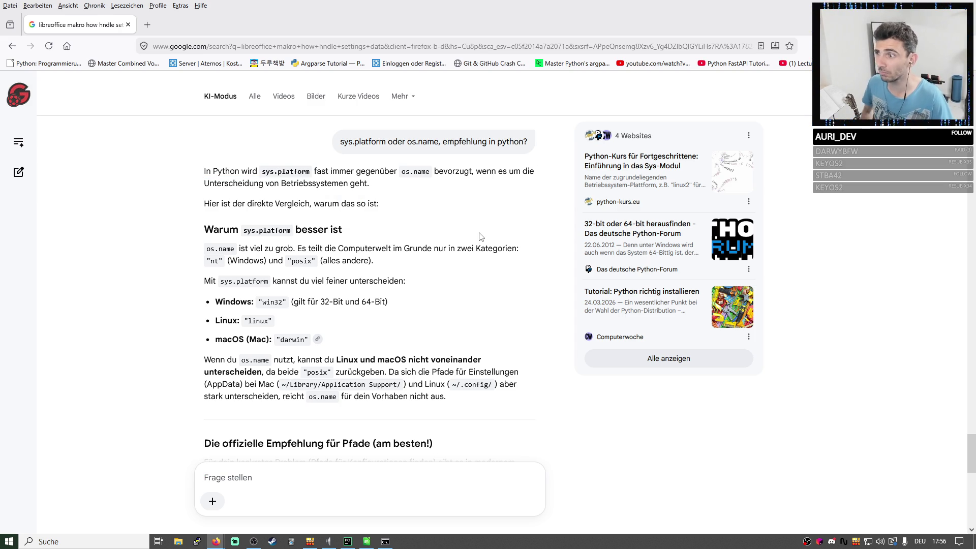
pyautogui.scroll(2, 458, 233)
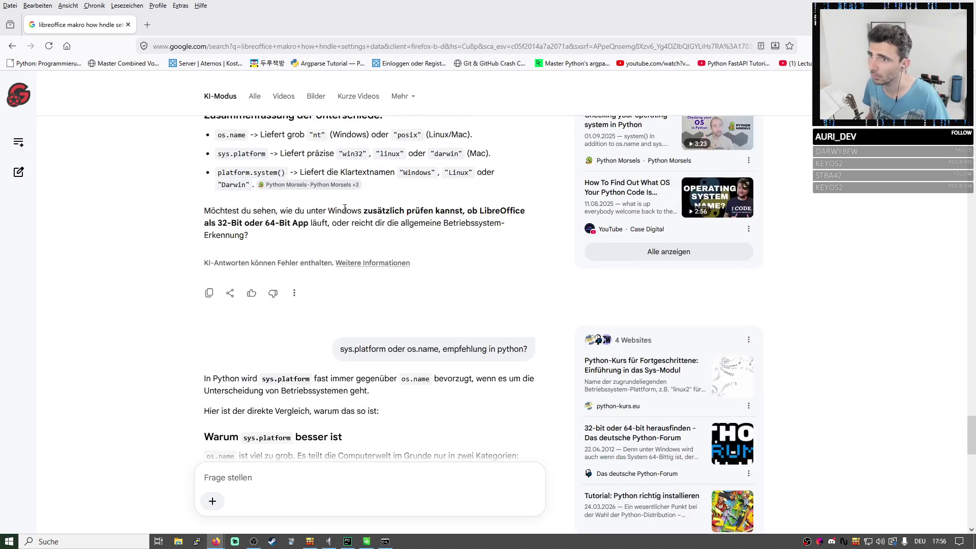
pyautogui.scroll(-2, 396, 221)
pyautogui.scroll(-1, 345, 211)
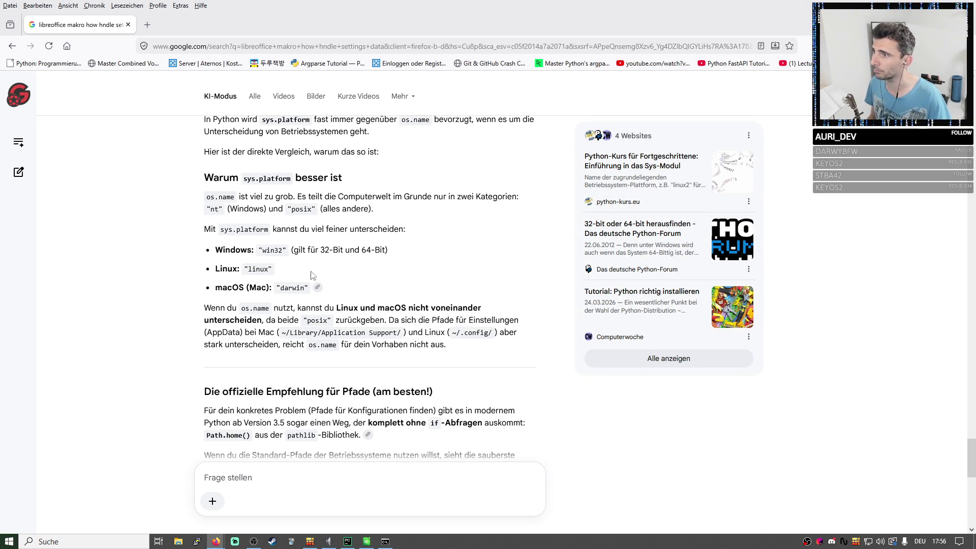
pyautogui.moveTo(271, 250); pyautogui.dragTo(389, 252)
pyautogui.click(434, 255)
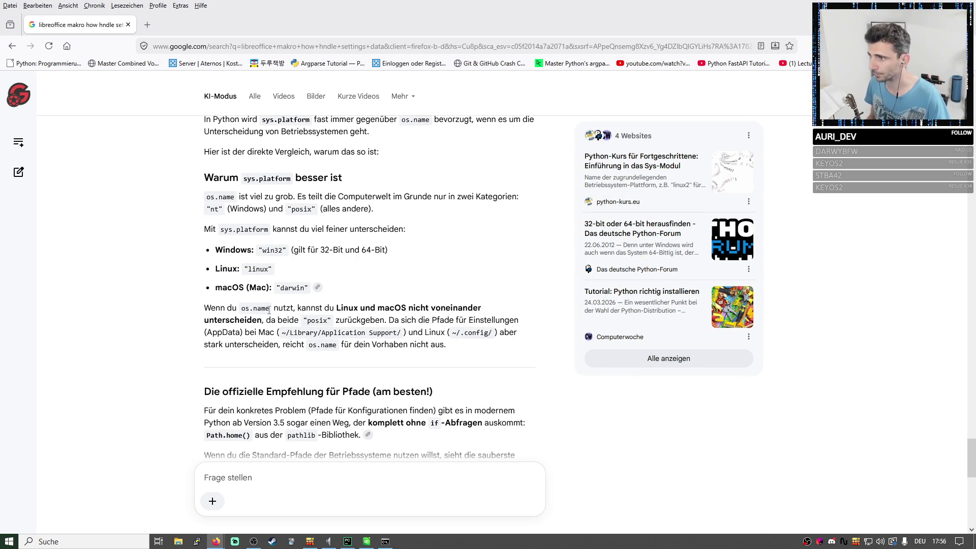
pyautogui.doubleClick(296, 286)
pyautogui.click(405, 271)
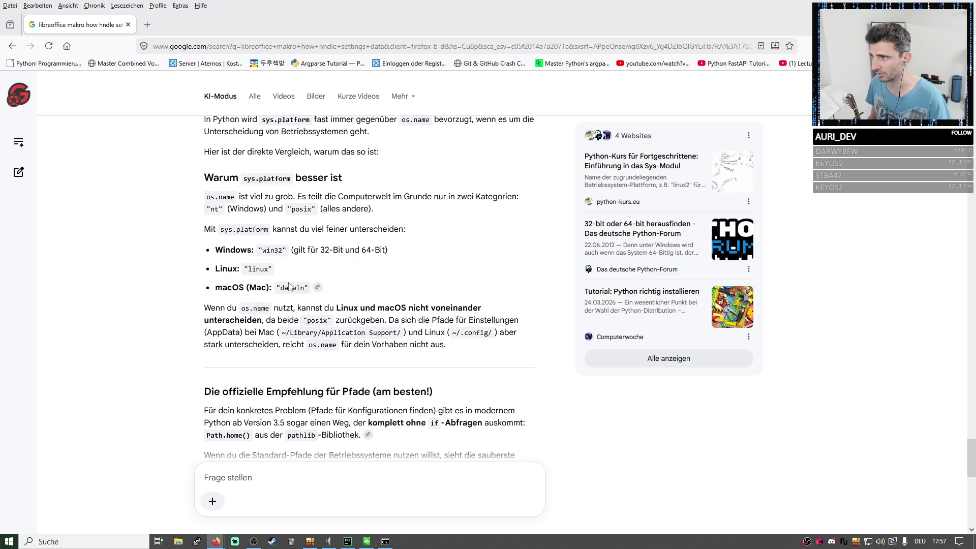
pyautogui.doubleClick(258, 269)
pyautogui.click(370, 277)
pyautogui.scroll(-3, 371, 279)
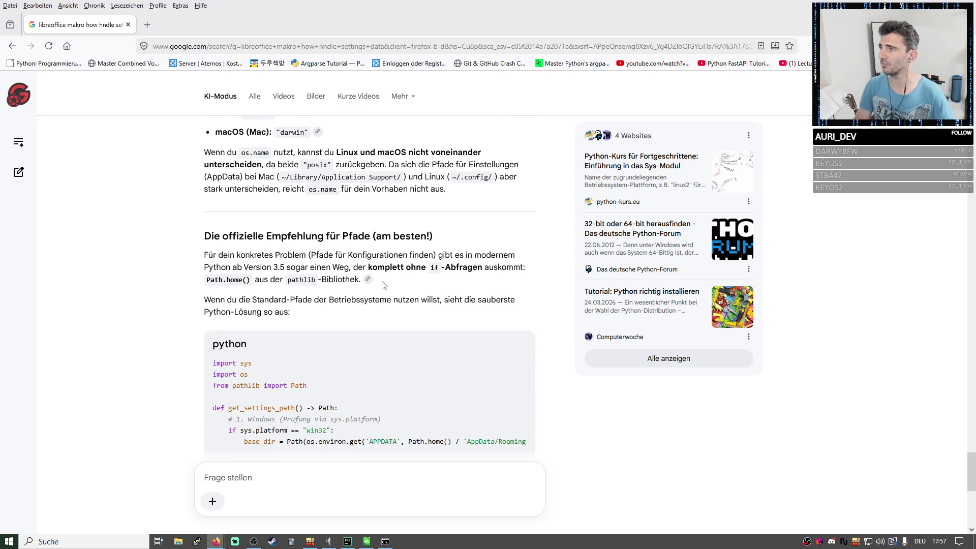
pyautogui.scroll(-1, 316, 349)
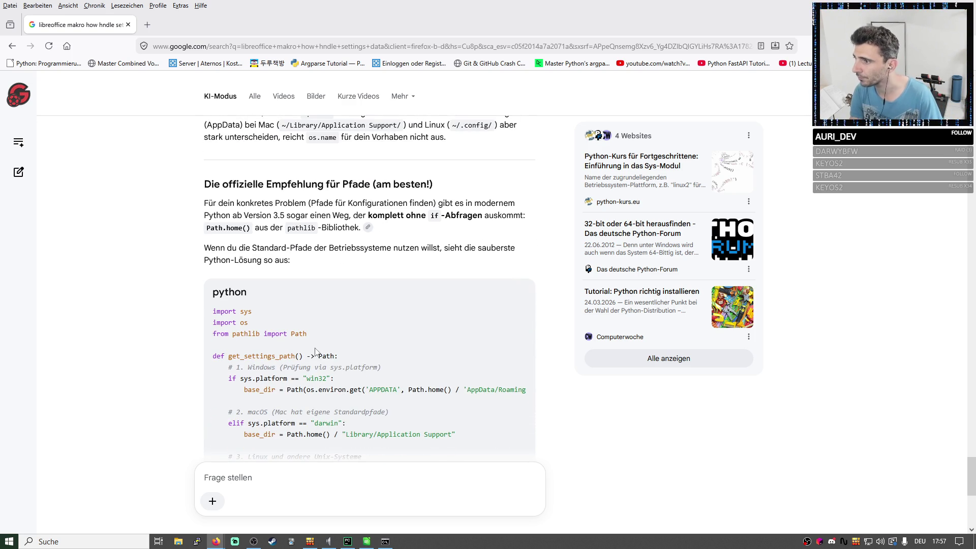
pyautogui.scroll(-1, 315, 349)
pyautogui.moveTo(239, 328); pyautogui.dragTo(333, 327)
pyautogui.scroll(-1, 341, 276)
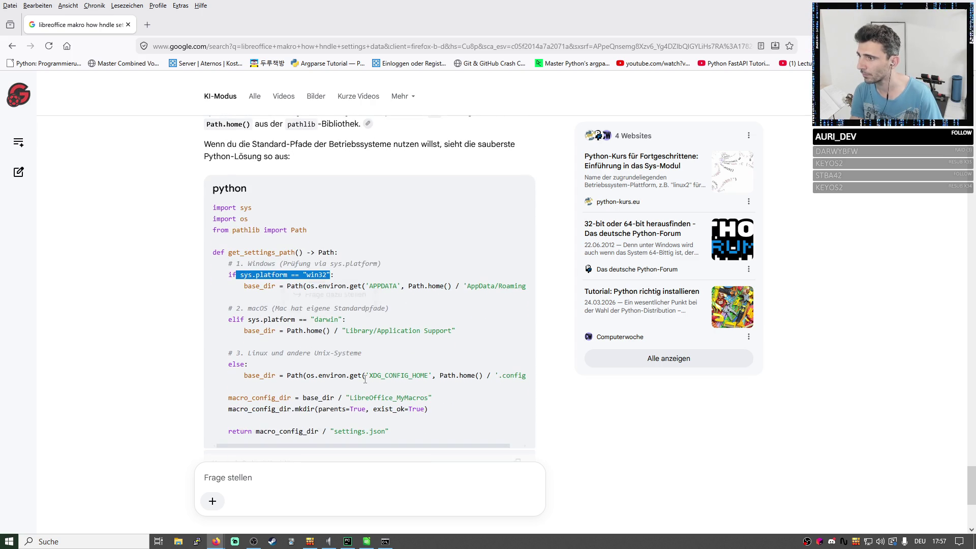
pyautogui.scroll(-1, 367, 378)
pyautogui.click(421, 338)
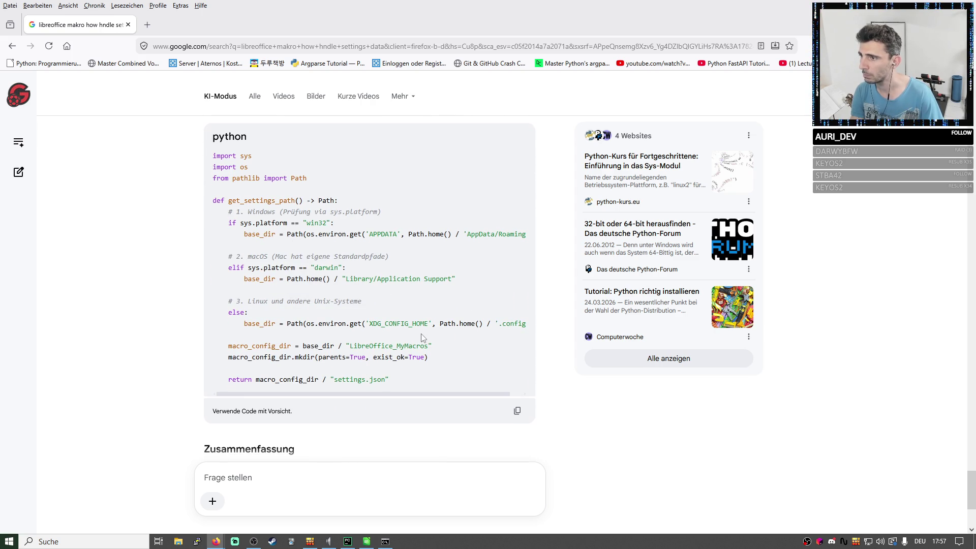
pyautogui.scroll(-2, 421, 338)
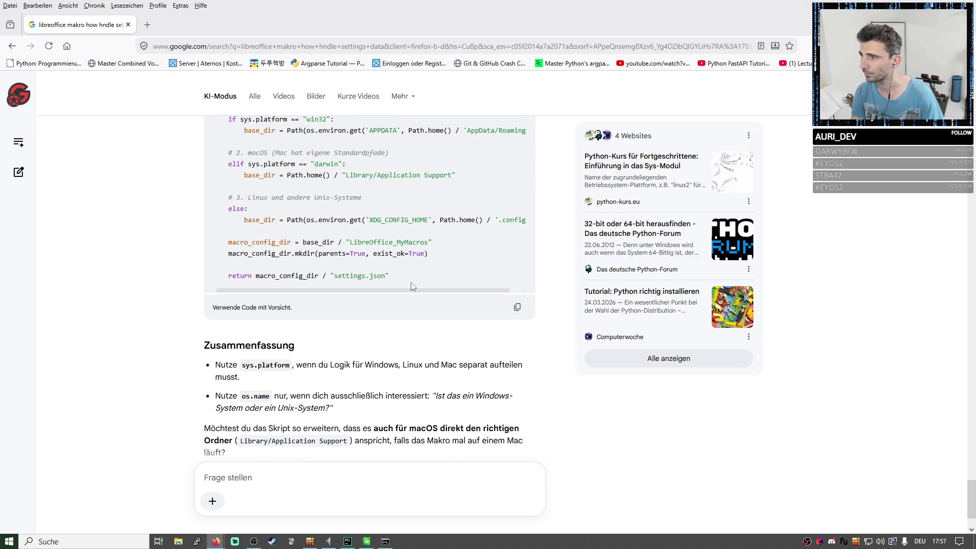
pyautogui.write('makro mit en kommentare oder lass sie weg wenn')
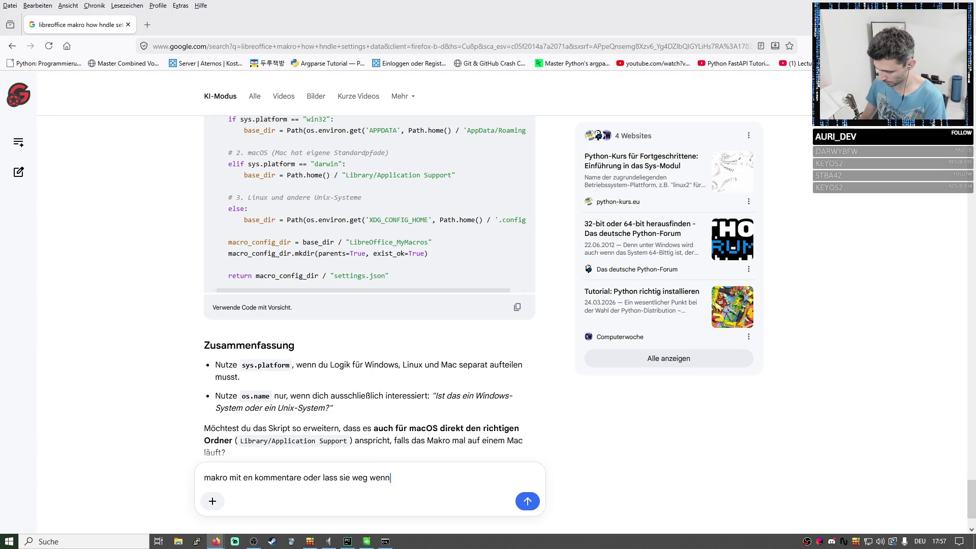
pyautogui.write(' unnöti')
pyautogui.write('g')
# Send the question about keeping comments in the macro and read the rewritten load_settings with its json.load.
pyautogui.press('Return')
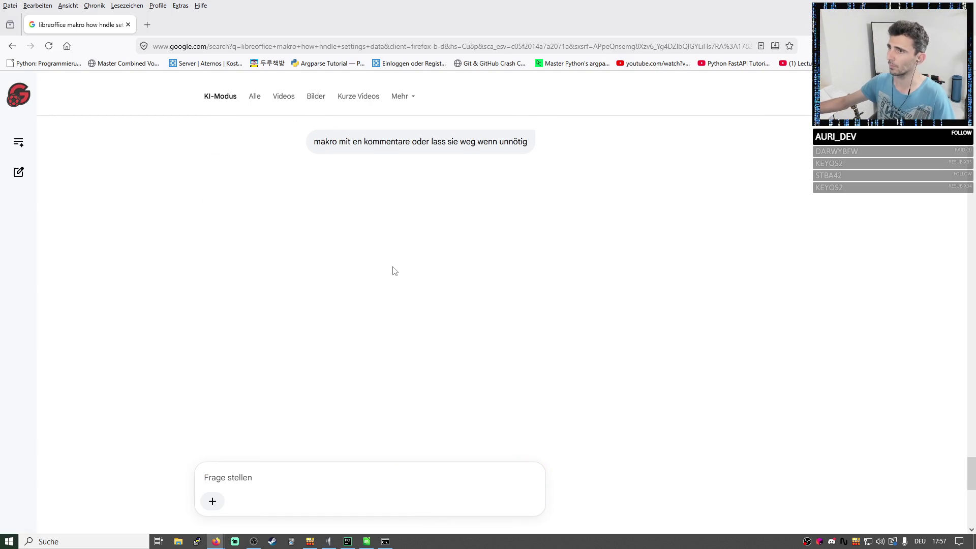
pyautogui.scroll(-2, 377, 267)
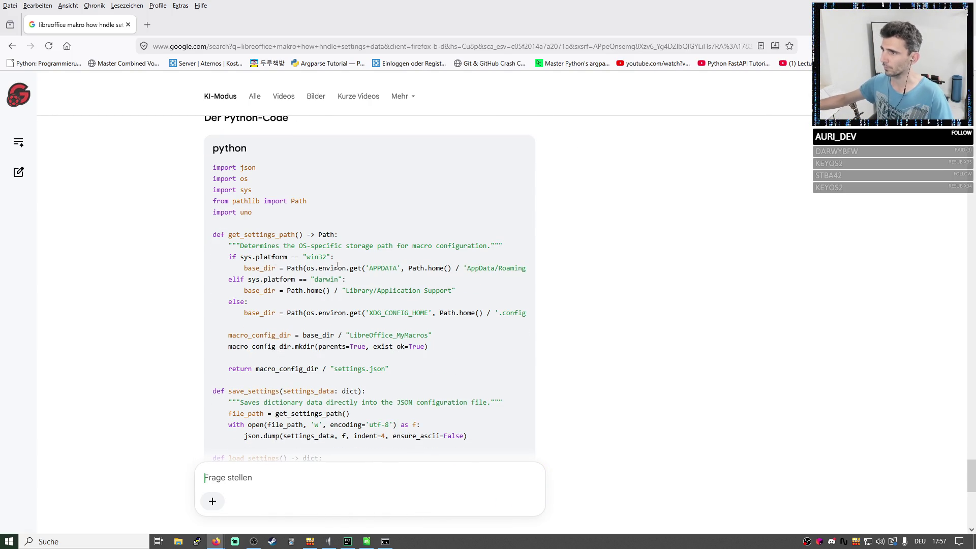
pyautogui.scroll(-1, 338, 272)
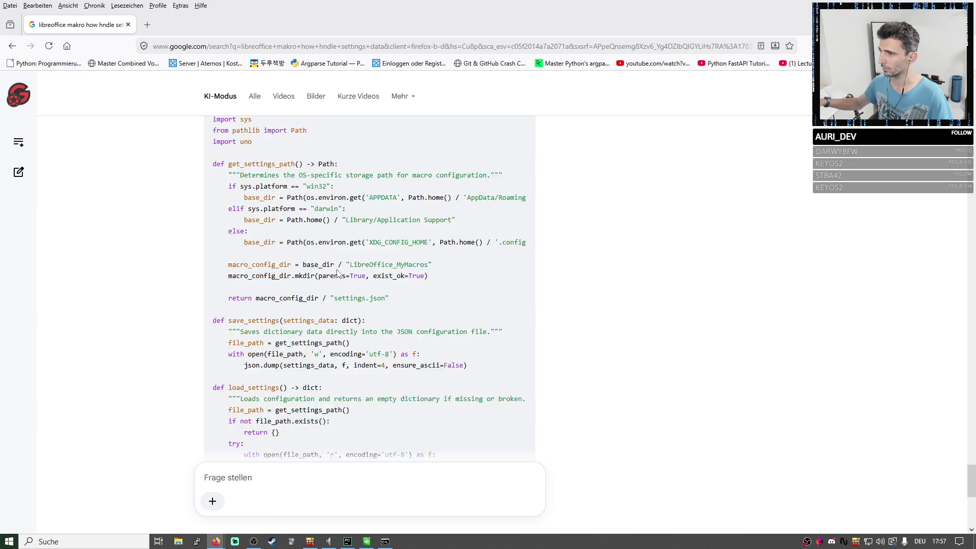
pyautogui.scroll(-2, 342, 276)
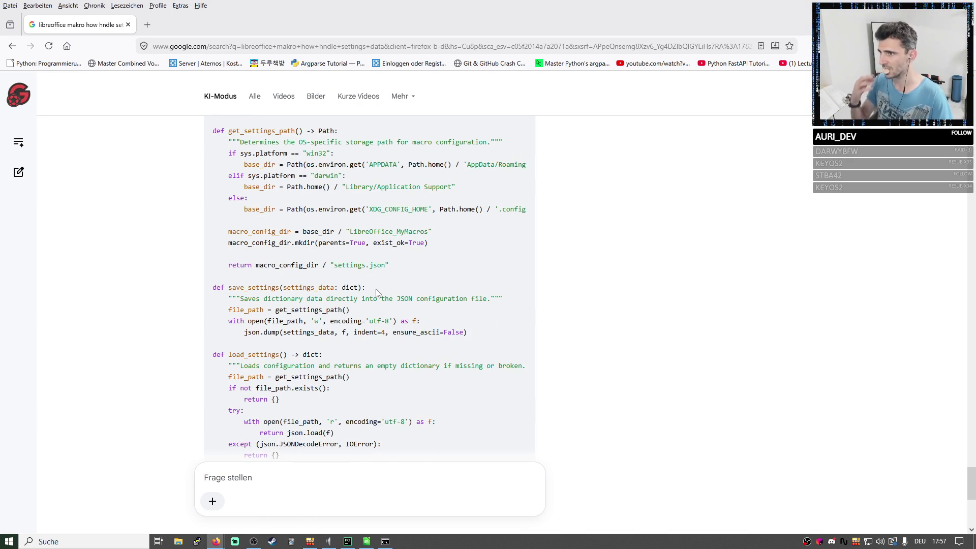
pyautogui.scroll(-1, 376, 292)
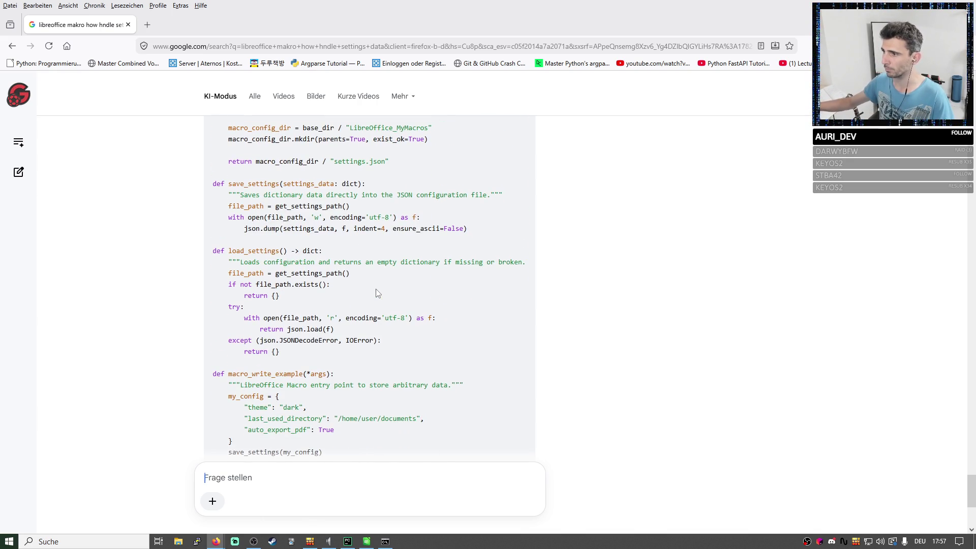
pyautogui.scroll(-2, 377, 288)
pyautogui.scroll(-2, 375, 286)
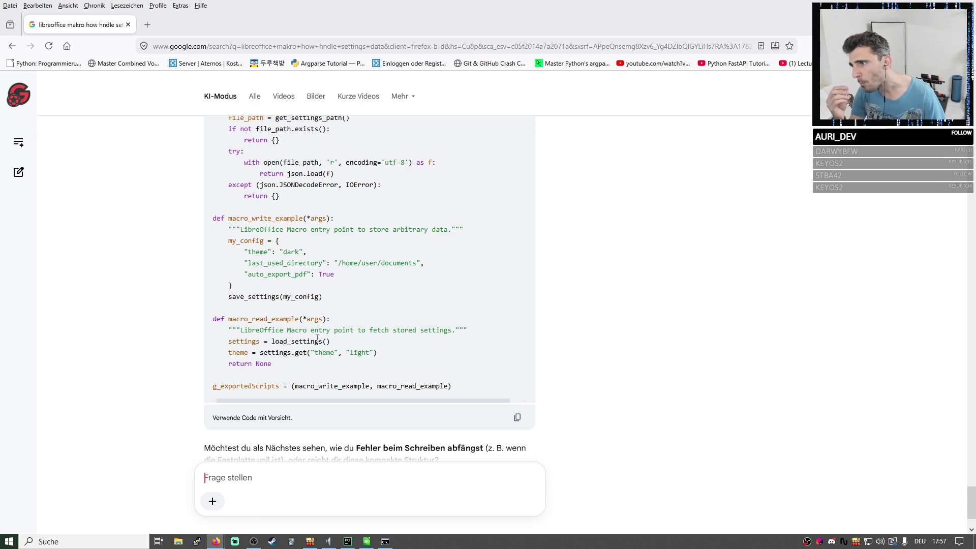
pyautogui.scroll(1, 257, 306)
pyautogui.scroll(1, 257, 307)
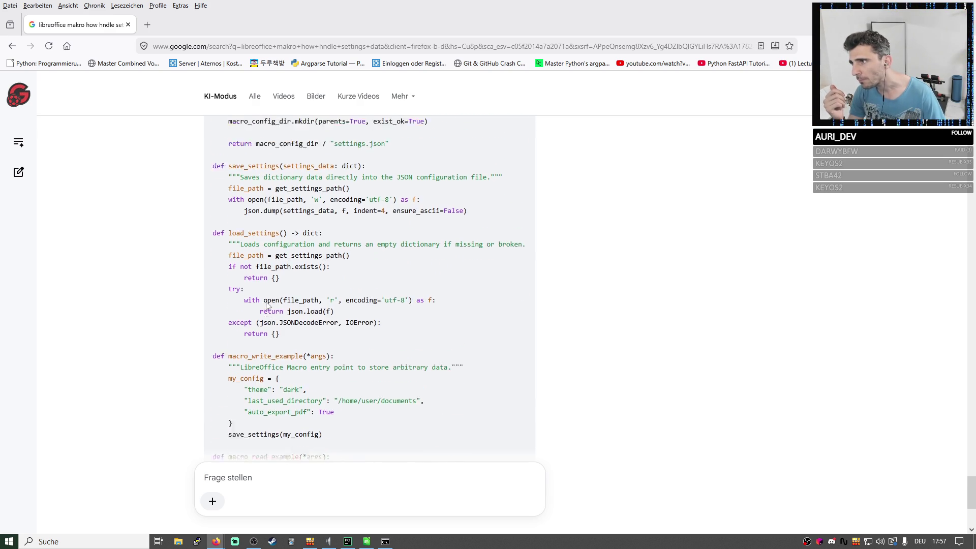
pyautogui.scroll(1, 257, 307)
pyautogui.doubleClick(257, 303)
pyautogui.click(421, 299)
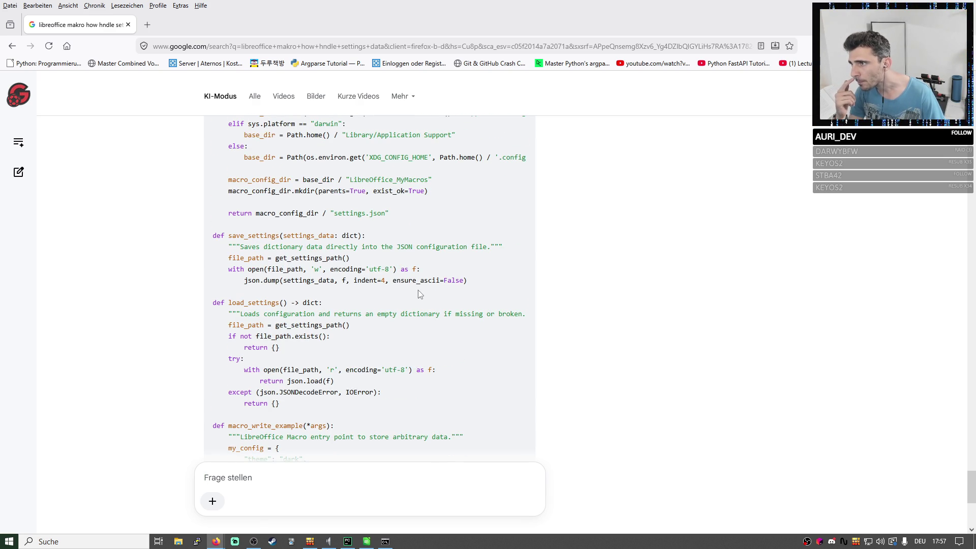
pyautogui.moveTo(232, 324); pyautogui.dragTo(355, 350)
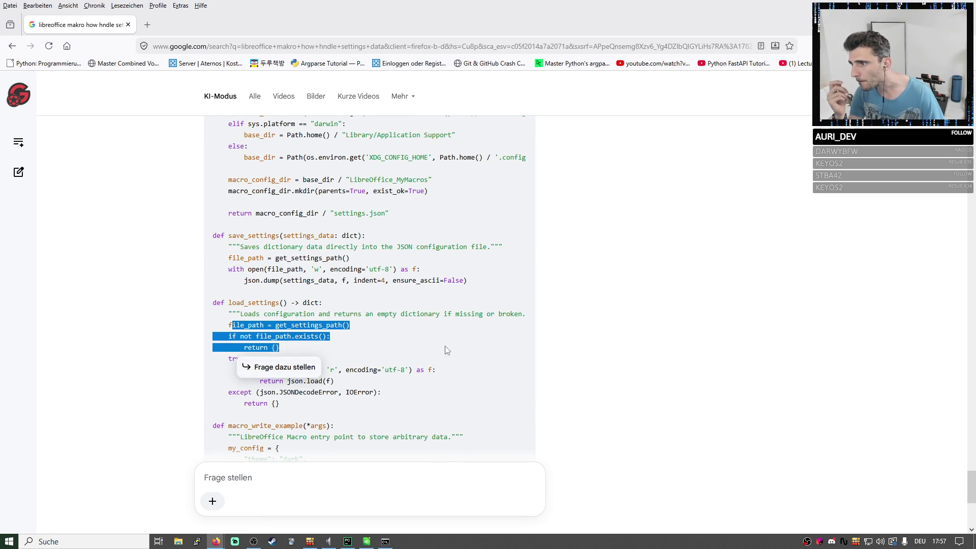
pyautogui.click(343, 381)
pyautogui.moveTo(295, 381); pyautogui.dragTo(361, 385)
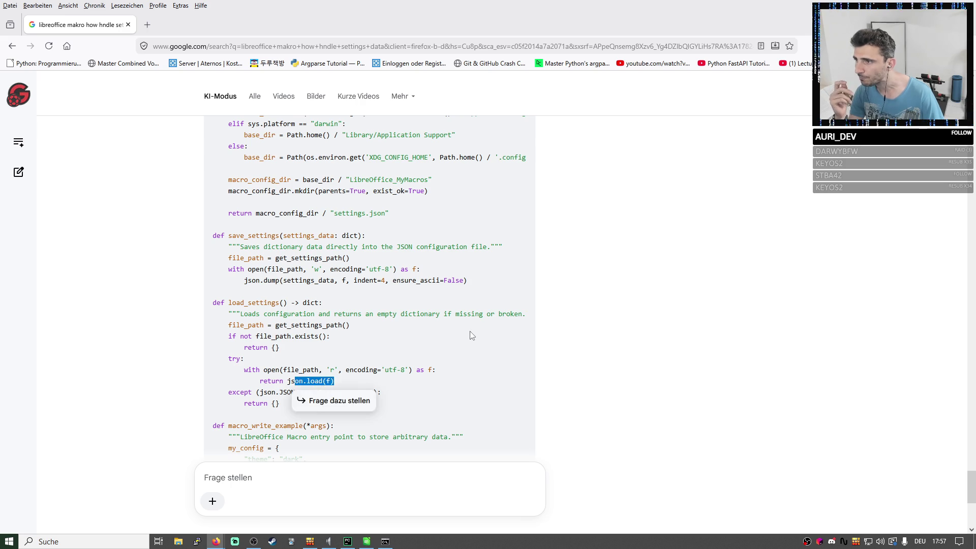
pyautogui.click(361, 385)
pyautogui.scroll(2, 442, 281)
pyautogui.scroll(1, 442, 281)
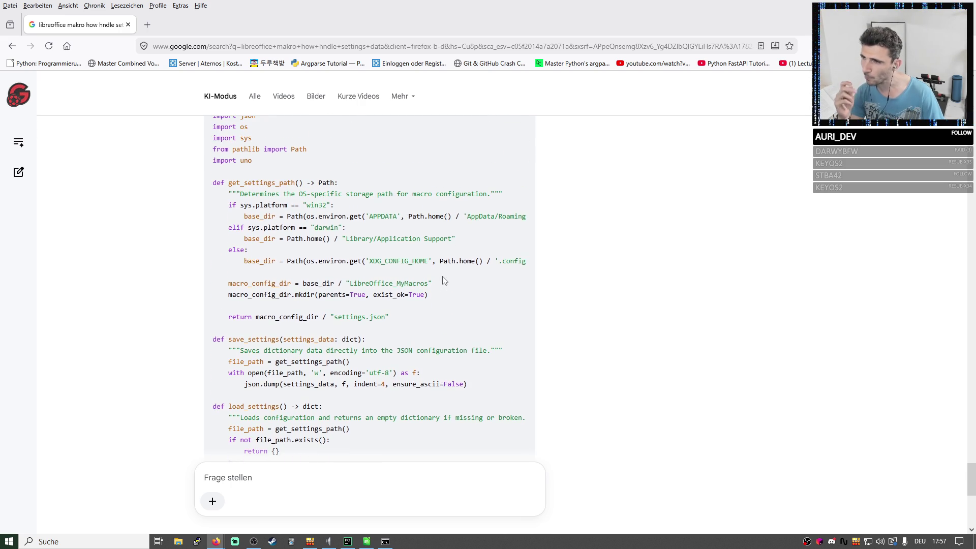
pyautogui.scroll(1, 442, 282)
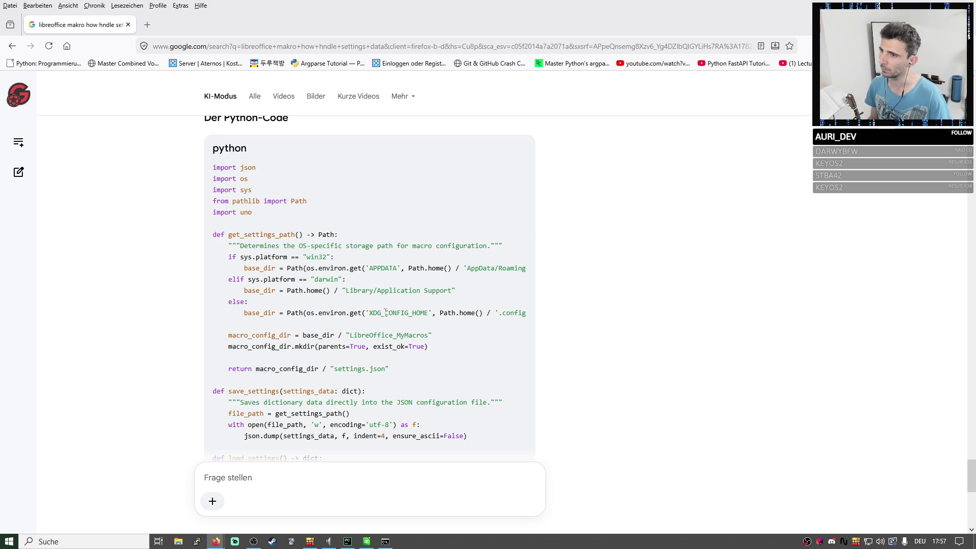
pyautogui.moveTo(214, 235); pyautogui.dragTo(261, 316)
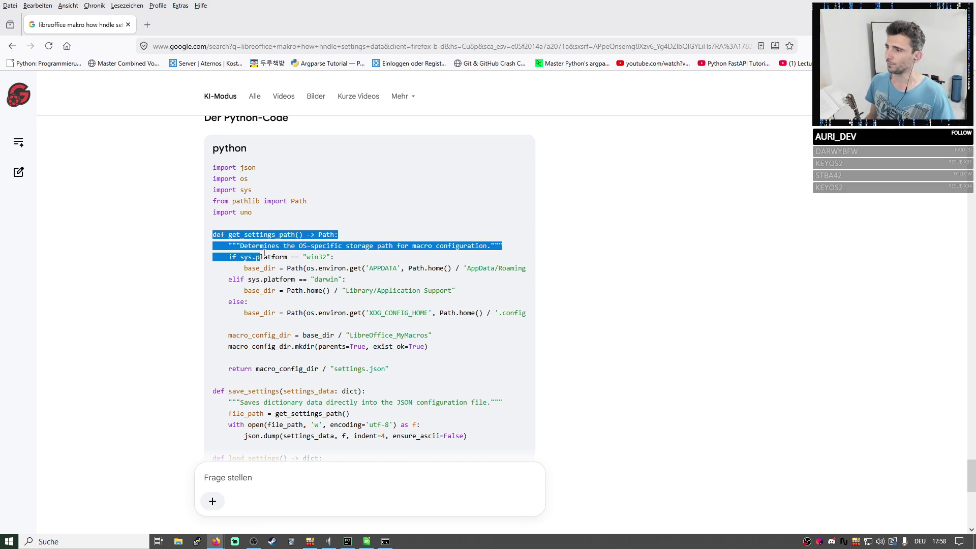
pyautogui.scroll(-1, 261, 257)
pyautogui.scroll(-4, 261, 257)
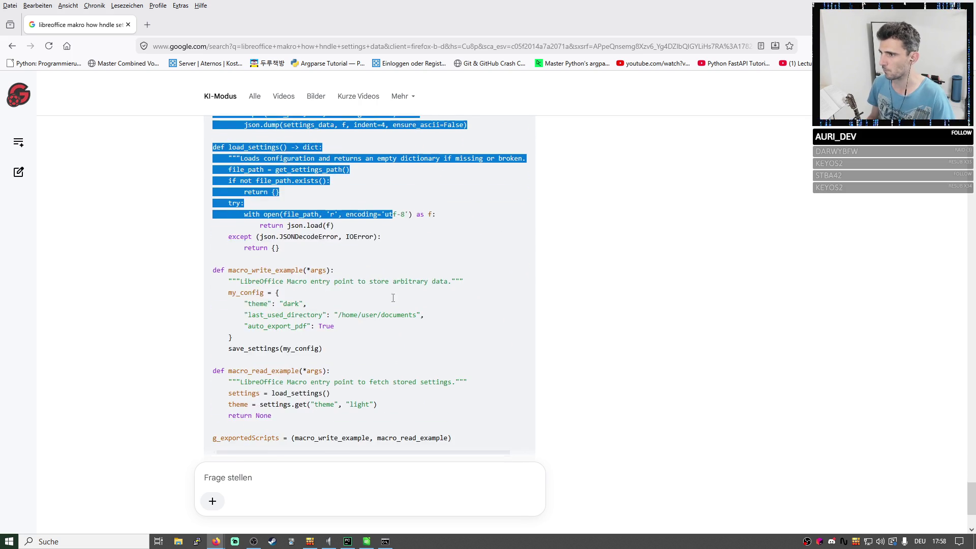
# Select the script from get_settings_path to return None, excluding g_exportedScripts, and switch to the workbook.
pyautogui.moveTo(261, 257); pyautogui.dragTo(439, 359)
pyautogui.scroll(-2, 439, 359)
pyautogui.keyDown('shift'); pyautogui.click(453, 335); pyautogui.keyUp('shift')
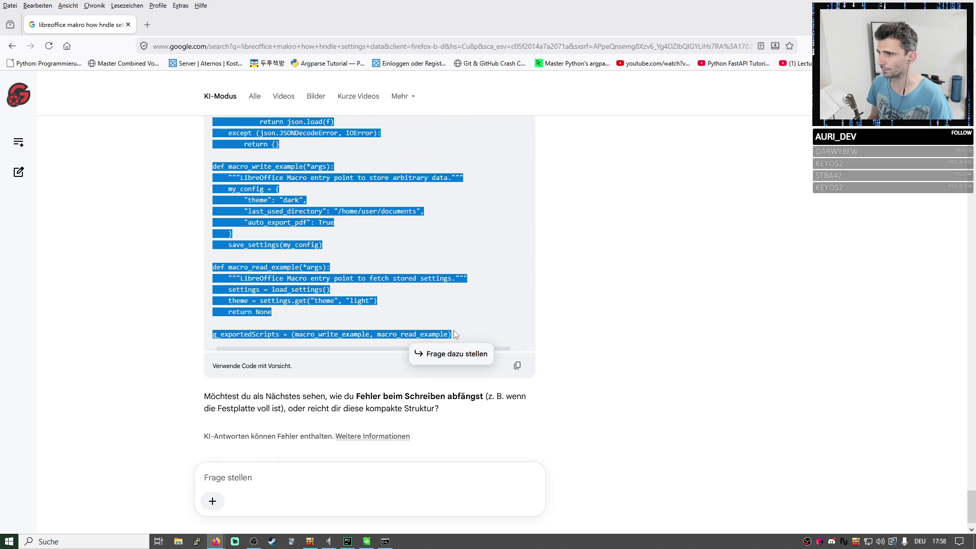
pyautogui.hotkey('shift', 'Up')
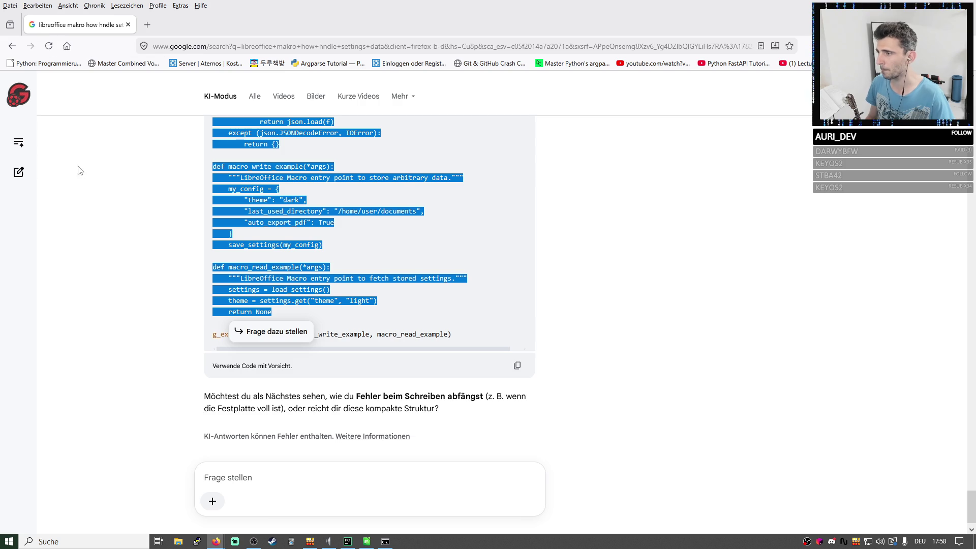
pyautogui.click(367, 541)
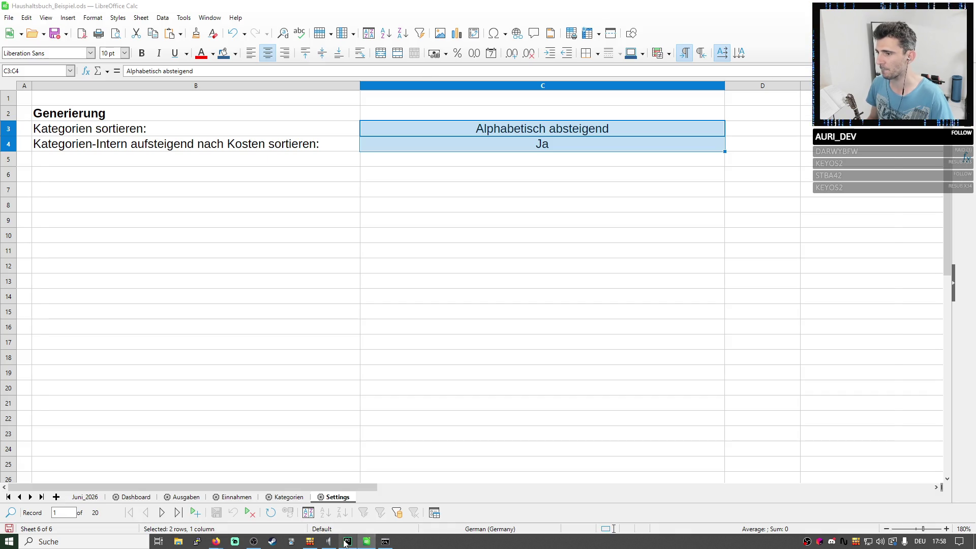
# Paste the settings functions and example macros into test.py below the month dictionary.
pyautogui.click(348, 541)
pyautogui.doubleClick(457, 31)
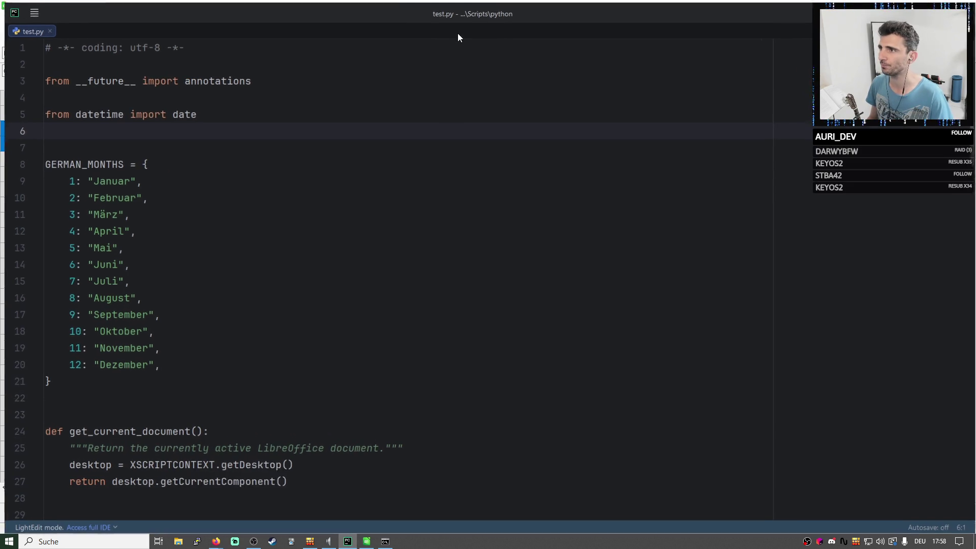
pyautogui.scroll(-2, 159, 170)
pyautogui.click(121, 309)
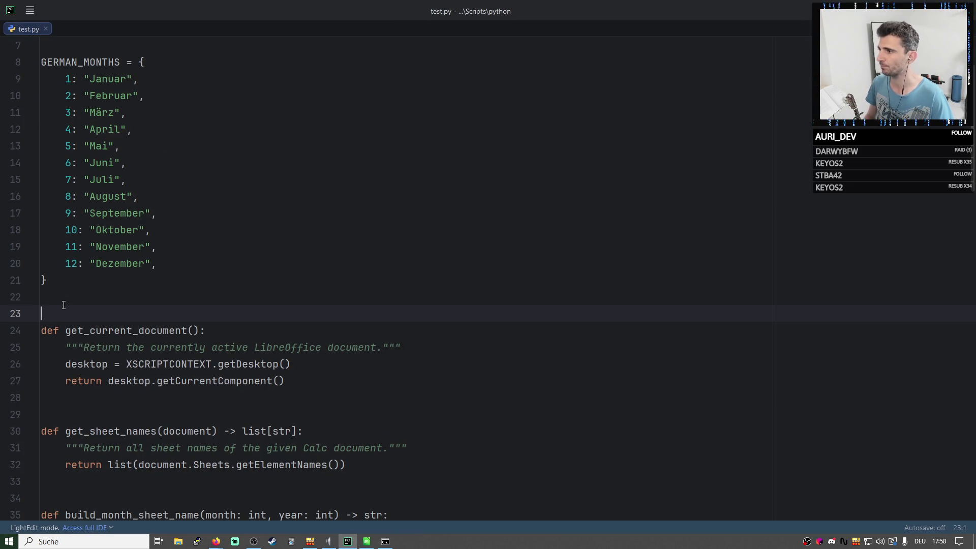
pyautogui.hotkey('ctrl', 'v')
pyautogui.press('Return')
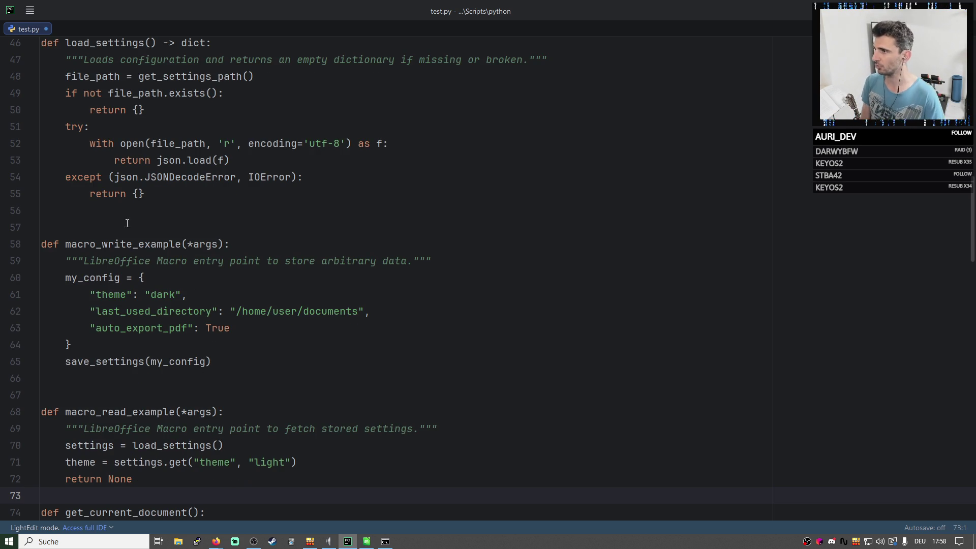
pyautogui.tripleClick(107, 479)
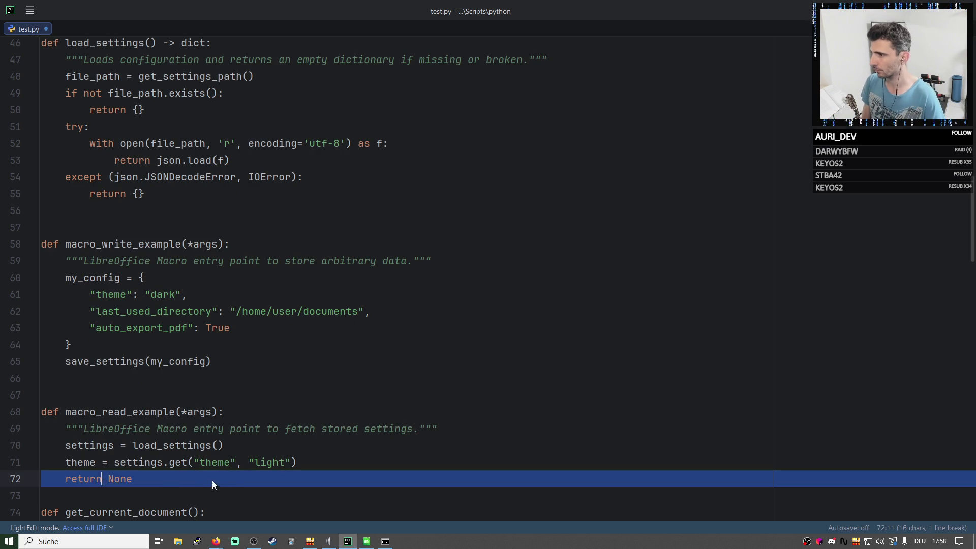
pyautogui.scroll(-1, 309, 397)
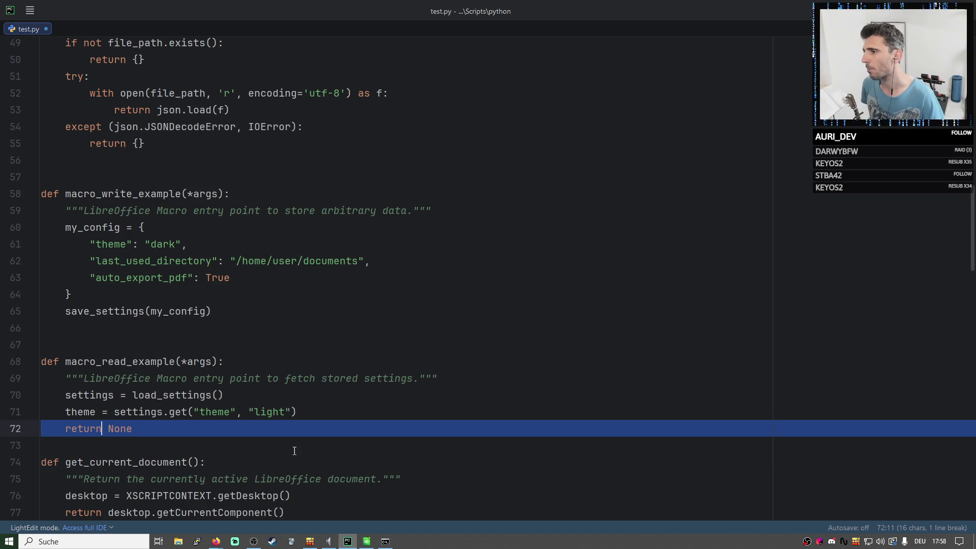
# Delete macro_read_example's theme and return None lines and begin a # TODO comment there.
pyautogui.click(209, 428)
pyautogui.hotkey('shift', 'Up')
pyautogui.hotkey('shift', 'Home')
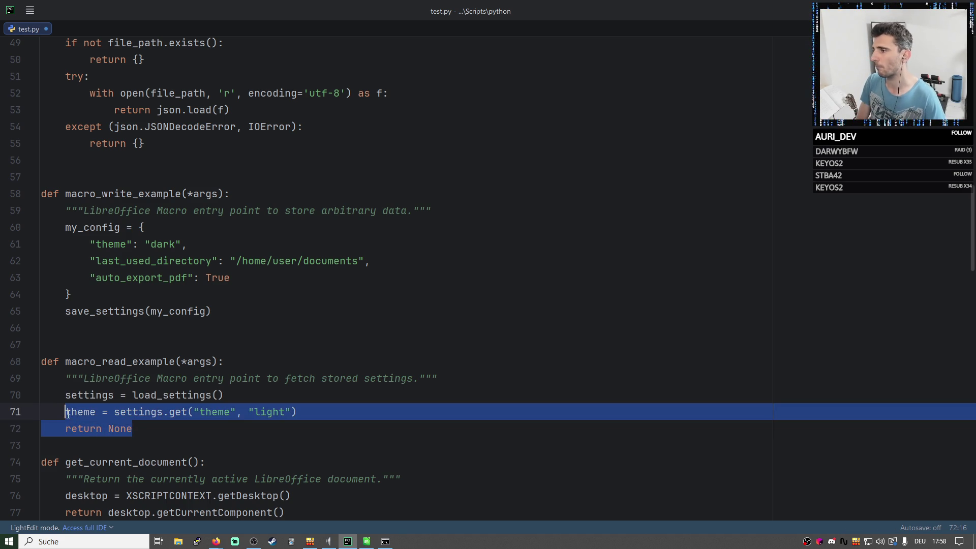
pyautogui.press('BackSpace')
pyautogui.write('# TOD')
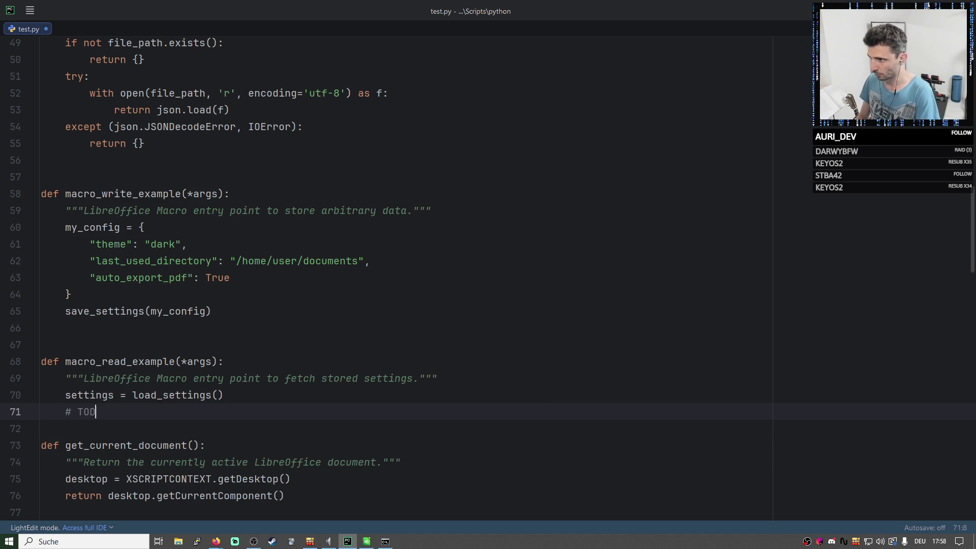
pyautogui.write('O:')
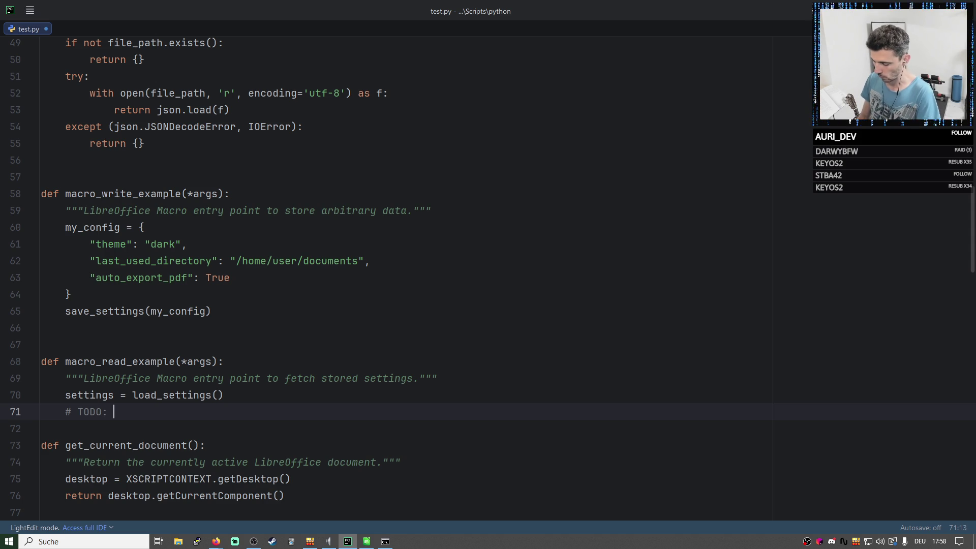
pyautogui.write('oadse')
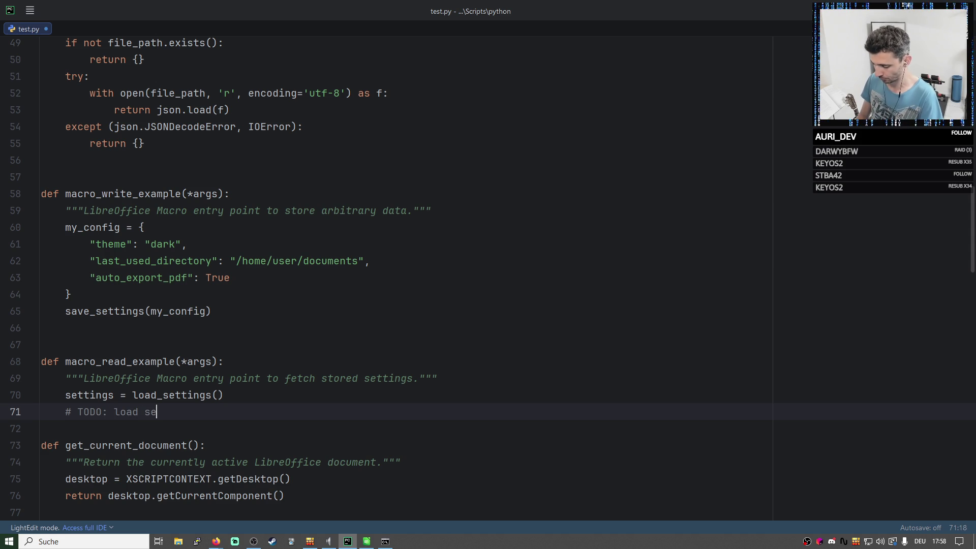
pyautogui.write('ttings into')
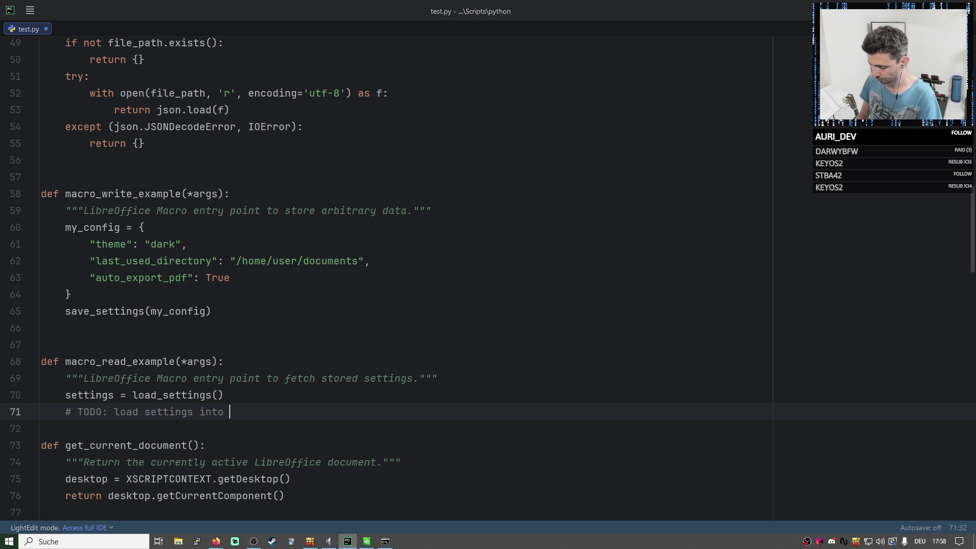
pyautogui.write(' setting')
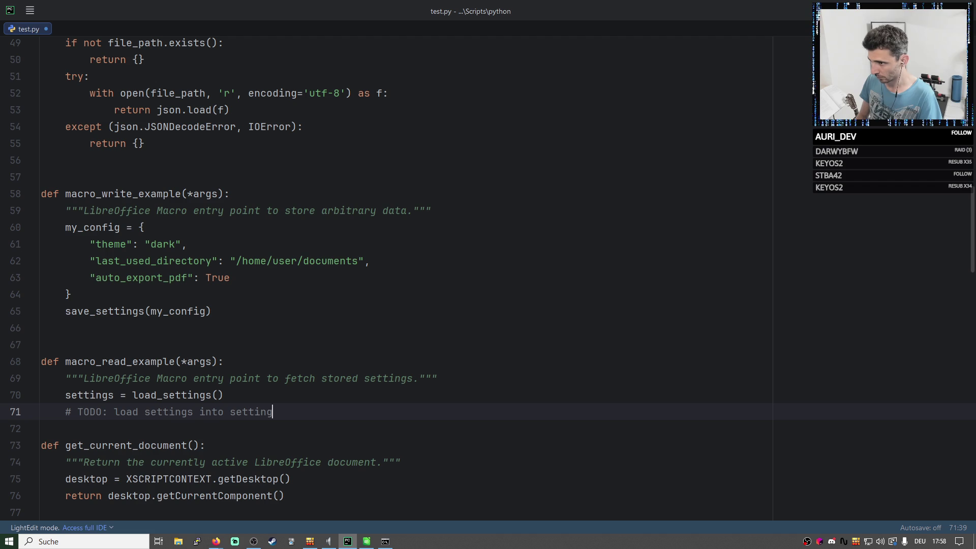
pyautogui.write('"')
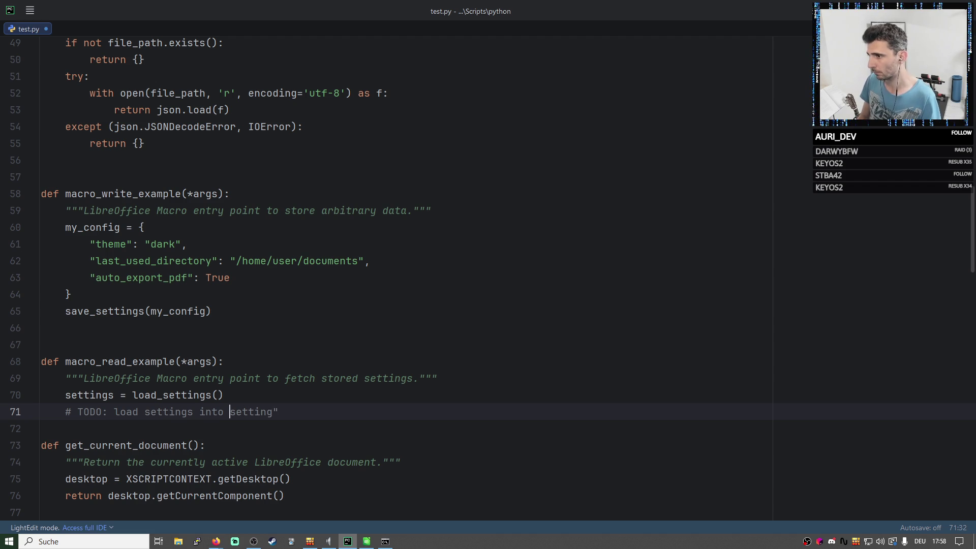
pyautogui.write('sheet "s')
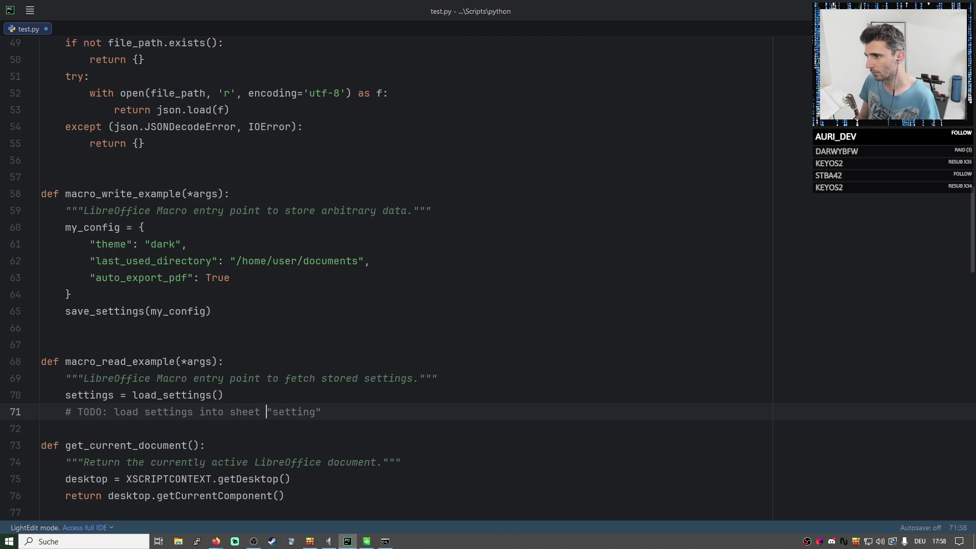
# Copy the Settings sheet's exact name from Calc's Rename Sheet dialog.
pyautogui.click(367, 541)
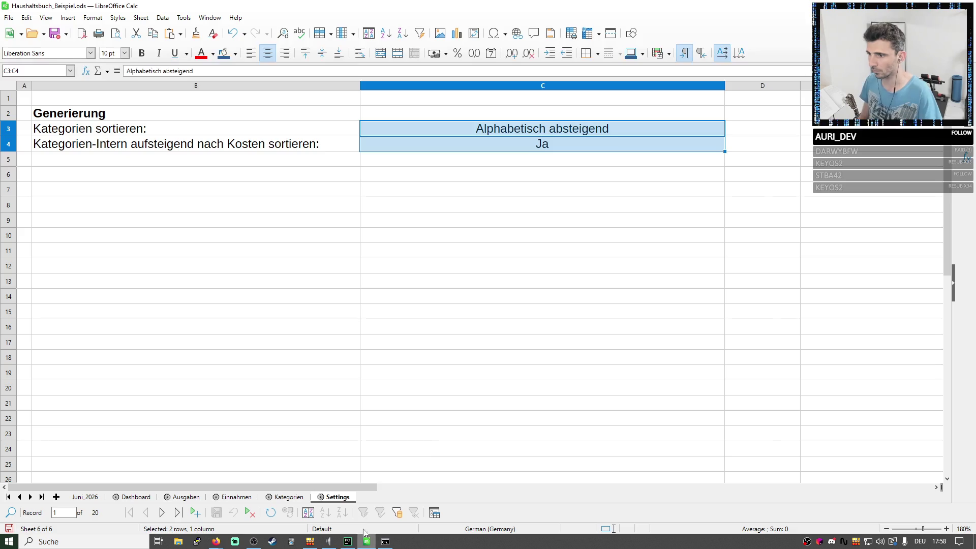
pyautogui.rightClick(341, 498)
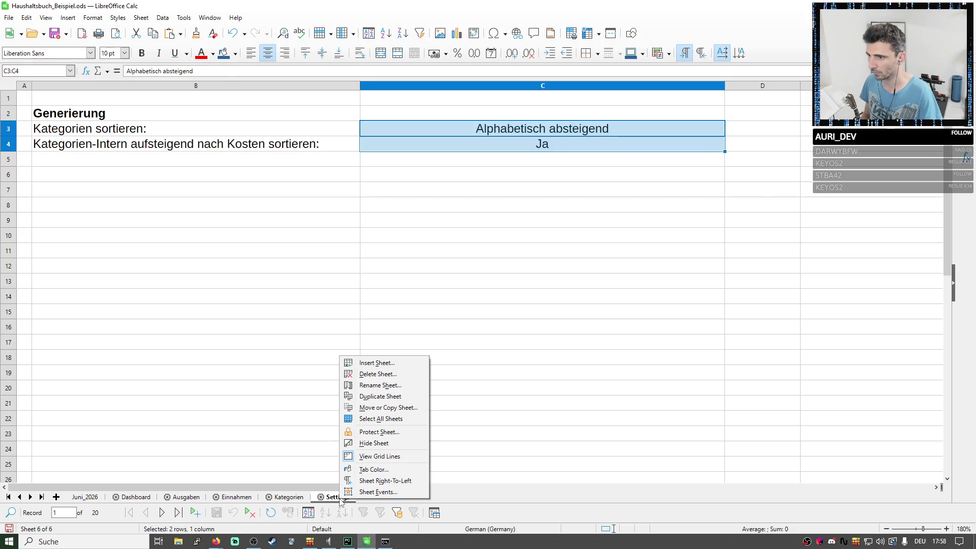
pyautogui.click(375, 384)
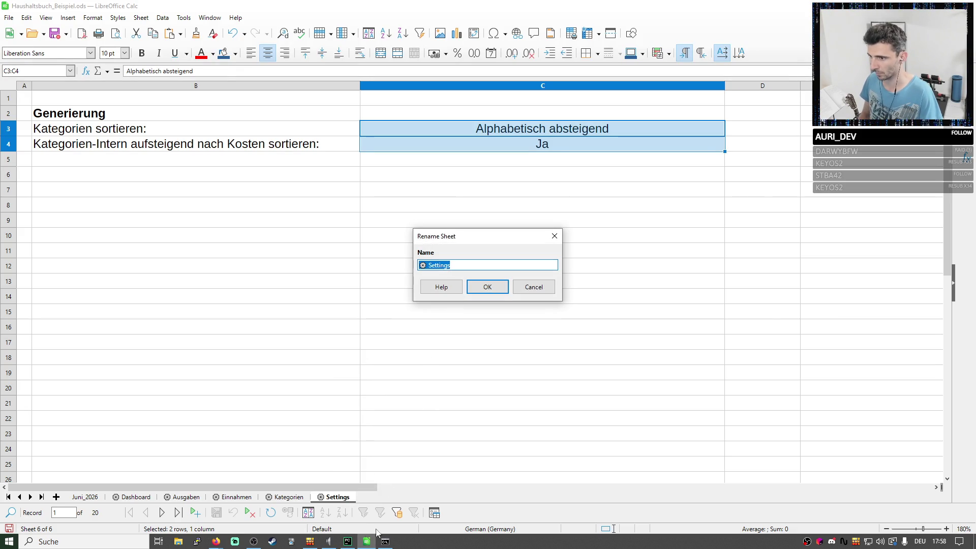
# Paste '⚙ Settings' over the word setting in the TODO on line 71.
pyautogui.click(347, 540)
pyautogui.doubleClick(300, 411)
pyautogui.write('⚙ Settings')
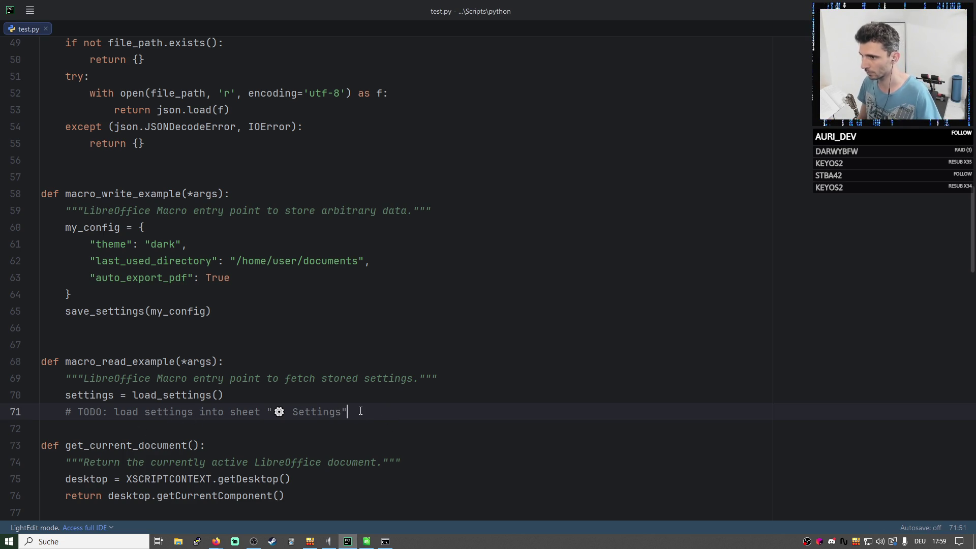
# Insert the word settings into the TODO on line 71 and remove load.
pyautogui.click(113, 411)
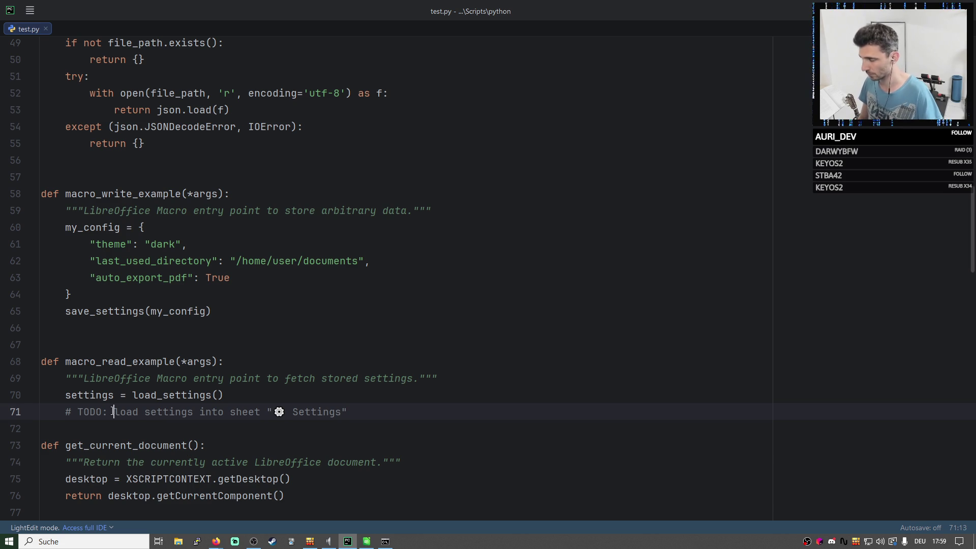
pyautogui.write('che')
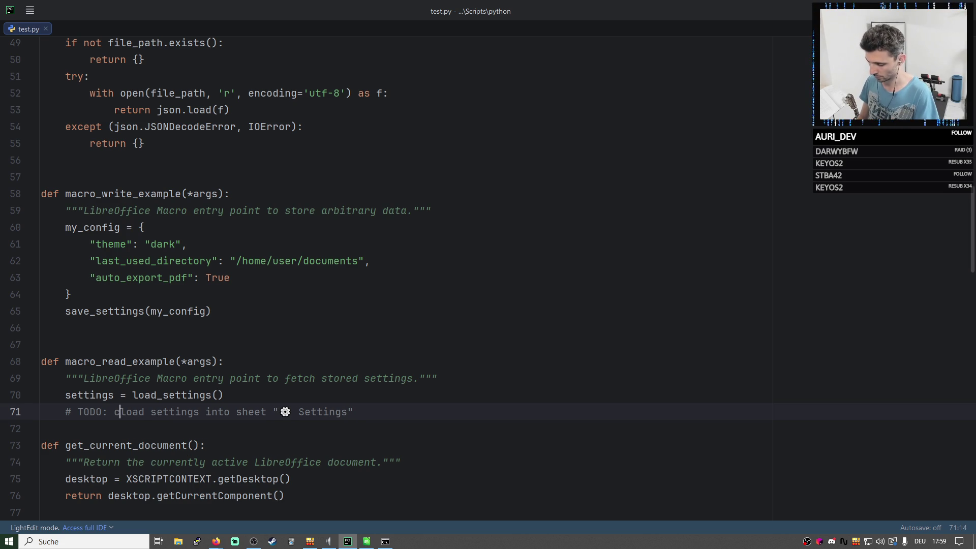
pyautogui.write('ck against')
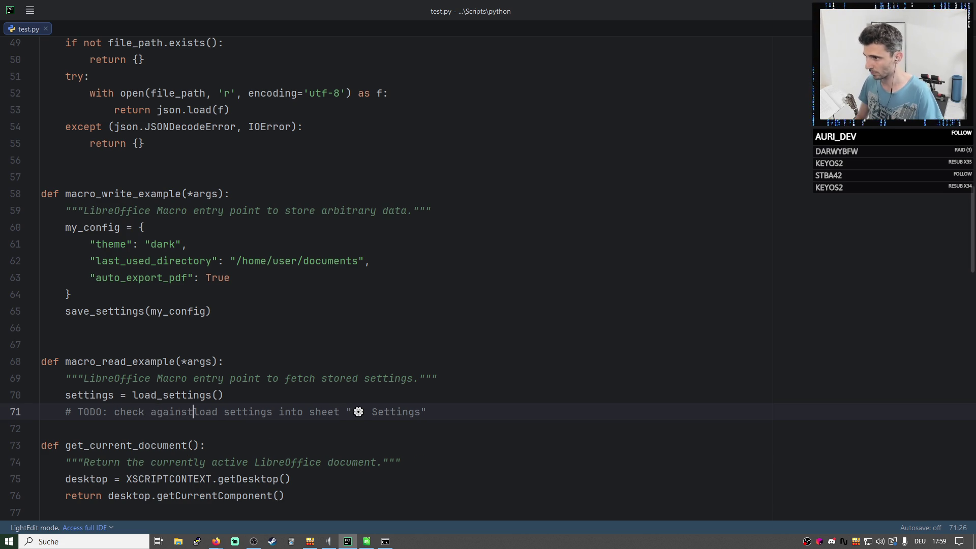
pyautogui.doubleClick(110, 393)
pyautogui.hotkey('ctrl', 'c')
pyautogui.click(199, 412)
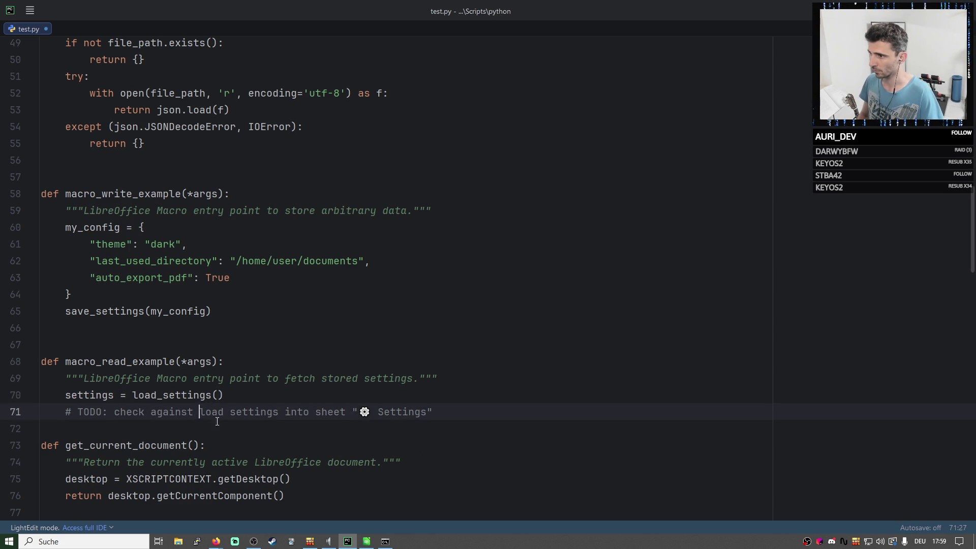
pyautogui.hotkey('ctrl', 'v')
pyautogui.hotkey('ctrl', 'shift', 'Right')
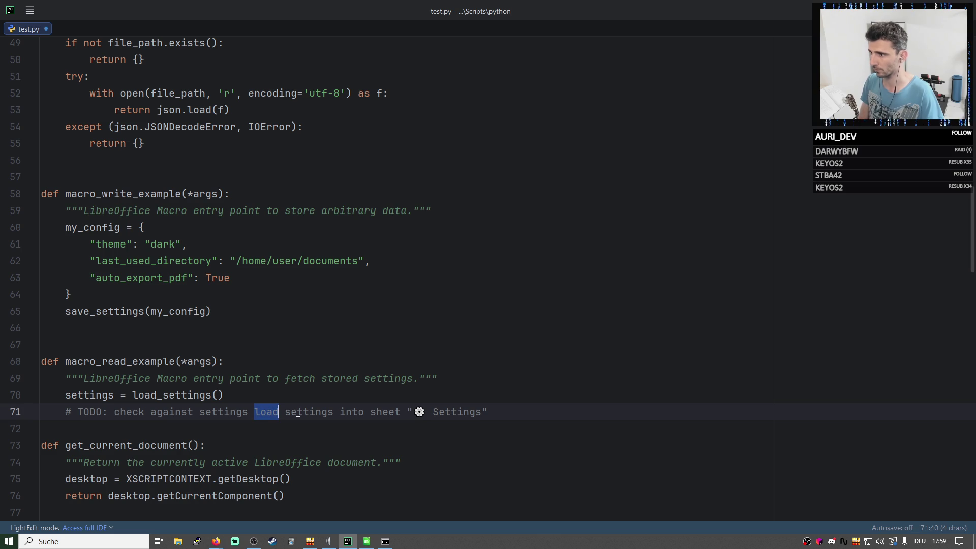
pyautogui.press('BackSpace')
# Reword line 71 to 'check settings against entries in ⚙ Settings sheet'.
pyautogui.doubleClick(164, 412)
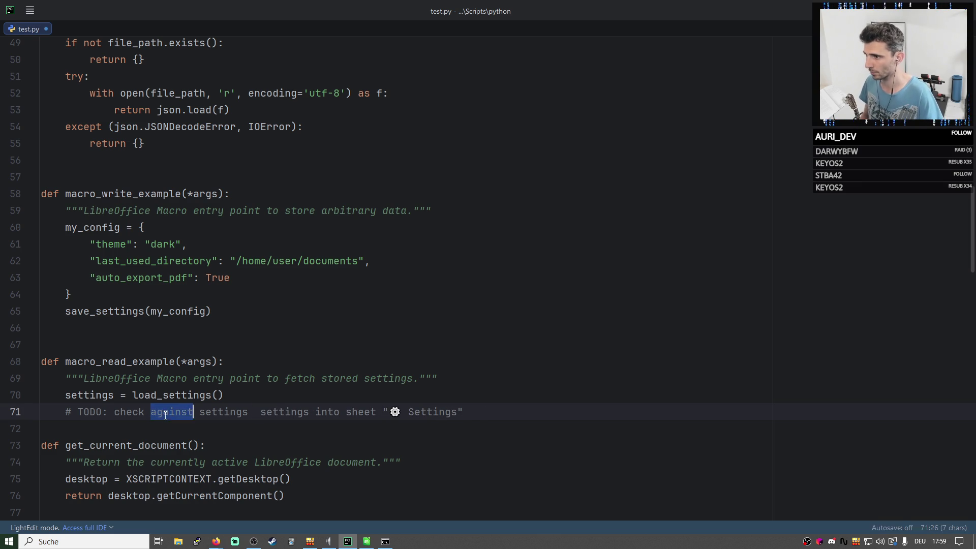
pyautogui.press('BackSpace')
pyautogui.moveTo(211, 412)
pyautogui.mouseDown()
pyautogui.moveTo(316, 411)
pyautogui.moveTo(291, 412)
pyautogui.mouseUp()
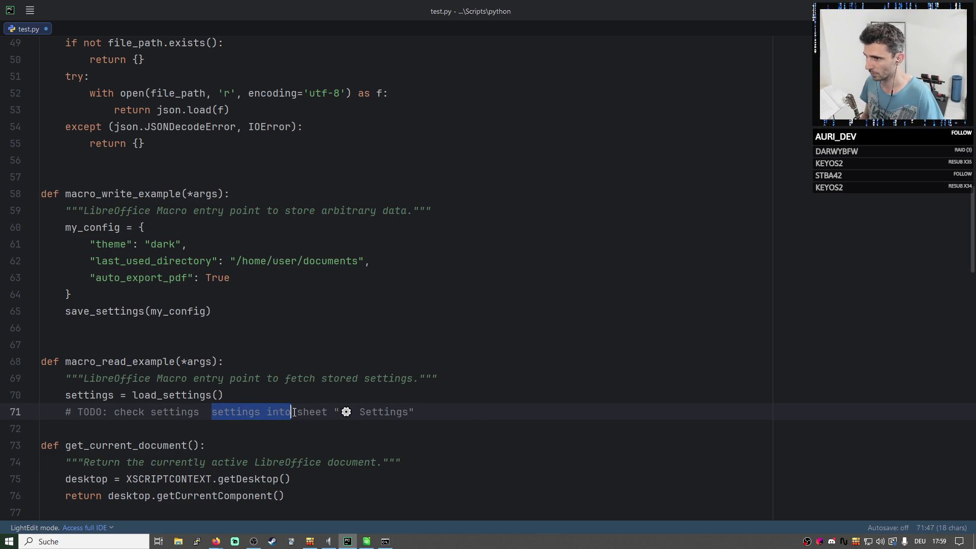
pyautogui.write('against')
pyautogui.click(211, 412)
pyautogui.press('BackSpace')
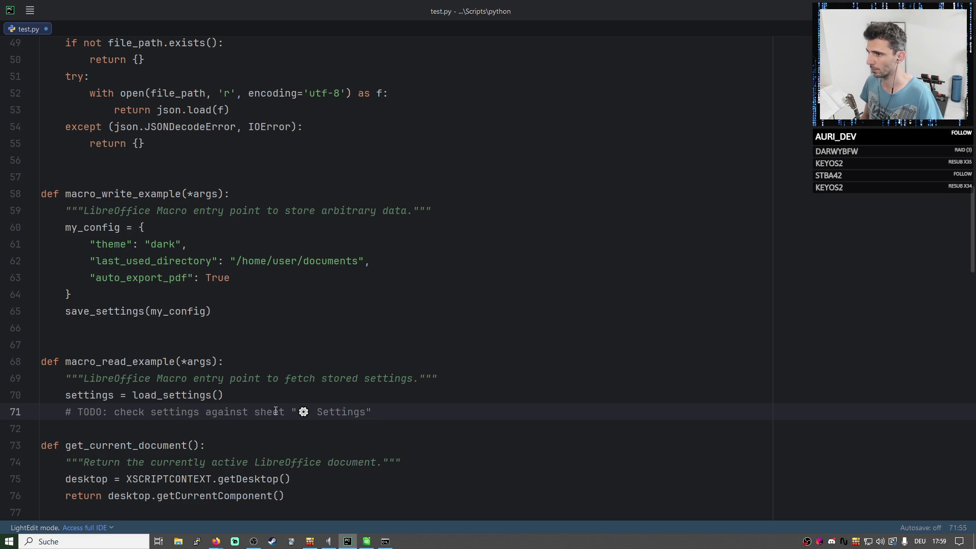
pyautogui.click(255, 411)
pyautogui.write('entries ')
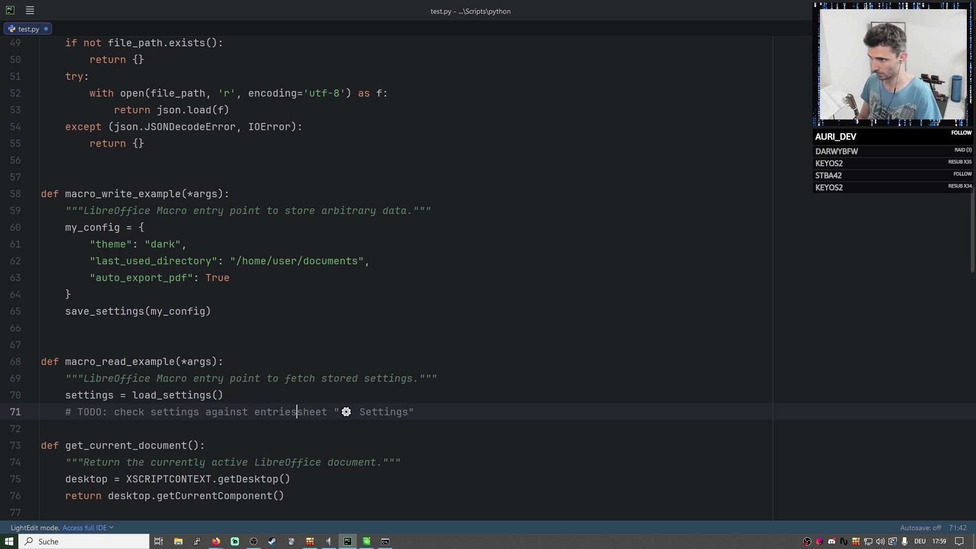
pyautogui.write('in')
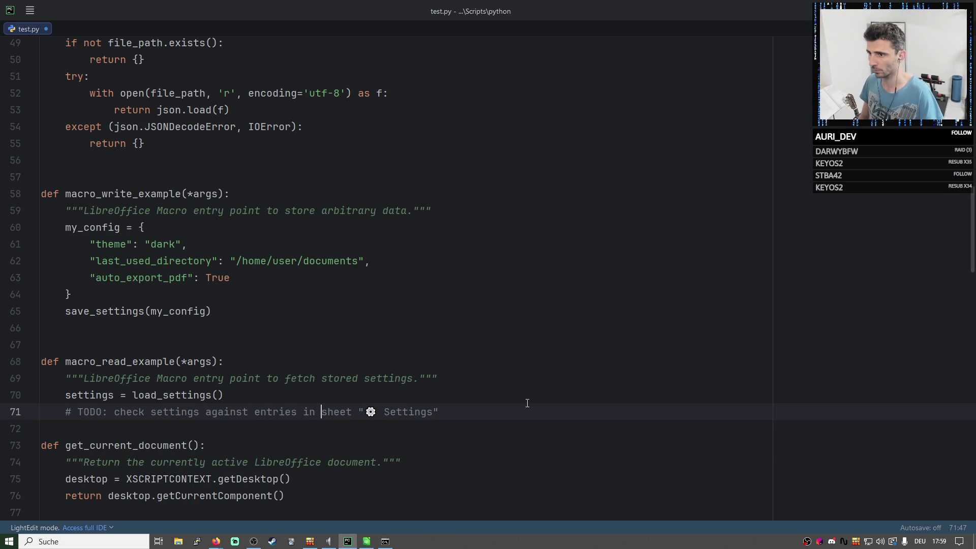
# Add comment lines 'same, do nothing' and 'modified (keys!), re-create ⚙ Settings sheet'.
pyautogui.press('Return')
pyautogui.write('#   ')
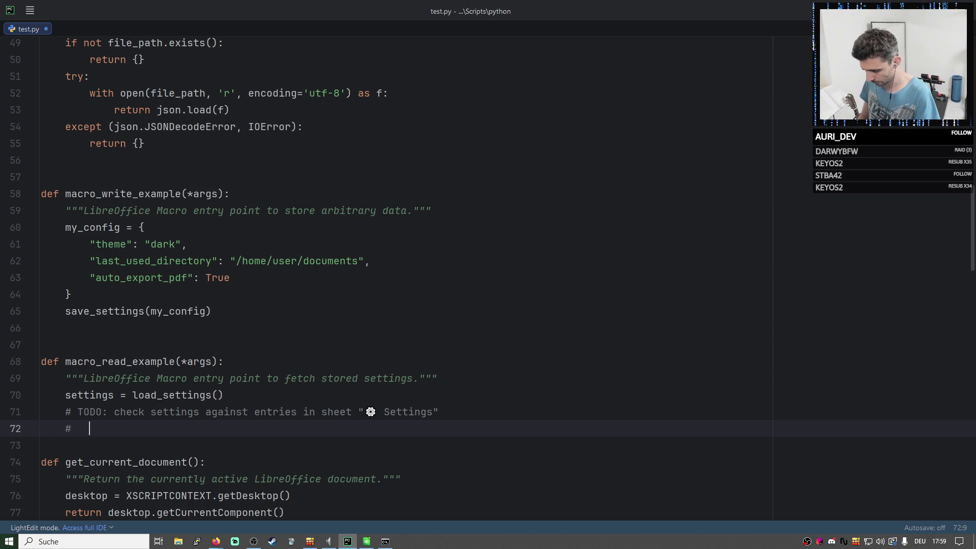
pyautogui.write('same, d')
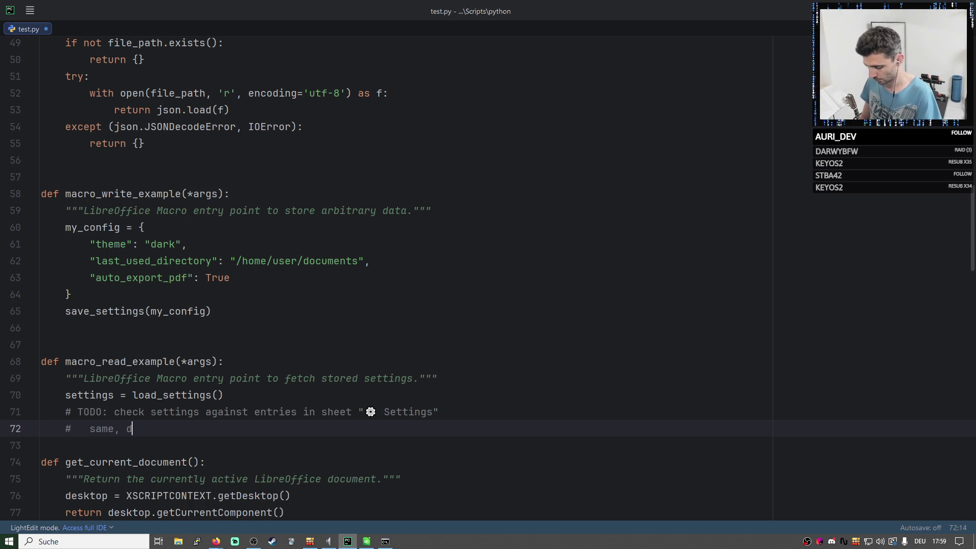
pyautogui.write('o nothing')
pyautogui.press('Return')
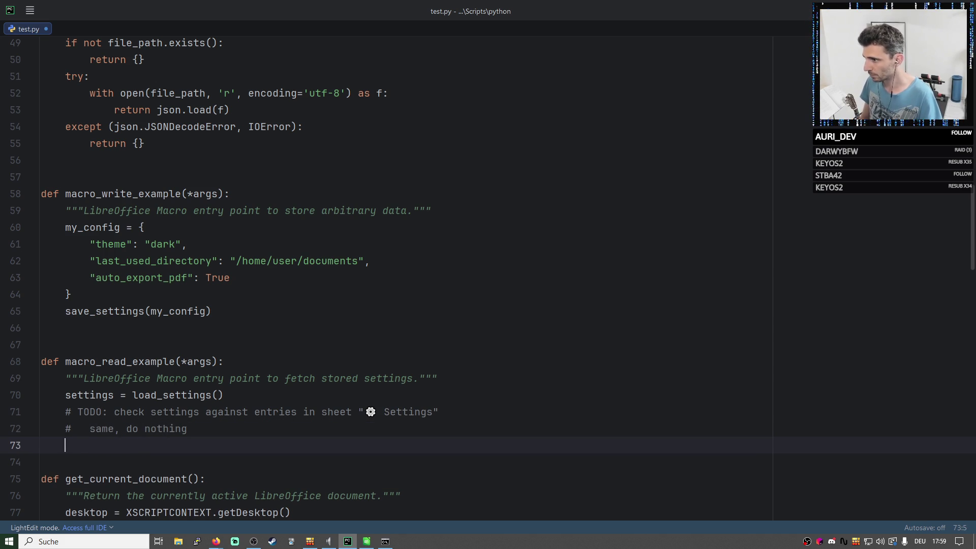
pyautogui.write('#   ')
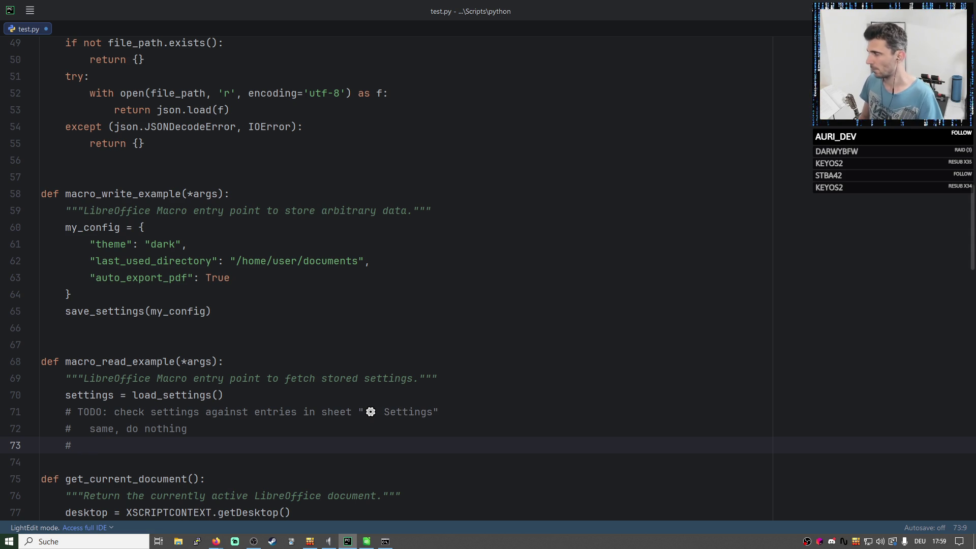
pyautogui.write('mod')
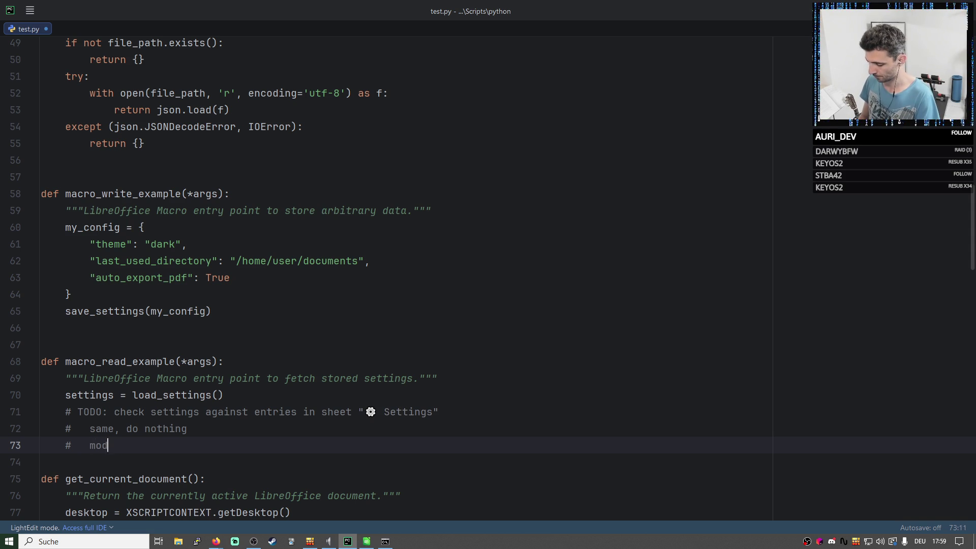
pyautogui.write('ified (')
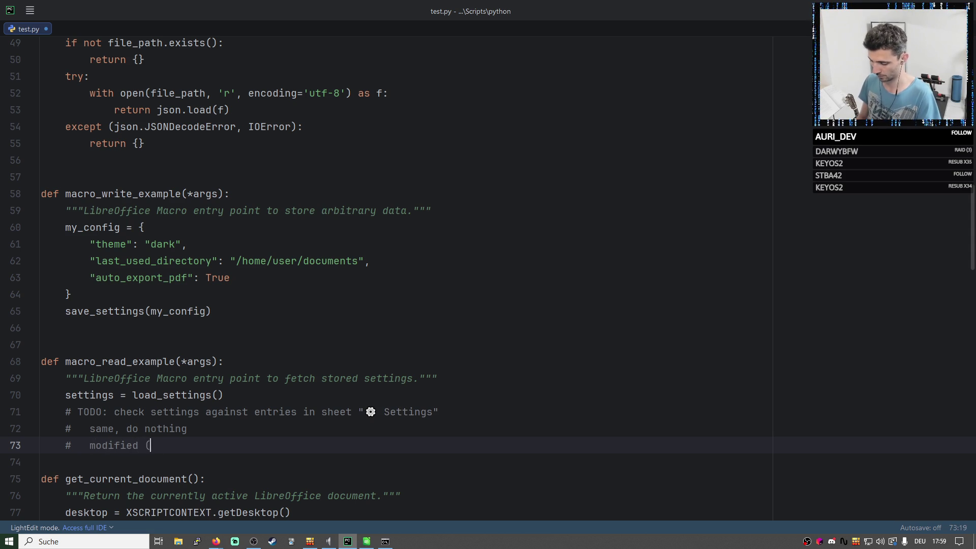
pyautogui.write('keys!')
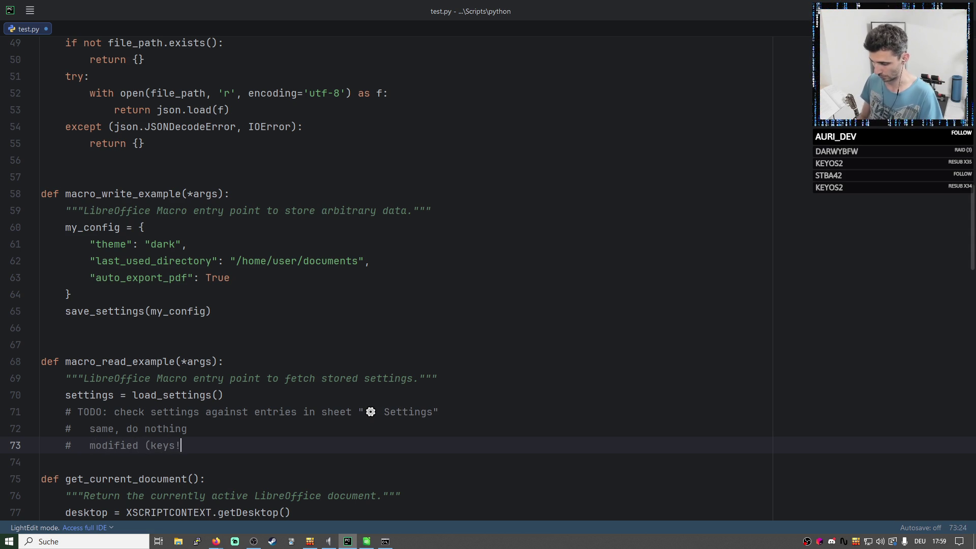
pyautogui.write('), ')
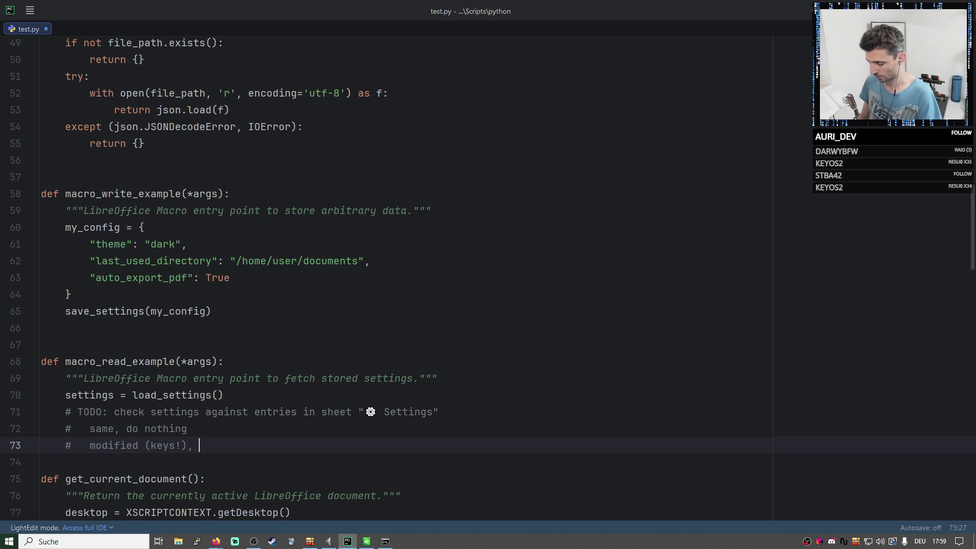
pyautogui.write('reb')
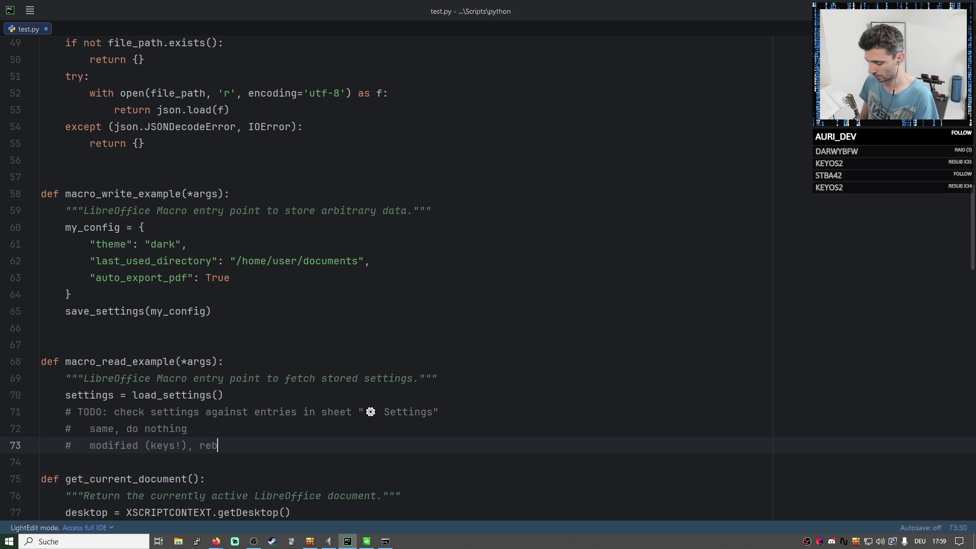
pyautogui.press('BackSpace')
pyautogui.write('-c')
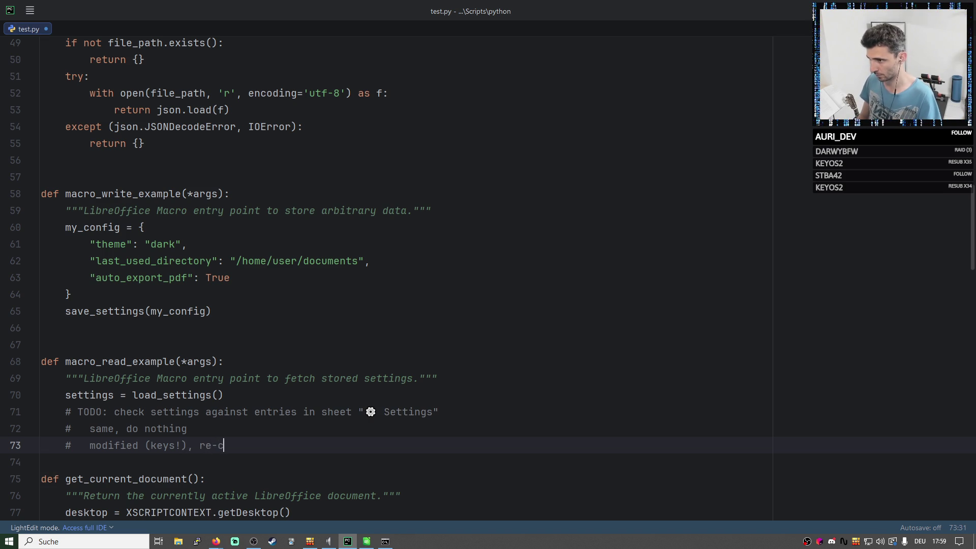
pyautogui.write('reate')
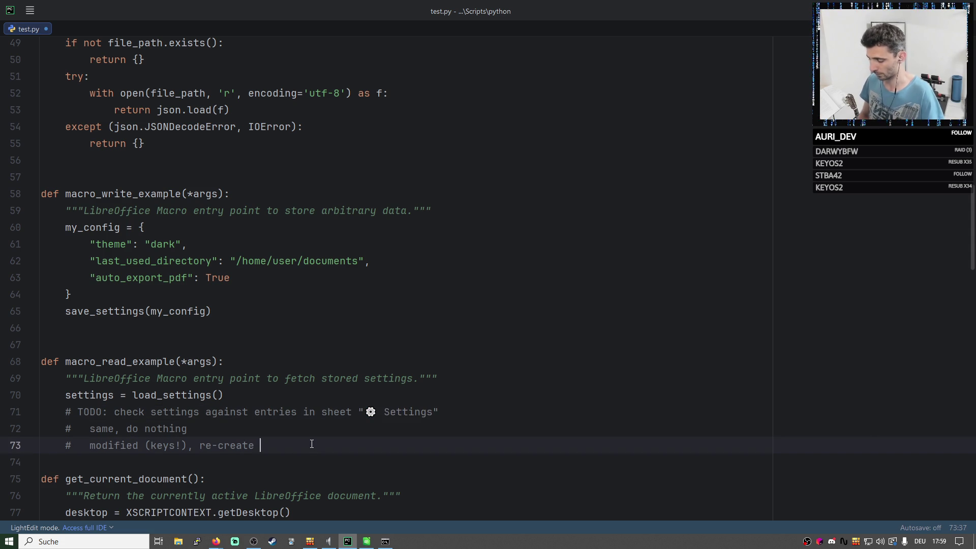
pyautogui.write('sheet')
pyautogui.hotkey('ctrl', 'v')
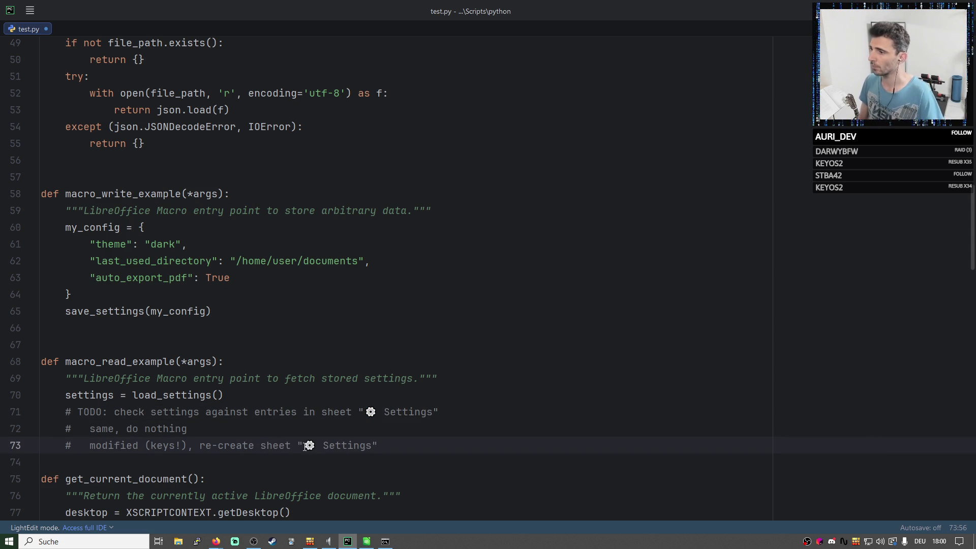
pyautogui.click(119, 429)
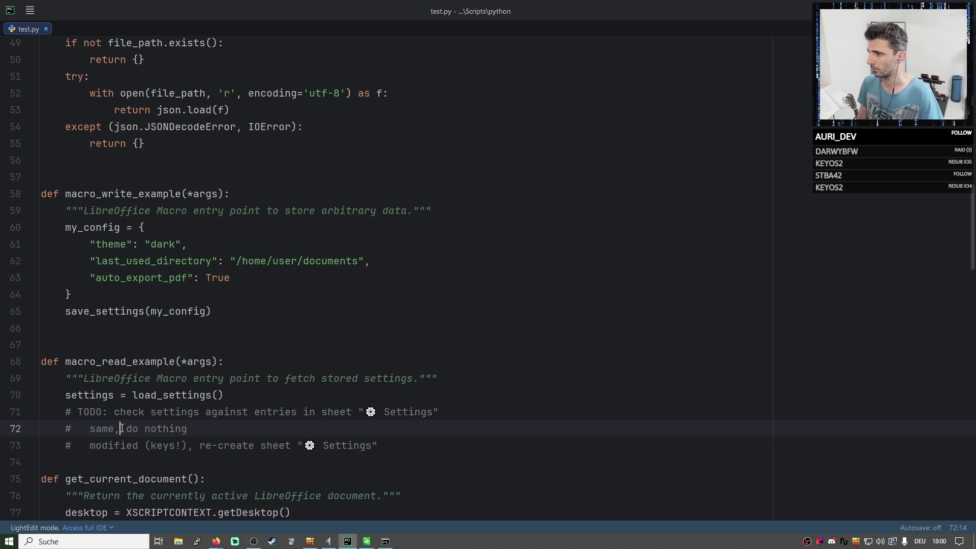
# Remove 'same' after if and the 'do nothing'/modified prefix, joining the TODO into one re-create line.
pyautogui.doubleClick(101, 429)
pyautogui.write('if ')
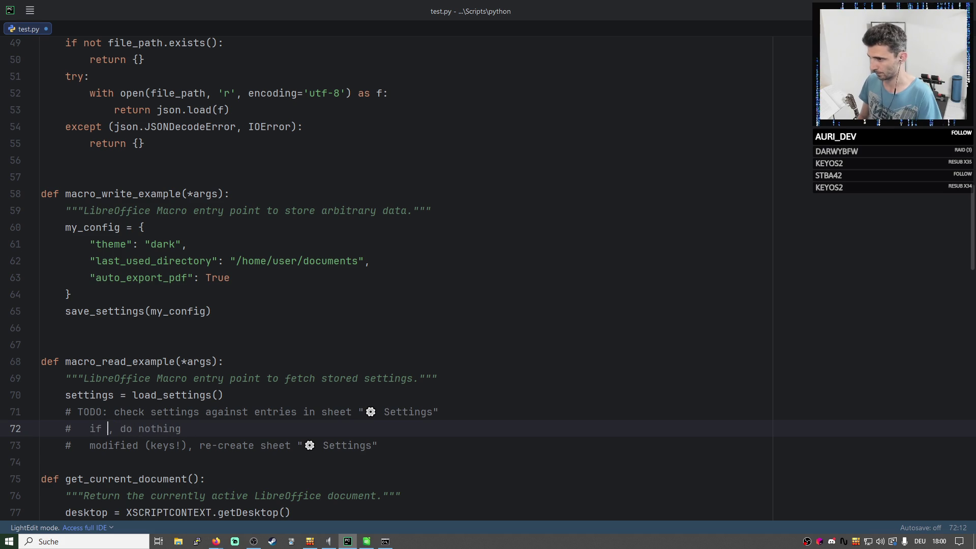
pyautogui.write('equal')
pyautogui.press('BackSpace')
pyautogui.press('BackSpace')
pyautogui.press('BackSpace')
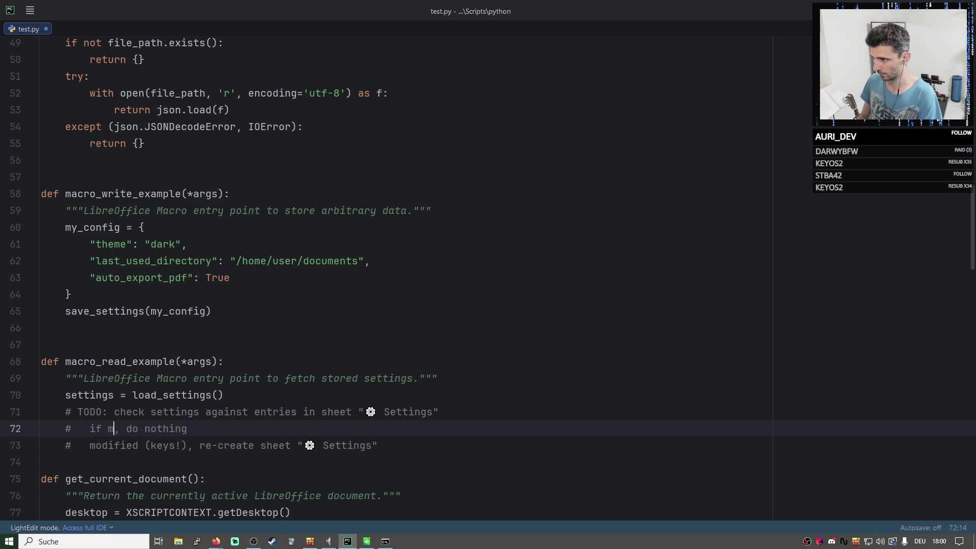
pyautogui.press('BackSpace')
pyautogui.write('di')
pyautogui.press('BackSpace')
pyautogui.write('if')
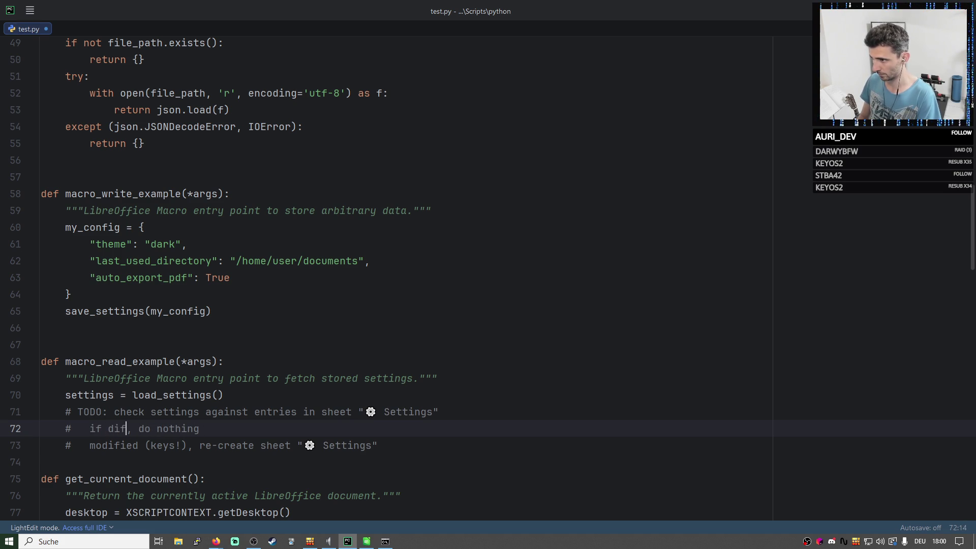
pyautogui.write('ferent:')
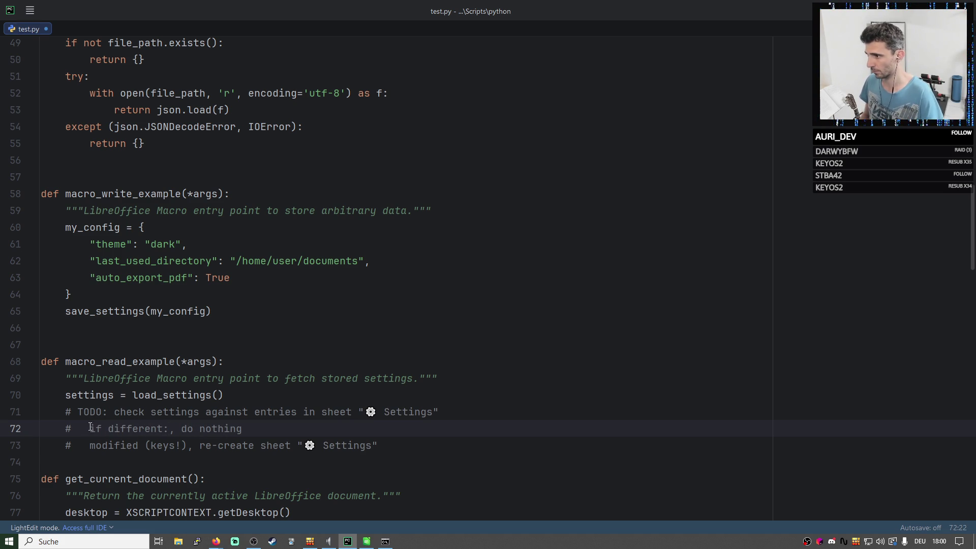
pyautogui.click(90, 445)
pyautogui.moveTo(197, 444); pyautogui.dragTo(181, 428)
pyautogui.press('BackSpace')
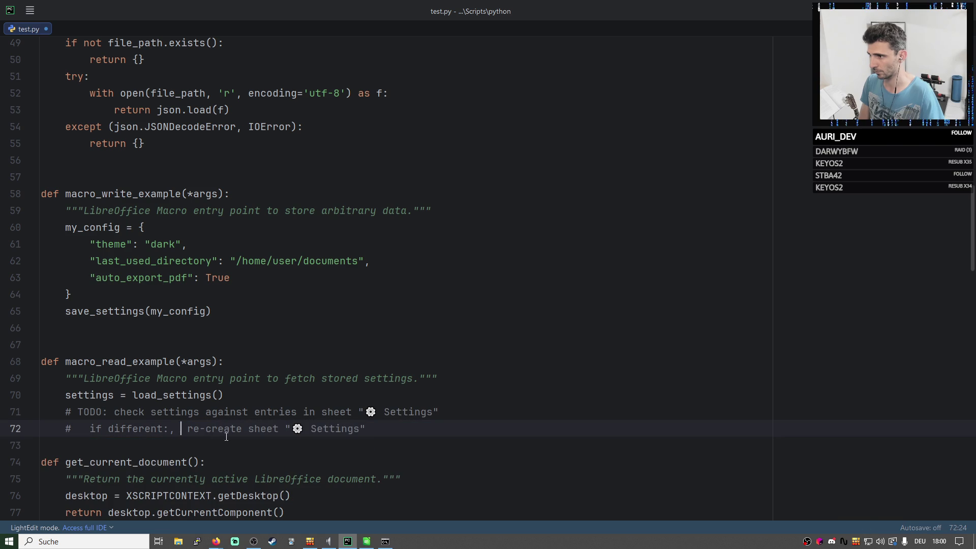
pyautogui.press('Delete')
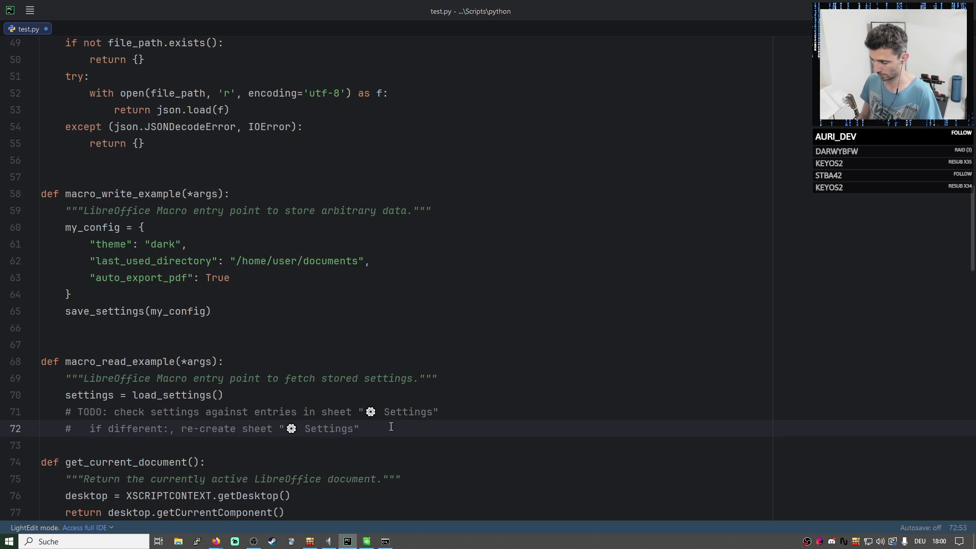
pyautogui.write(' and laod def')
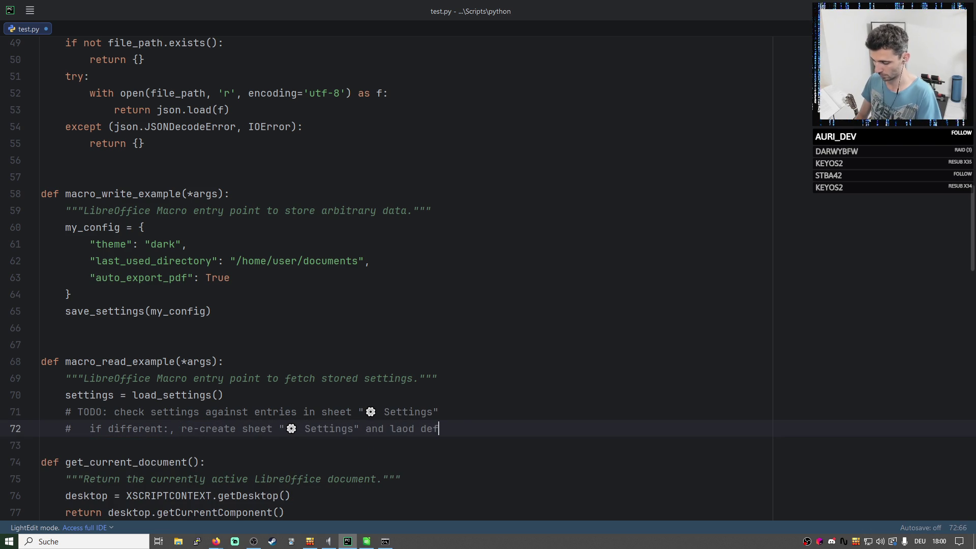
pyautogui.write('aults for')
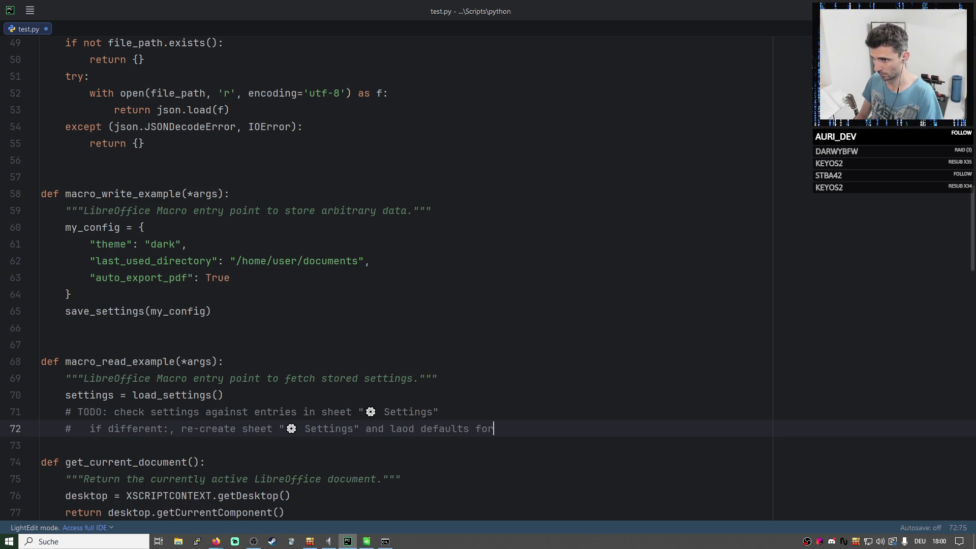
# Trim the line end, deleting the misspelled 'and laod defaults' and misplaced 'and load' text.
pyautogui.press('BackSpace')
pyautogui.press('BackSpace')
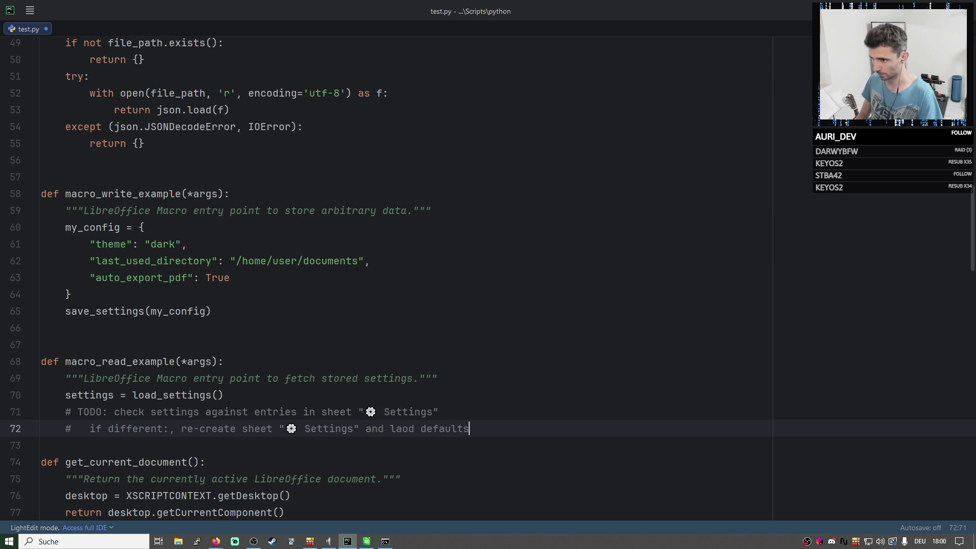
pyautogui.moveTo(480, 428); pyautogui.dragTo(365, 429)
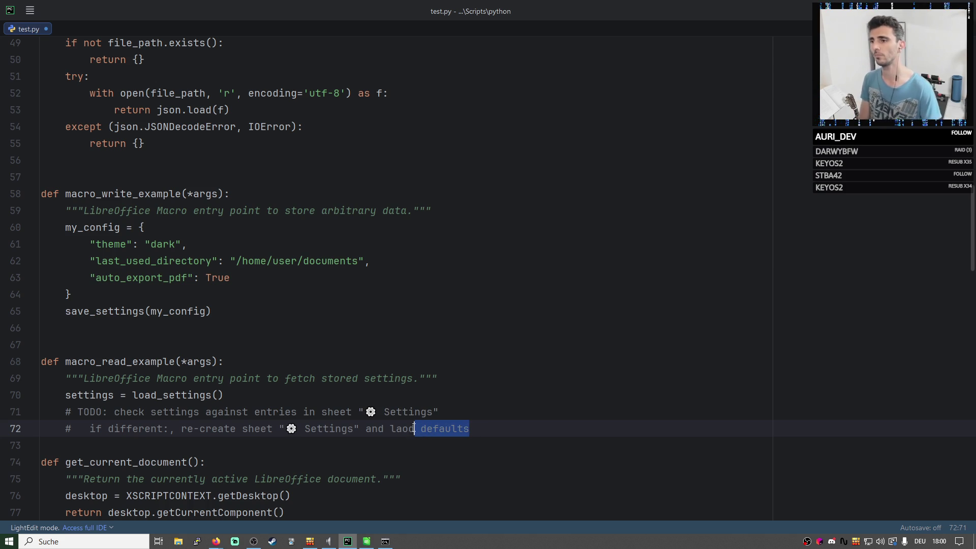
pyautogui.press('BackSpace')
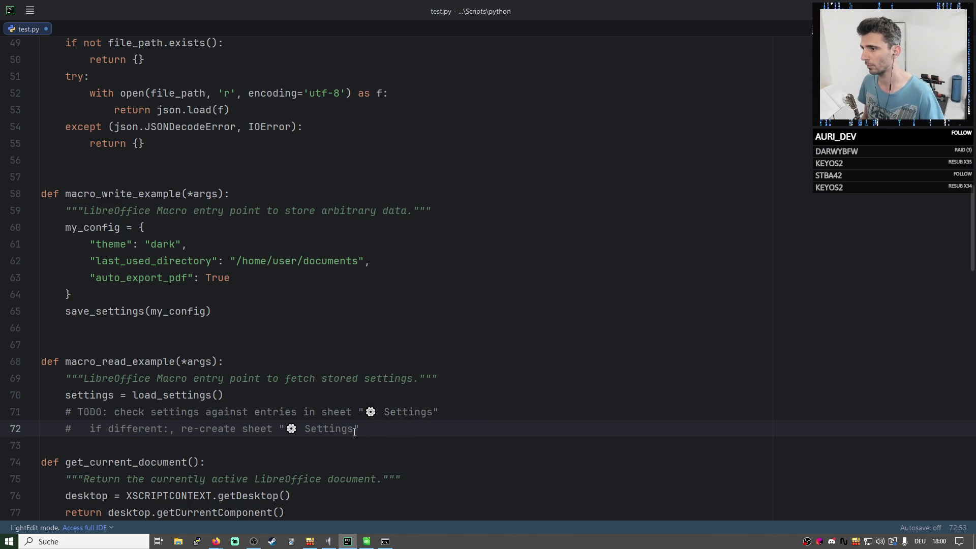
pyautogui.write('an')
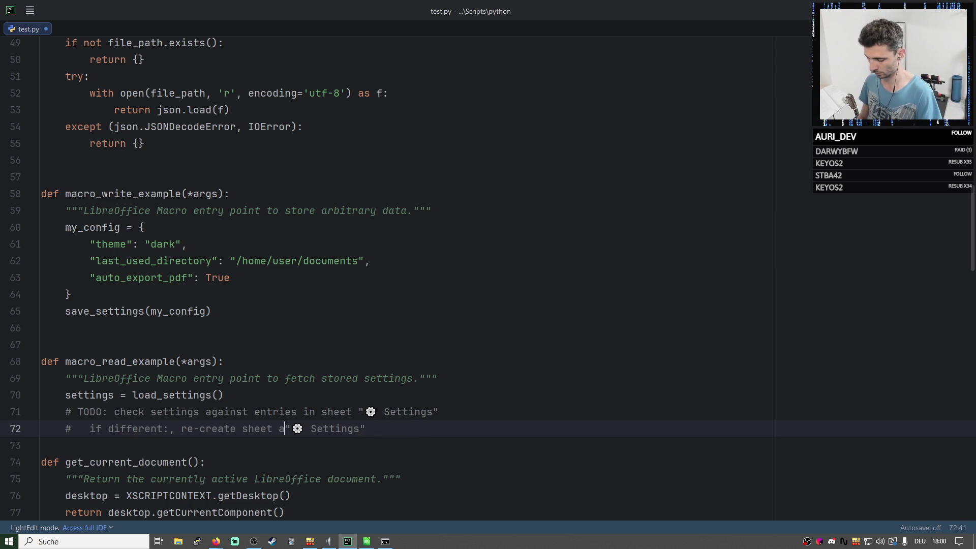
pyautogui.write('d load')
pyautogui.press('BackSpace')
pyautogui.press('BackSpace')
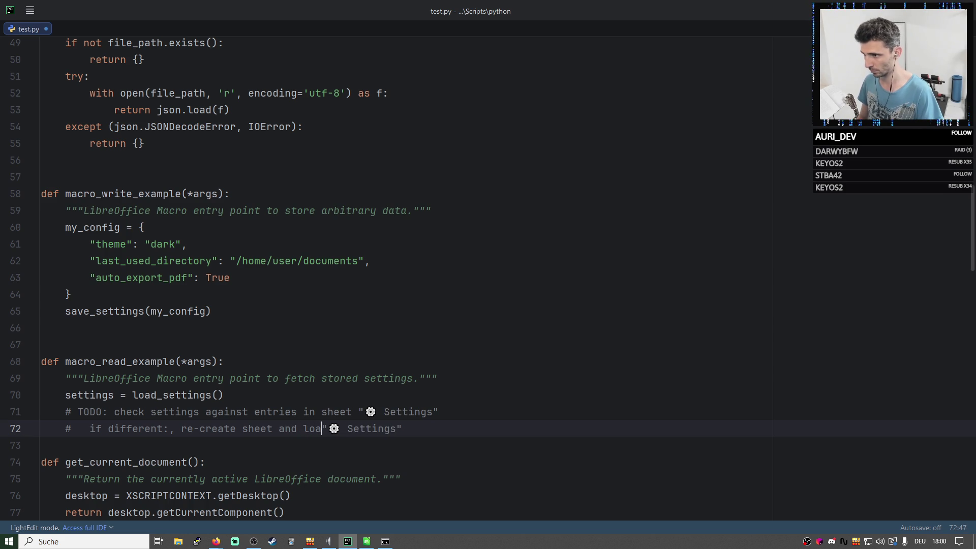
pyautogui.press('BackSpace')
pyautogui.press('BackSpace')
pyautogui.press('BackSpace')
pyautogui.press('BackSpace')
pyautogui.press('BackSpace')
pyautogui.press('BackSpace')
pyautogui.press('BackSpace')
pyautogui.write('Settings"')
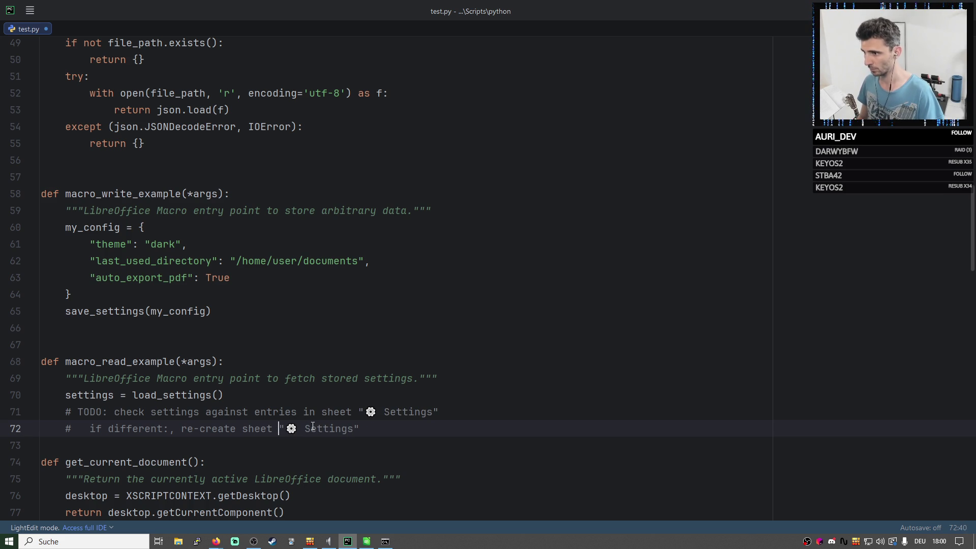
pyautogui.write(' and ')
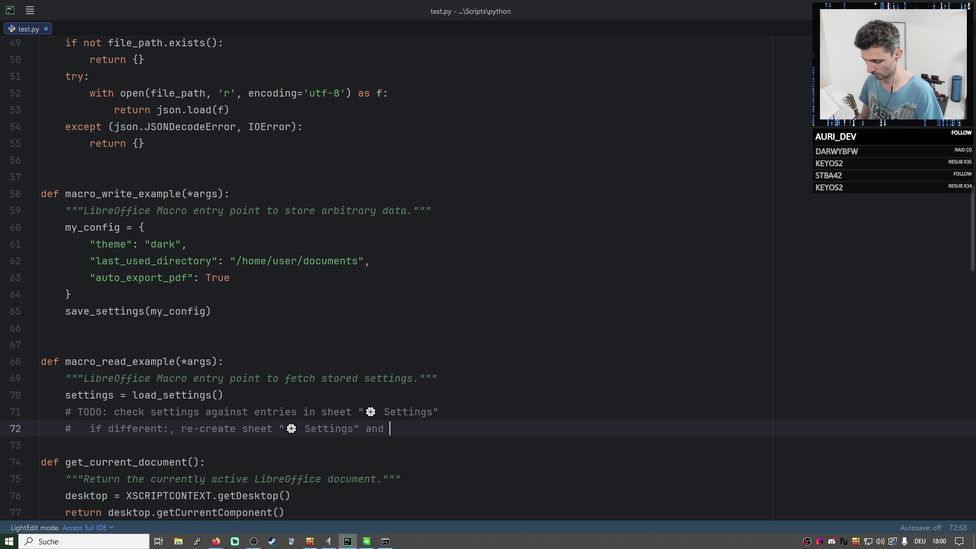
pyautogui.write('load ')
pyautogui.write('settings')
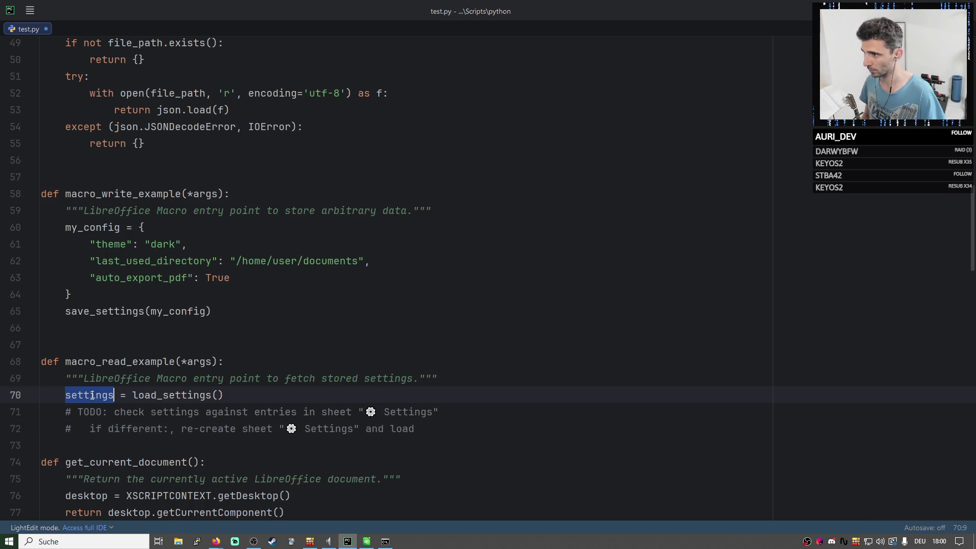
pyautogui.write(' into ')
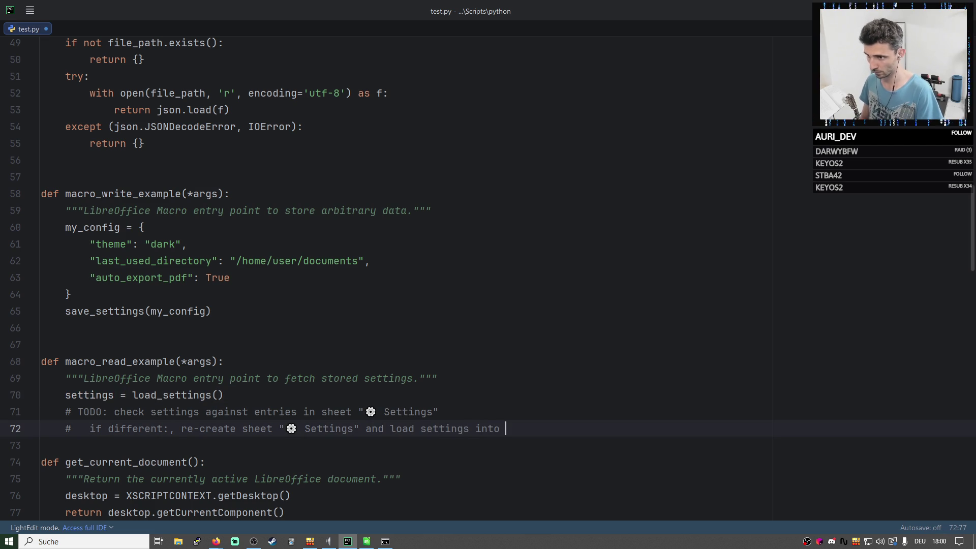
pyautogui.write('sheet')
# Delete the 'equal: do nothing' note and the 'if different:' prefix from the TODO.
pyautogui.press('Return')
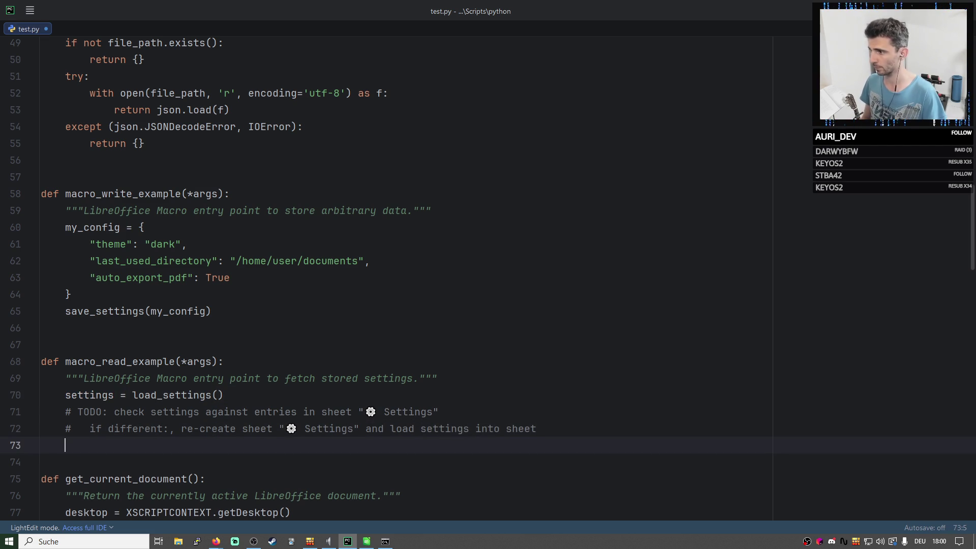
pyautogui.write('#   ')
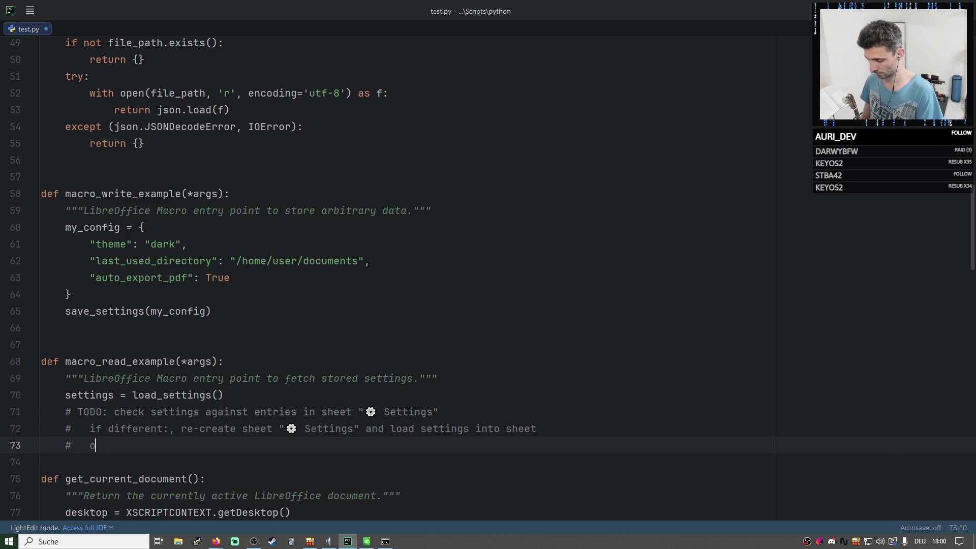
pyautogui.write('if')
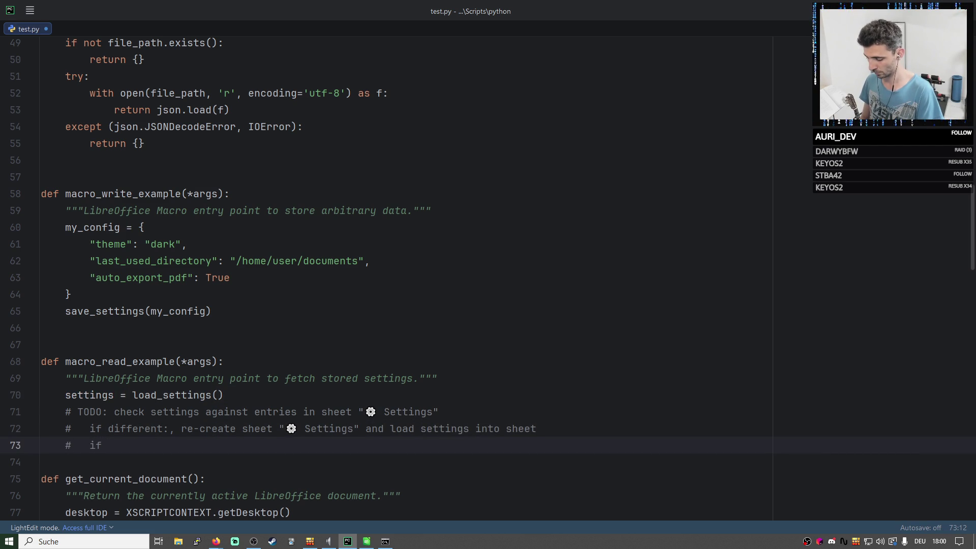
pyautogui.press('BackSpace')
pyautogui.press('BackSpace')
pyautogui.write('equ')
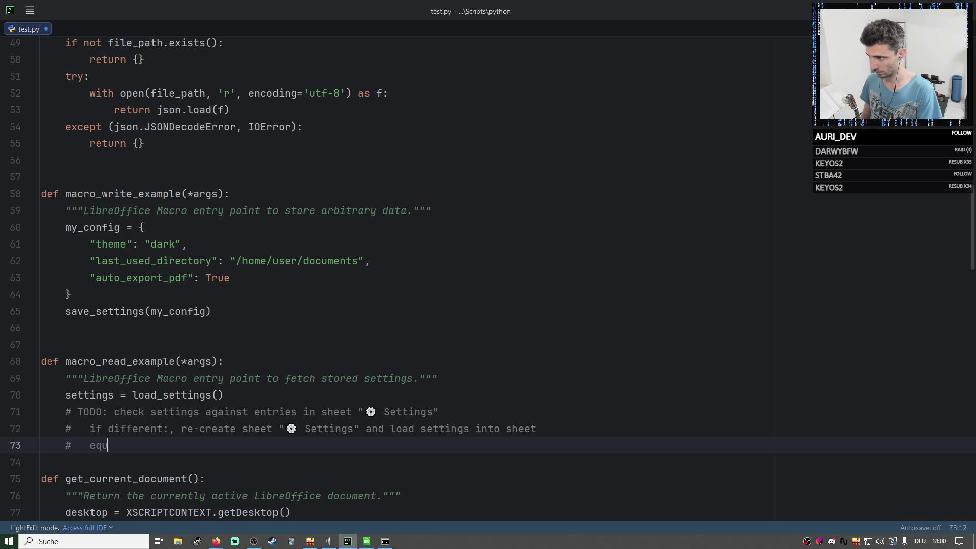
pyautogui.write('al: do noth')
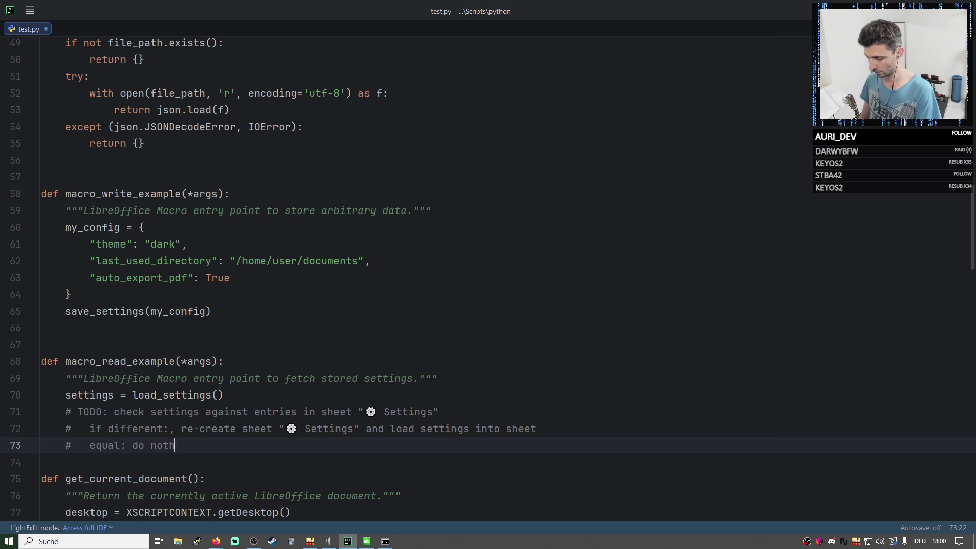
pyautogui.write('ing')
pyautogui.moveTo(193, 446); pyautogui.dragTo(71, 446)
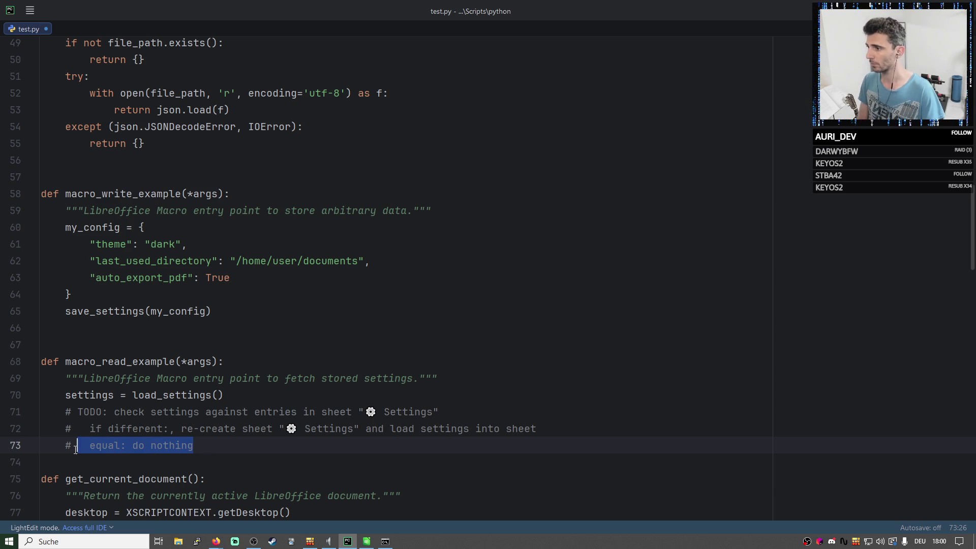
pyautogui.moveTo(176, 429); pyautogui.dragTo(90, 429)
pyautogui.press('BackSpace')
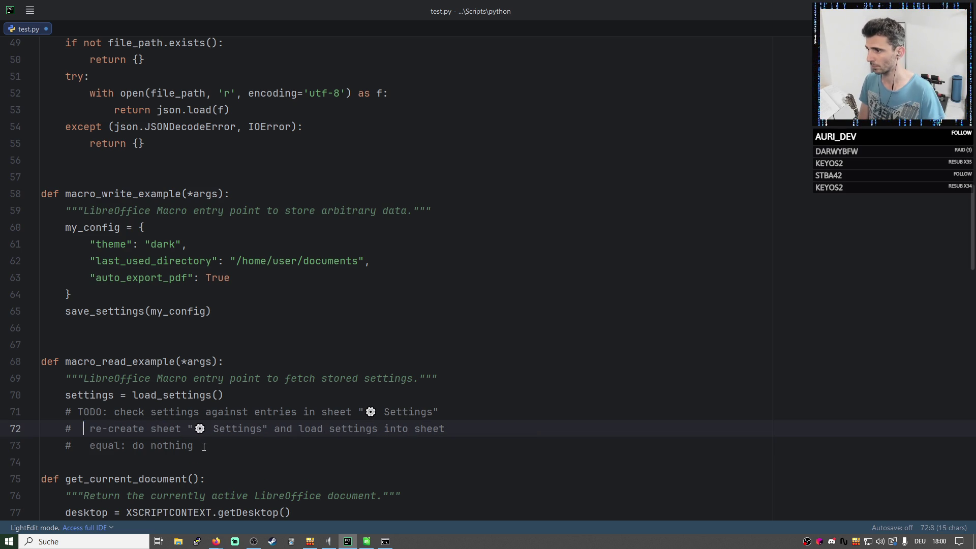
pyautogui.moveTo(193, 445); pyautogui.dragTo(89, 446)
pyautogui.press('BackSpace')
# Start the line with 'True: re-create sheet', drop the empty comment line and add a blank line above the TODO.
pyautogui.click(91, 428)
pyautogui.press('BackSpace')
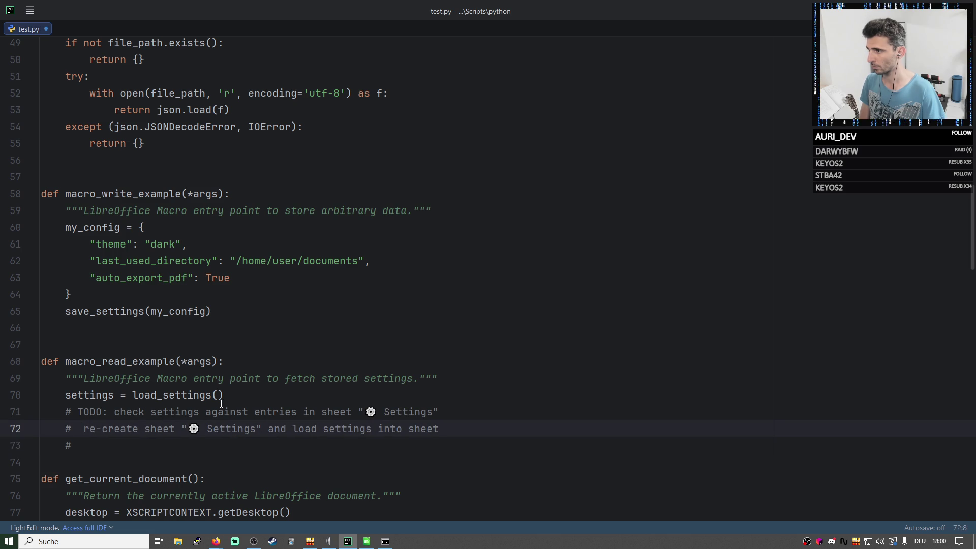
pyautogui.click(89, 443)
pyautogui.press('BackSpace')
pyautogui.press('BackSpace')
pyautogui.press('BackSpace')
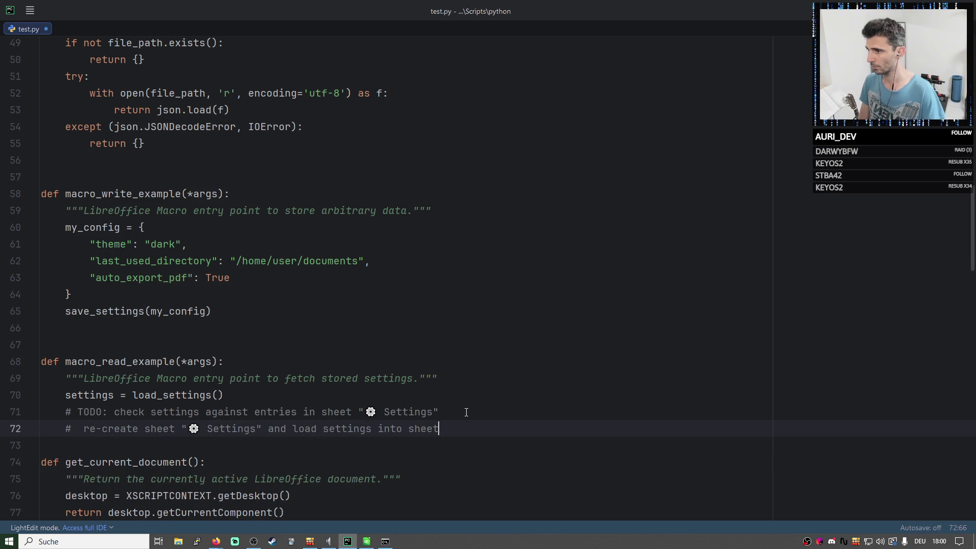
pyautogui.click(83, 429)
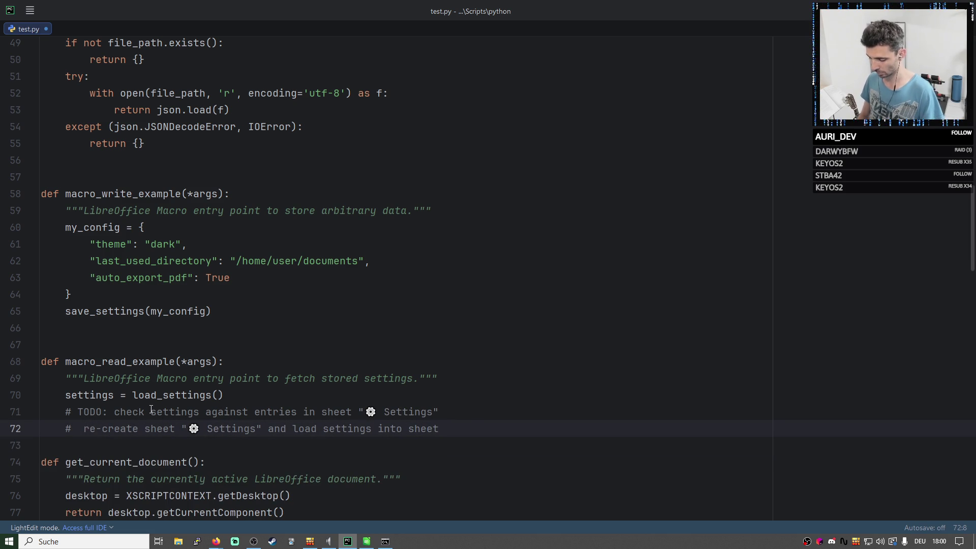
pyautogui.write('True:')
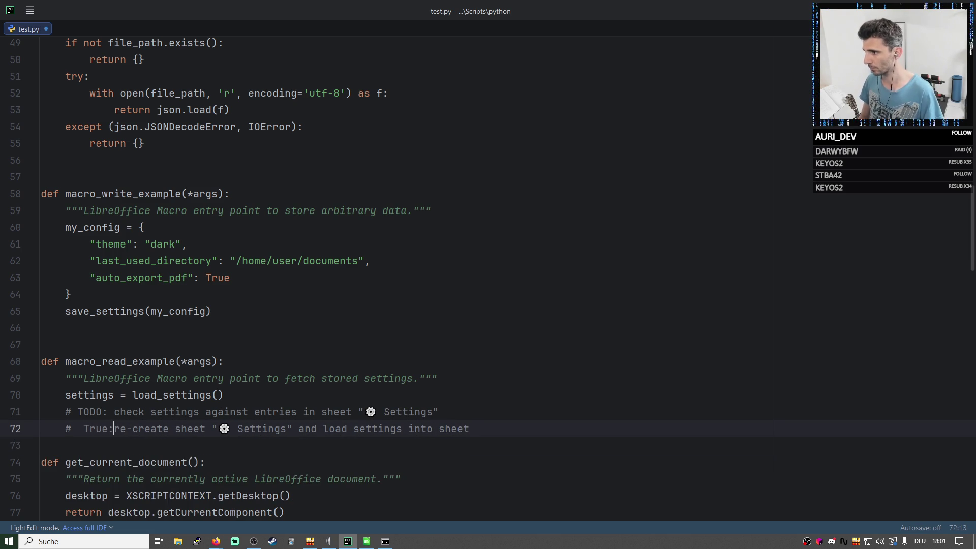
pyautogui.click(255, 393)
pyautogui.press('Return')
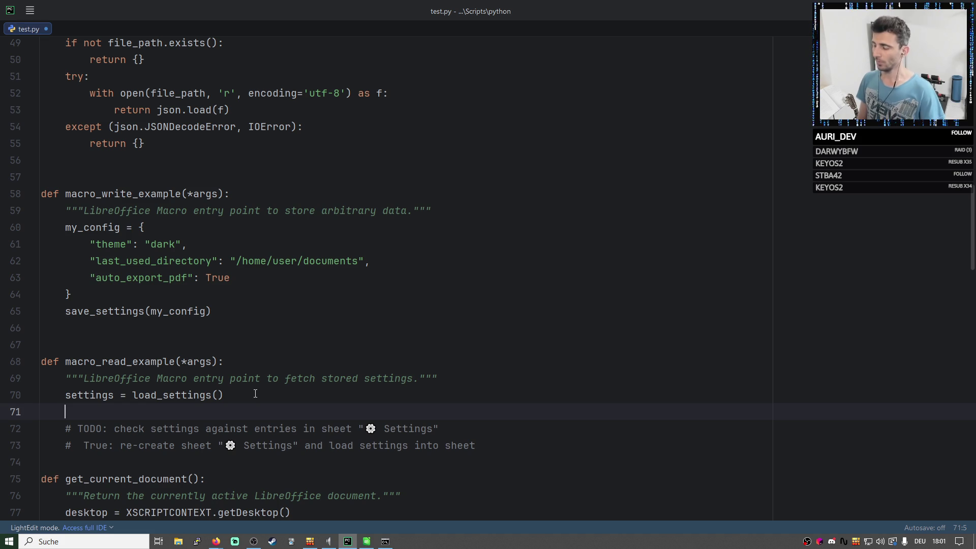
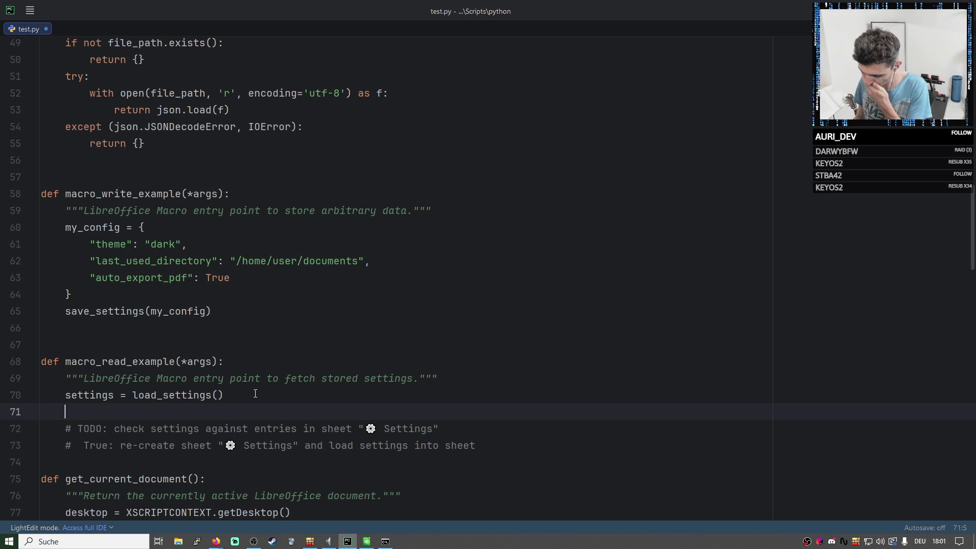
pyautogui.write('mod')
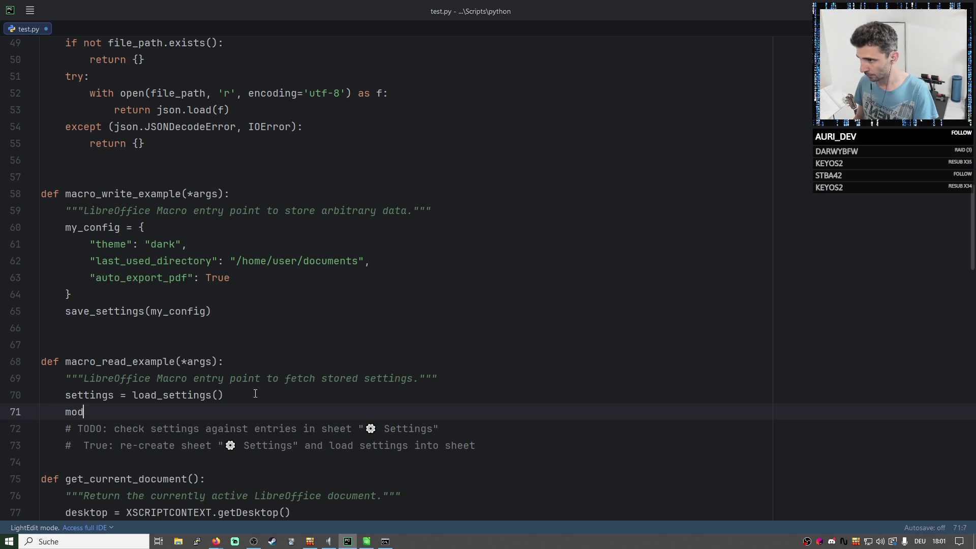
pyautogui.write('ified')
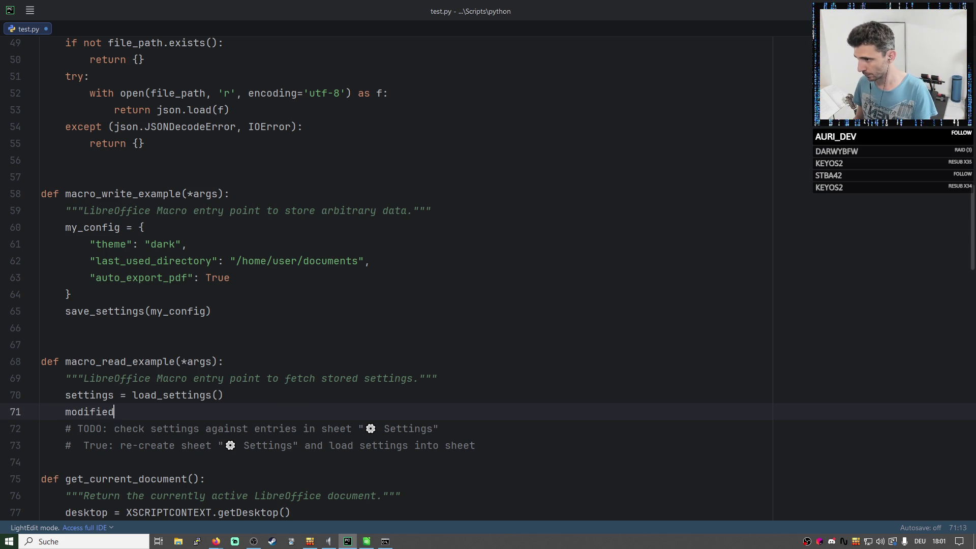
# Write invalid_sheet_settings = compare_sheet_settings() on line 71, fixing typos along the way.
pyautogui.press('BackSpace')
pyautogui.press('BackSpace')
pyautogui.press('BackSpace')
pyautogui.press('BackSpace')
pyautogui.press('BackSpace')
pyautogui.press('BackSpace')
pyautogui.press('BackSpace')
pyautogui.press('BackSpace')
pyautogui.write('in')
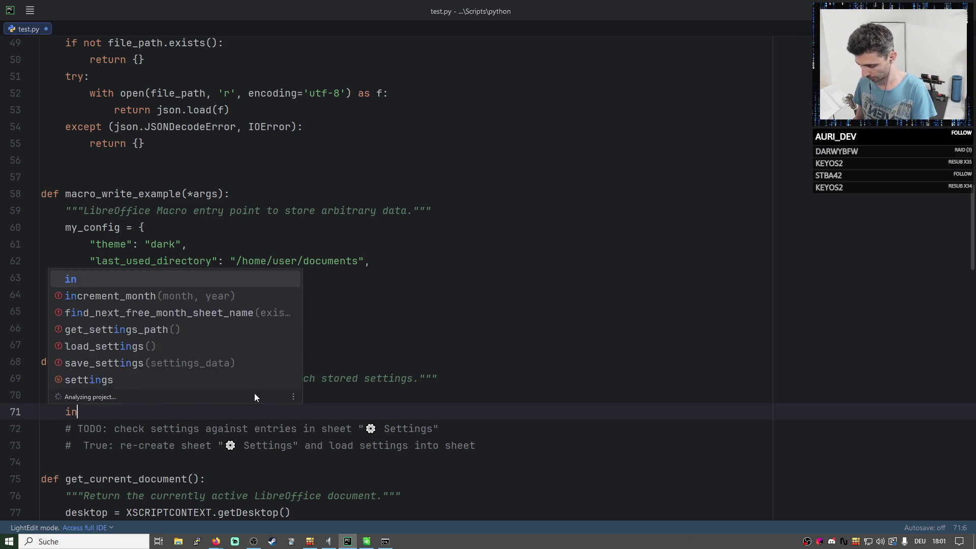
pyautogui.write('valid_se')
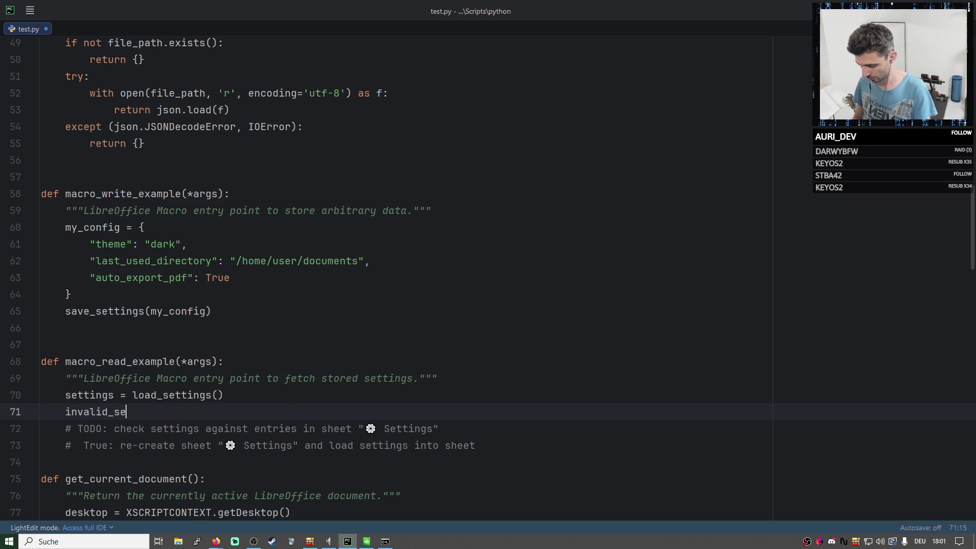
pyautogui.write('ttings')
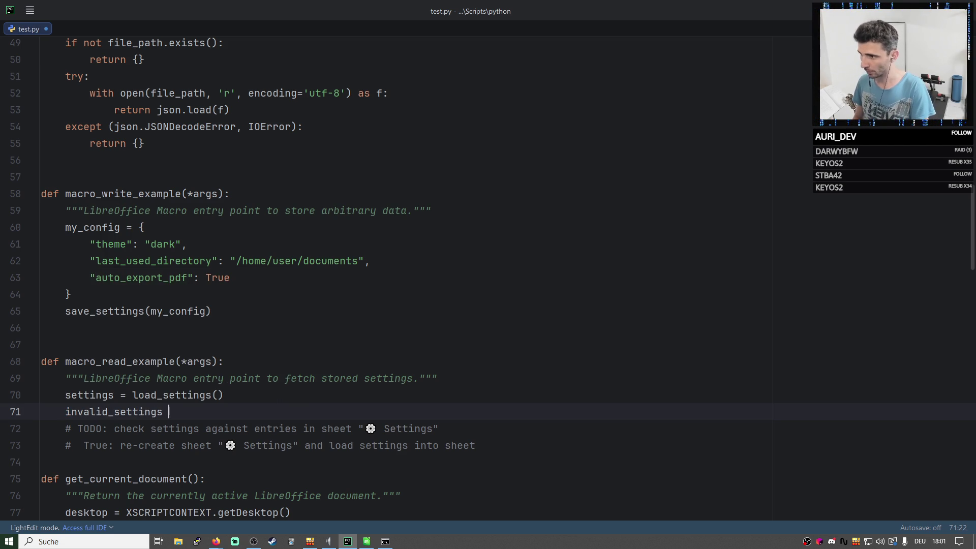
pyautogui.press('BackSpace')
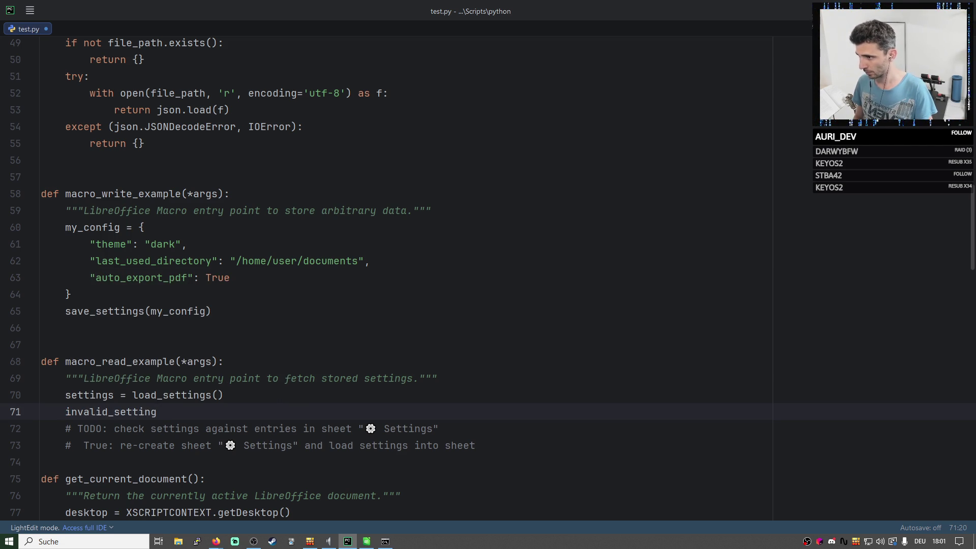
pyautogui.write('s')
pyautogui.press('BackSpace')
pyautogui.press('BackSpace')
pyautogui.press('BackSpace')
pyautogui.press('BackSpace')
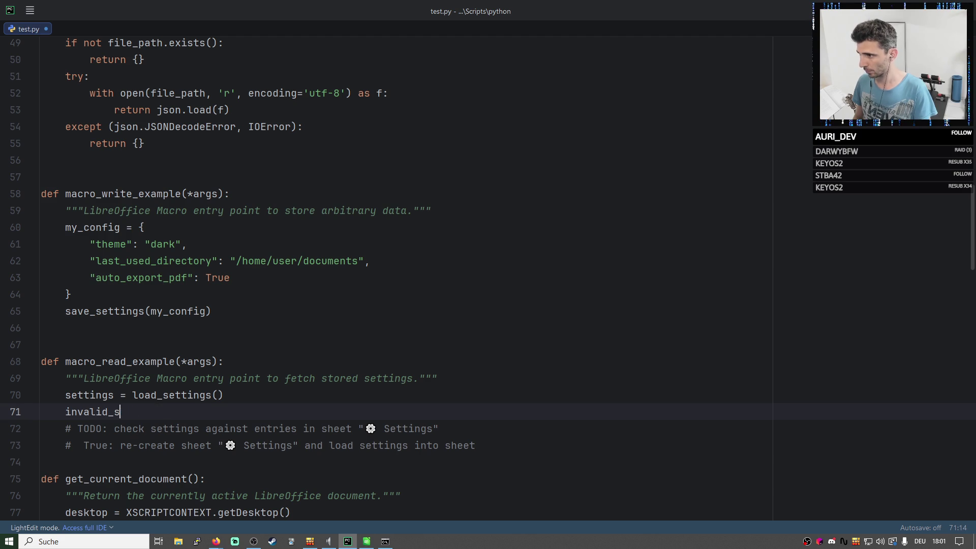
pyautogui.write('heet_sett')
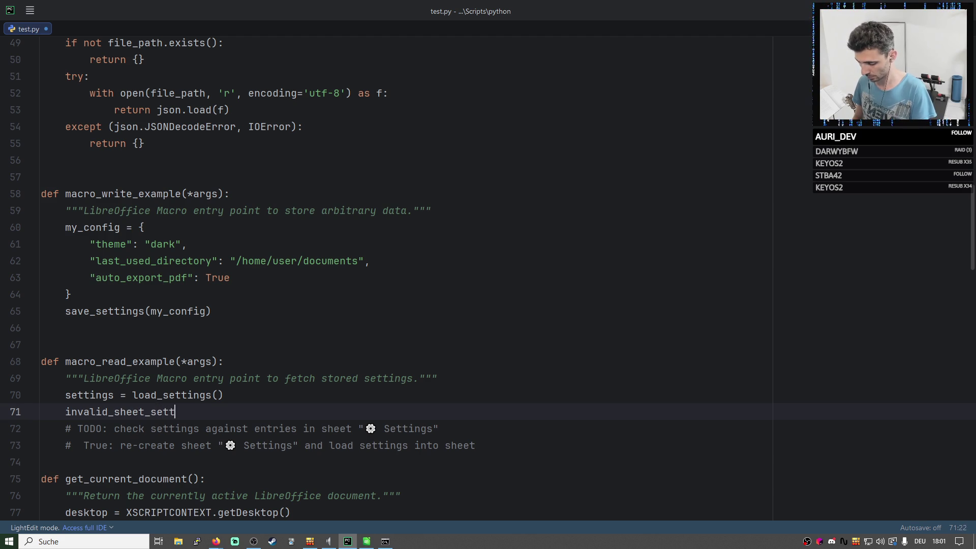
pyautogui.write('ings =')
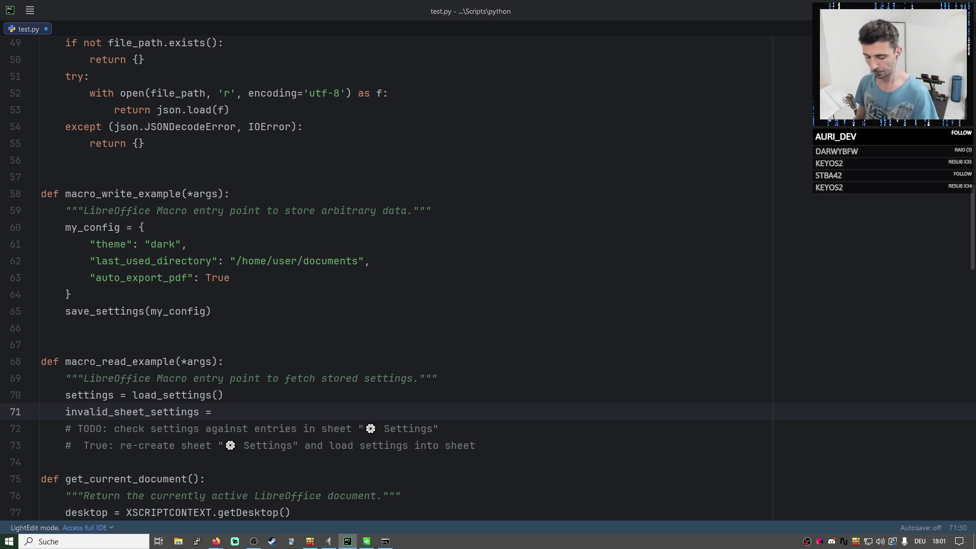
pyautogui.write('comprat')
pyautogui.press('BackSpace')
pyautogui.press('BackSpace')
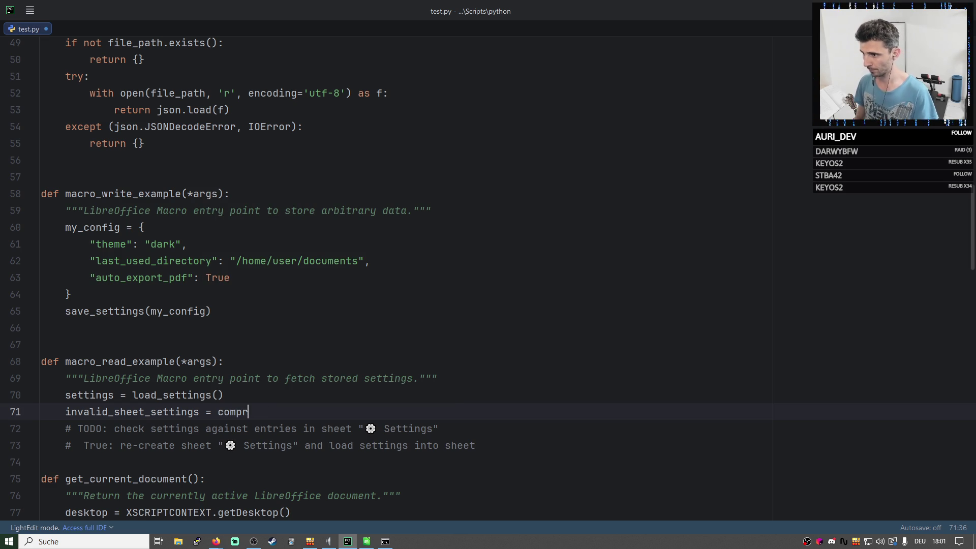
pyautogui.write('are_')
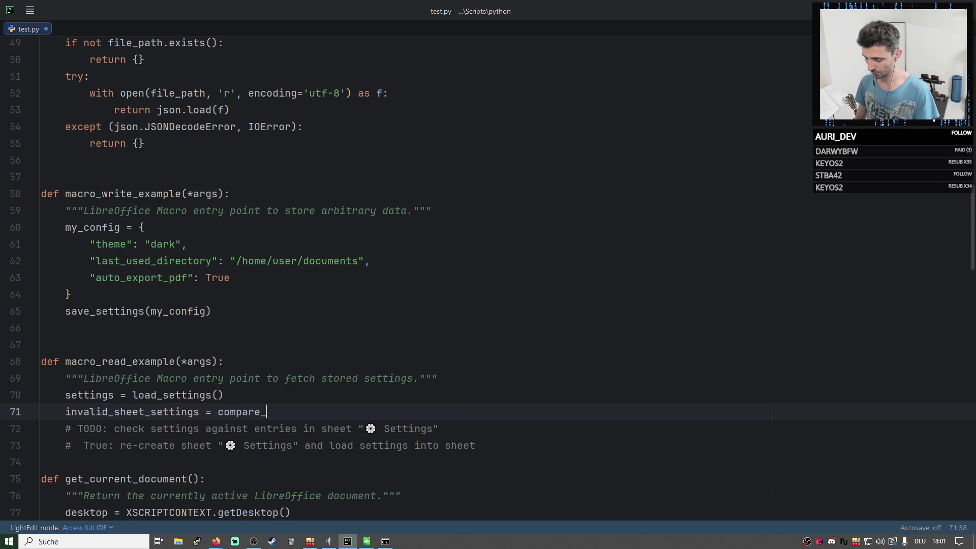
pyautogui.write('sheet_set')
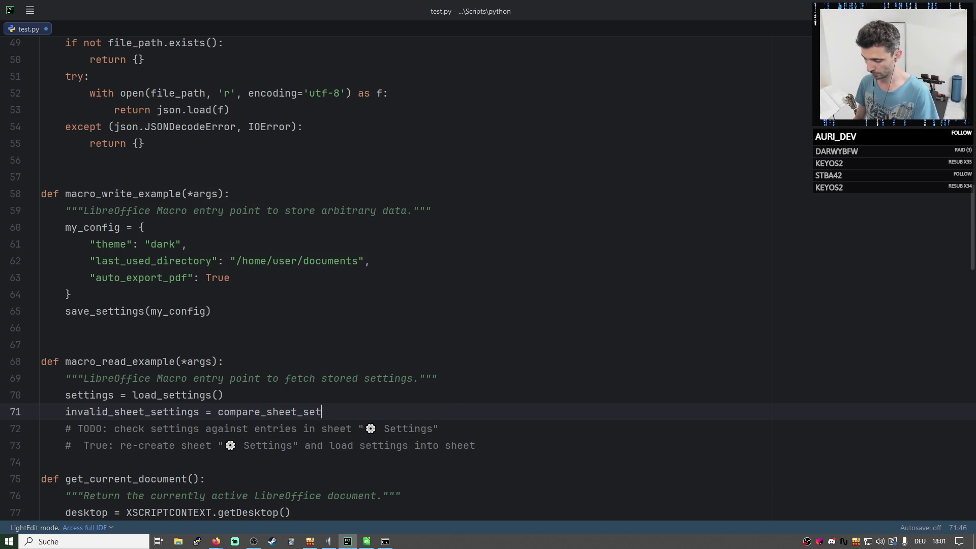
pyautogui.write('tings()')
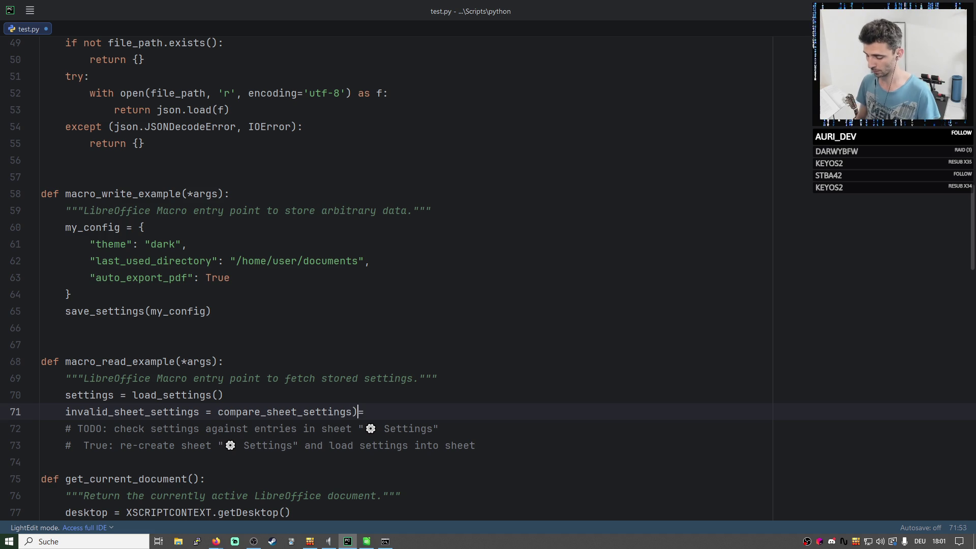
pyautogui.press('BackSpace')
pyautogui.press('BackSpace')
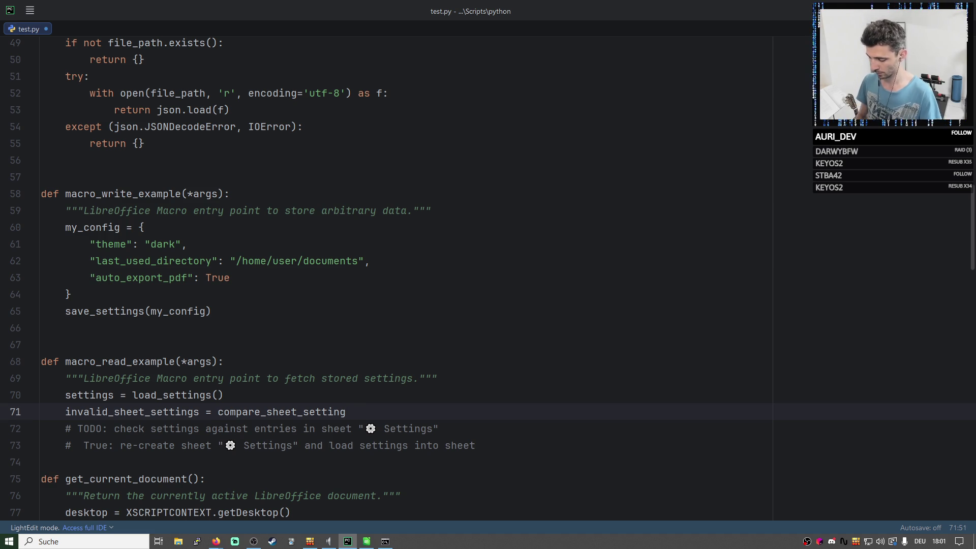
pyautogui.write('s()')
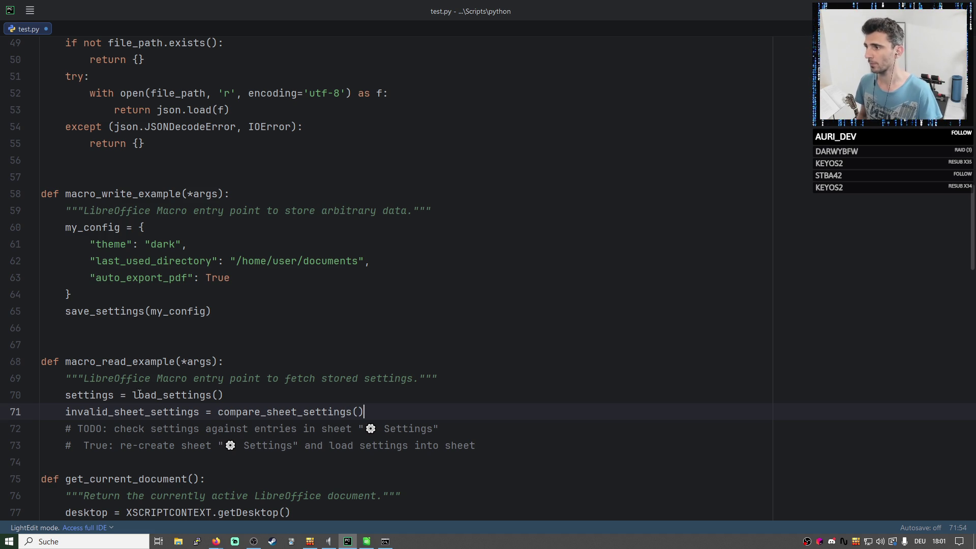
# Pass the copied settings variable as the compare_sheet_settings argument and copy invalid_sheet_settings.
pyautogui.doubleClick(89, 394)
pyautogui.hotkey('ctrl', 'c')
pyautogui.click(358, 412)
pyautogui.hotkey('ctrl', 'v')
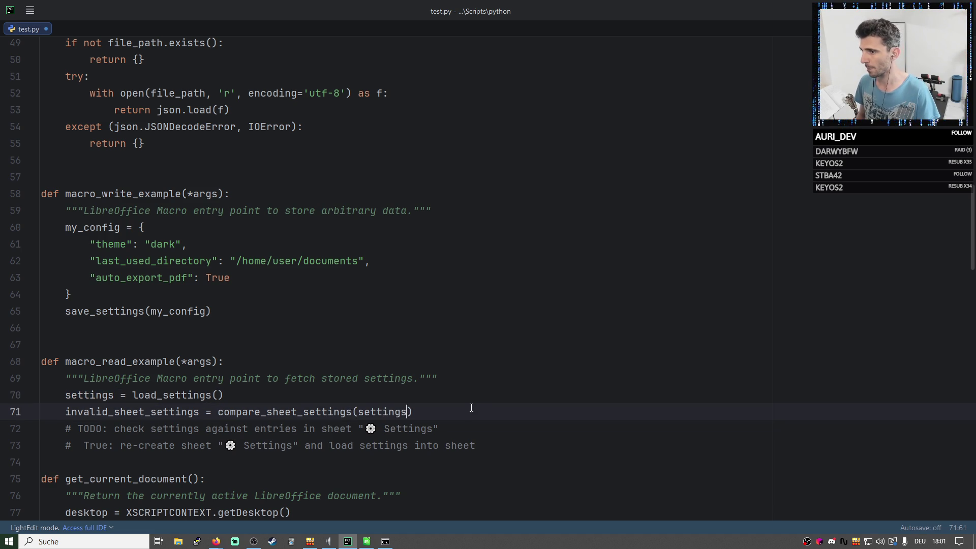
pyautogui.press('End')
pyautogui.doubleClick(130, 412)
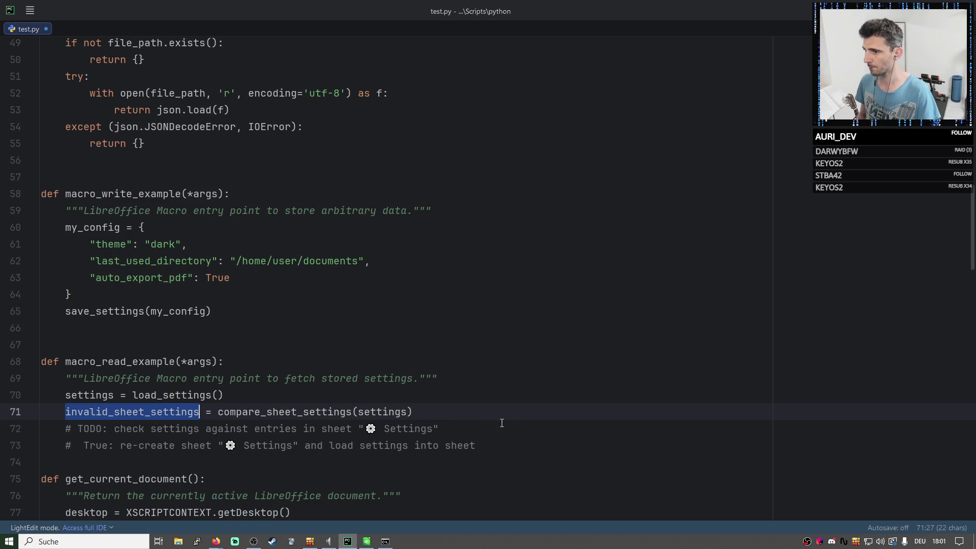
pyautogui.click(452, 412)
# Add an if invalid_sheet_settings: block with the two TODO comments indented beneath it and a blank line above.
pyautogui.press('Return')
pyautogui.write('if')
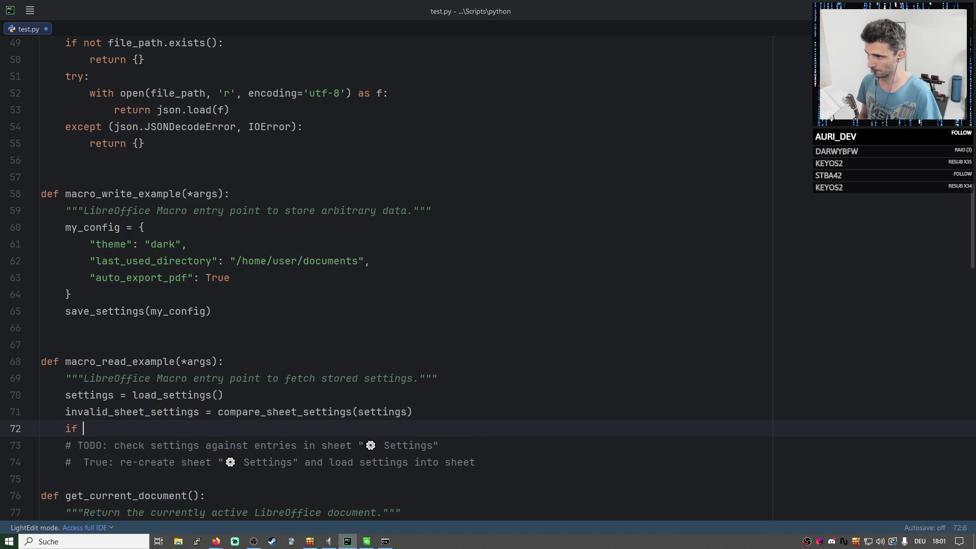
pyautogui.hotkey('ctrl', 'v')
pyautogui.write(':')
pyautogui.click(64, 445)
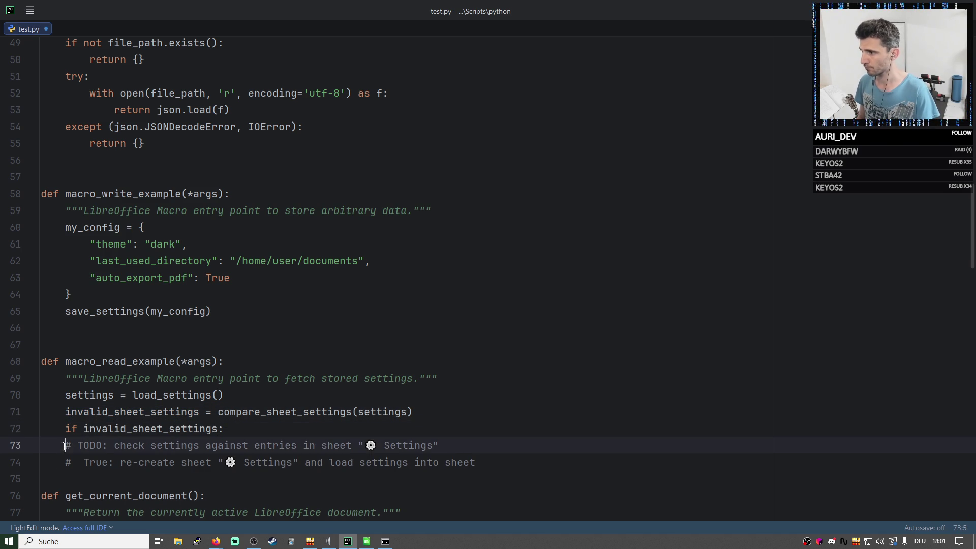
pyautogui.click(66, 462)
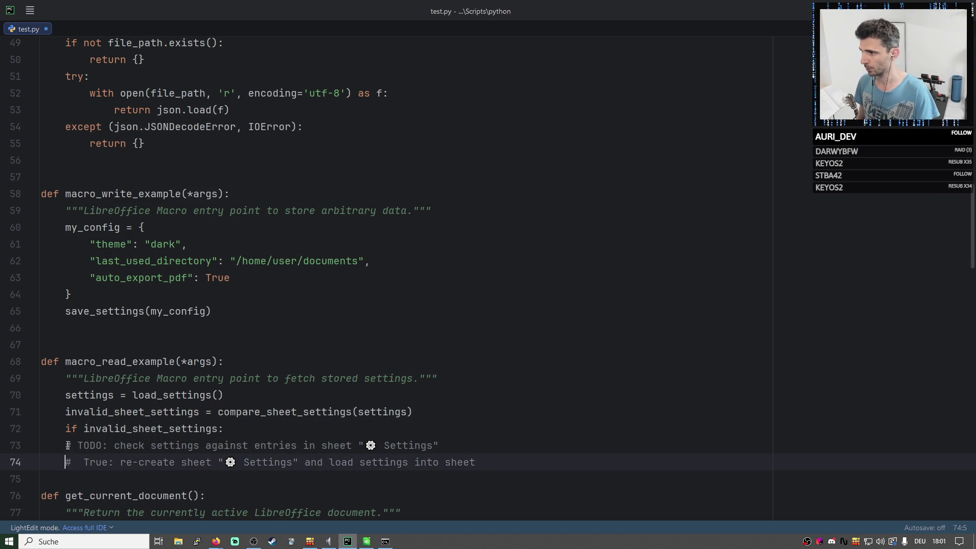
pyautogui.hotkey('shift', 'Up')
pyautogui.press('Tab')
pyautogui.click(418, 412)
pyautogui.press('Return')
pyautogui.scroll(-2, 418, 419)
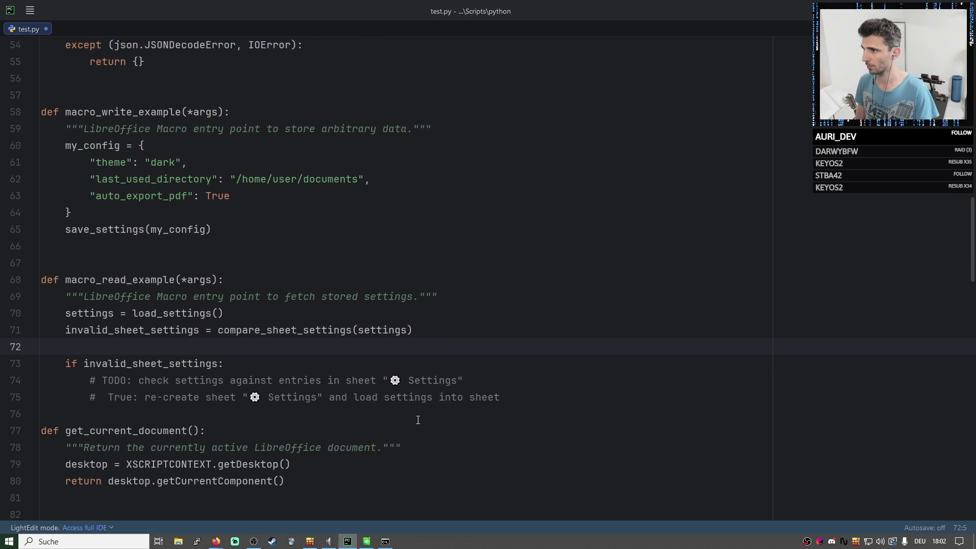
pyautogui.scroll(-1, 418, 419)
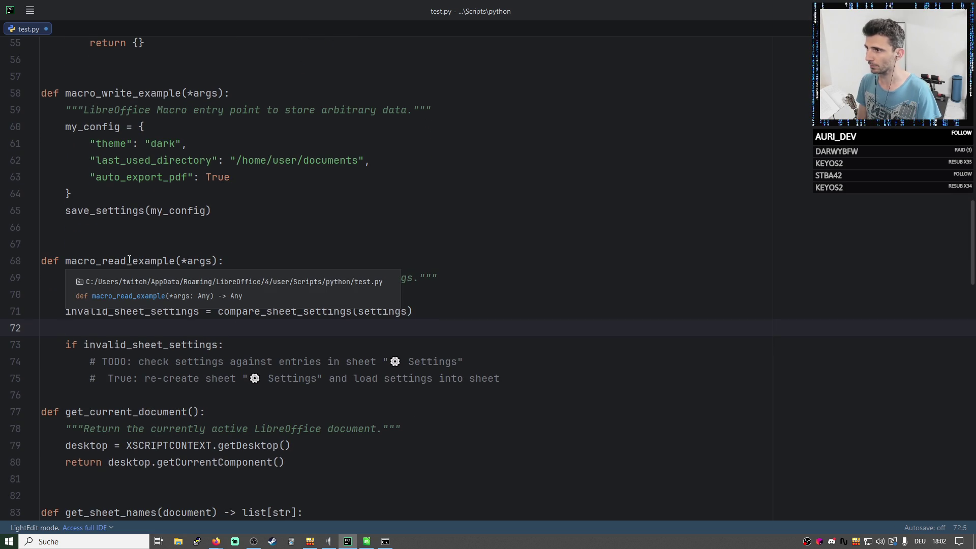
# Rename the read function from macro_read_example to macro_read_settings.
pyautogui.moveTo(132, 261); pyautogui.dragTo(175, 261)
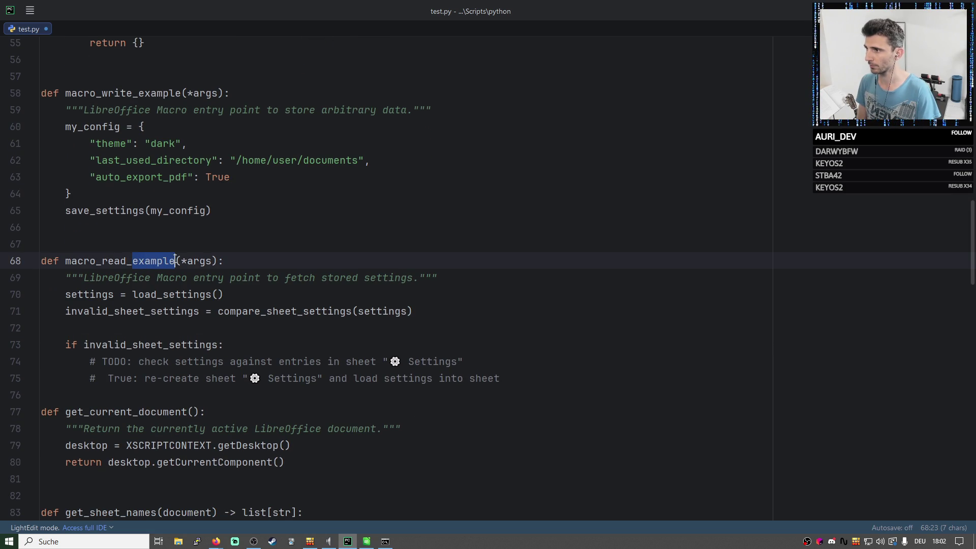
pyautogui.click(133, 261)
pyautogui.write('settings')
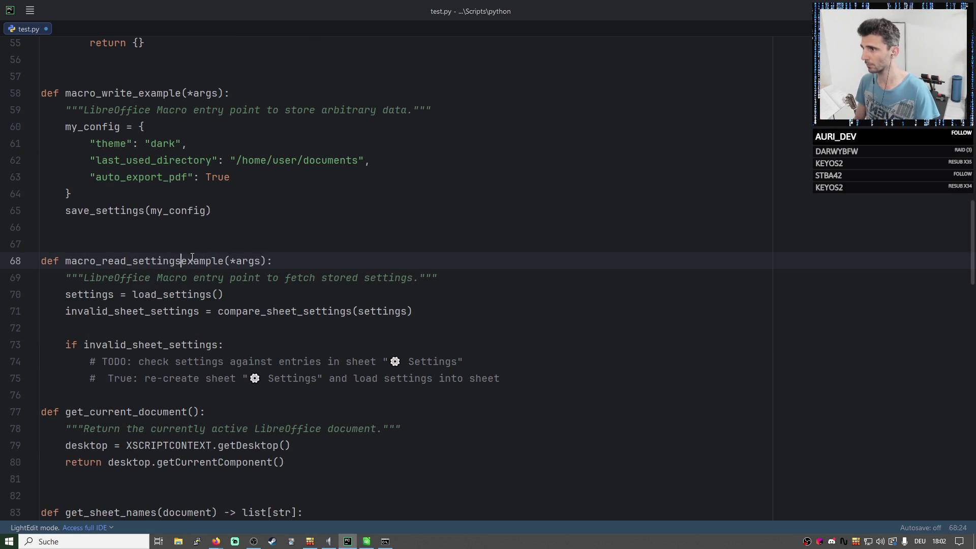
pyautogui.keyDown('shift'); pyautogui.click(226, 260); pyautogui.keyUp('shift')
pyautogui.press('Delete')
pyautogui.scroll(-1, 266, 359)
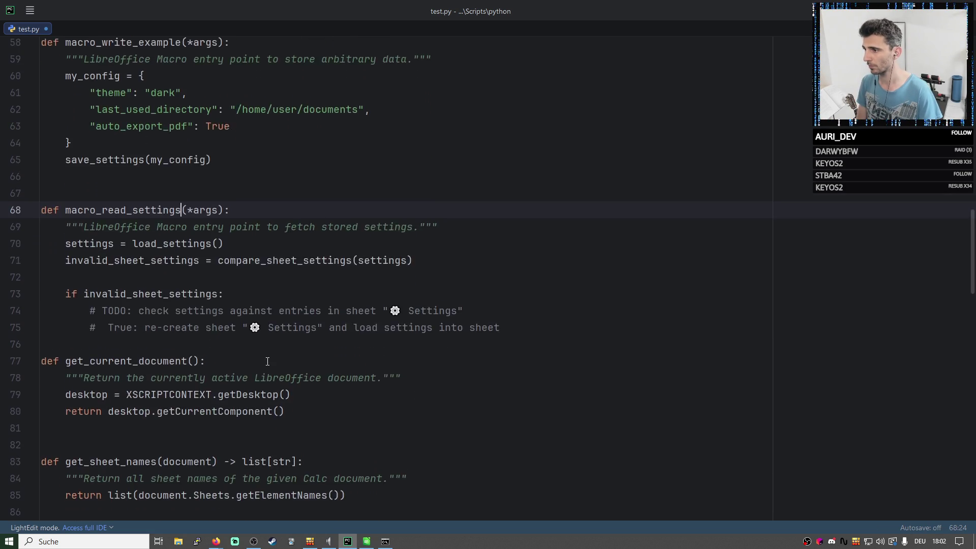
pyautogui.scroll(-3, 267, 369)
pyautogui.scroll(-4, 266, 369)
pyautogui.scroll(4, 266, 368)
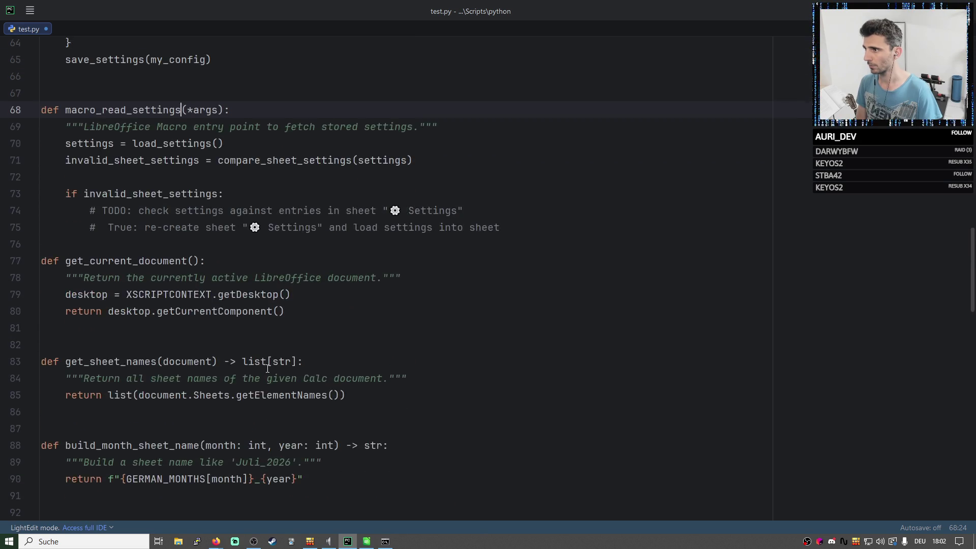
pyautogui.scroll(3, 209, 288)
pyautogui.scroll(1, 156, 214)
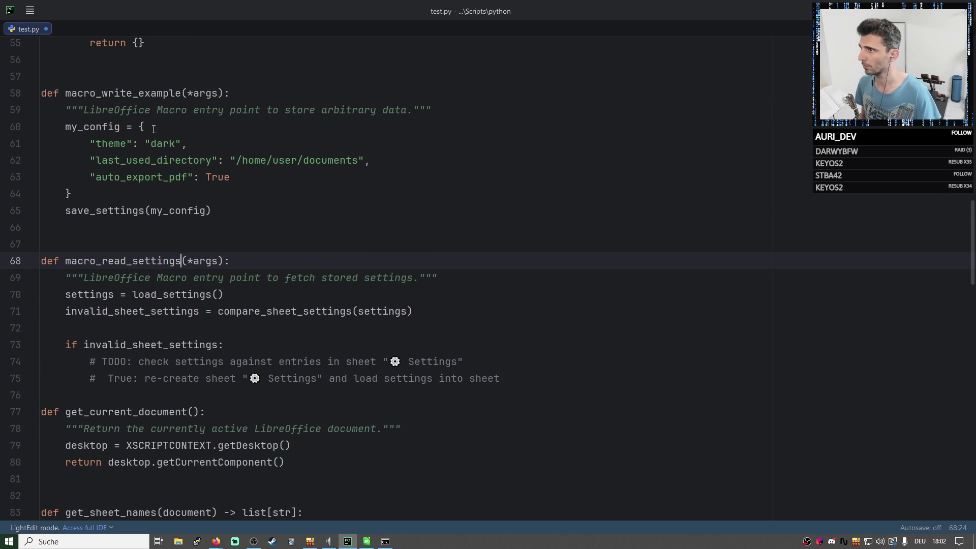
pyautogui.doubleClick(157, 260)
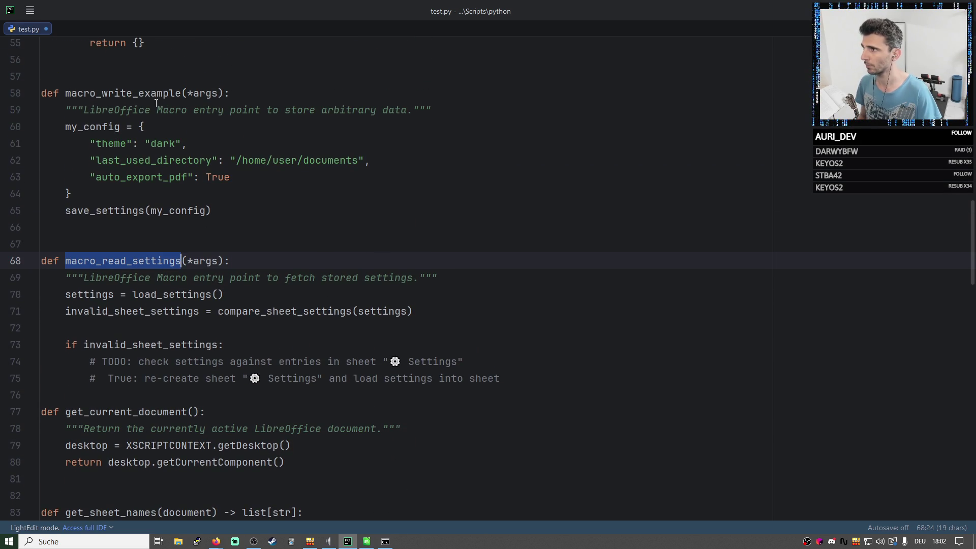
# Rename macro_write_example to macro_write_settings by pasting the word settings.
pyautogui.click(140, 92)
pyautogui.moveTo(134, 260); pyautogui.dragTo(183, 261)
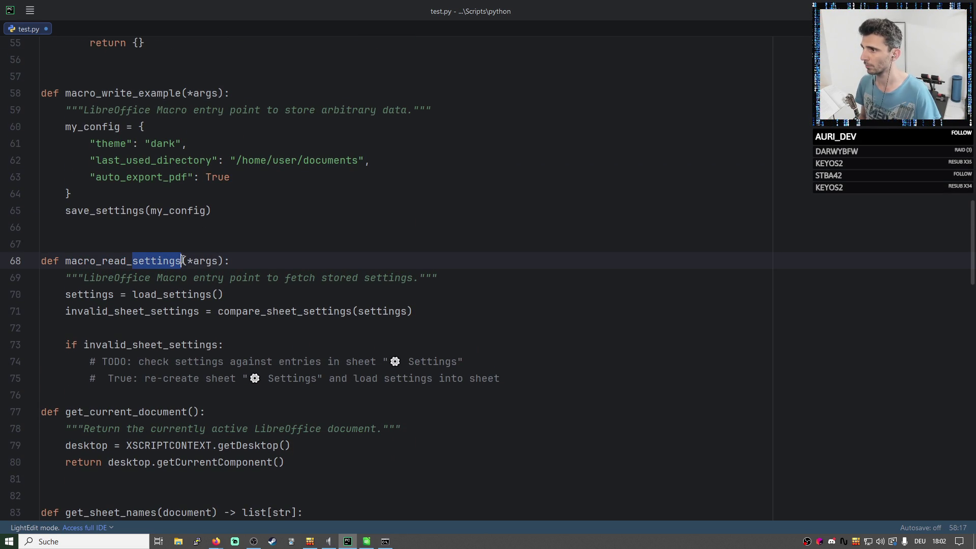
pyautogui.moveTo(137, 93); pyautogui.dragTo(184, 93)
pyautogui.hotkey('ctrl', 'v')
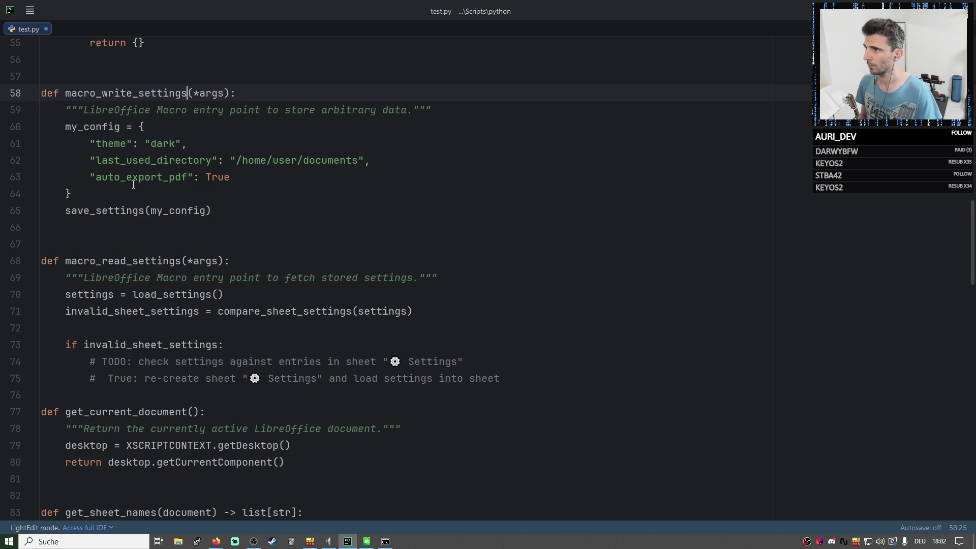
pyautogui.doubleClick(175, 177)
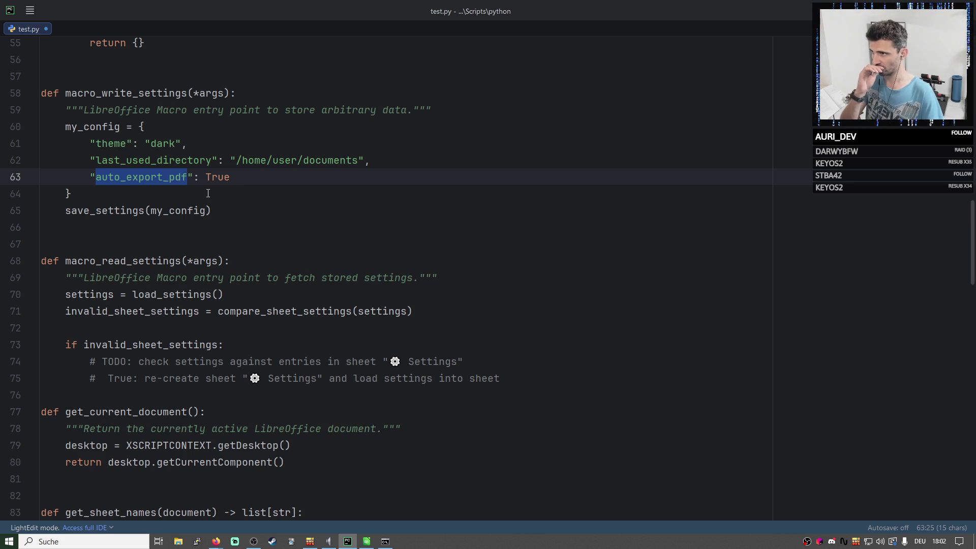
pyautogui.doubleClick(88, 127)
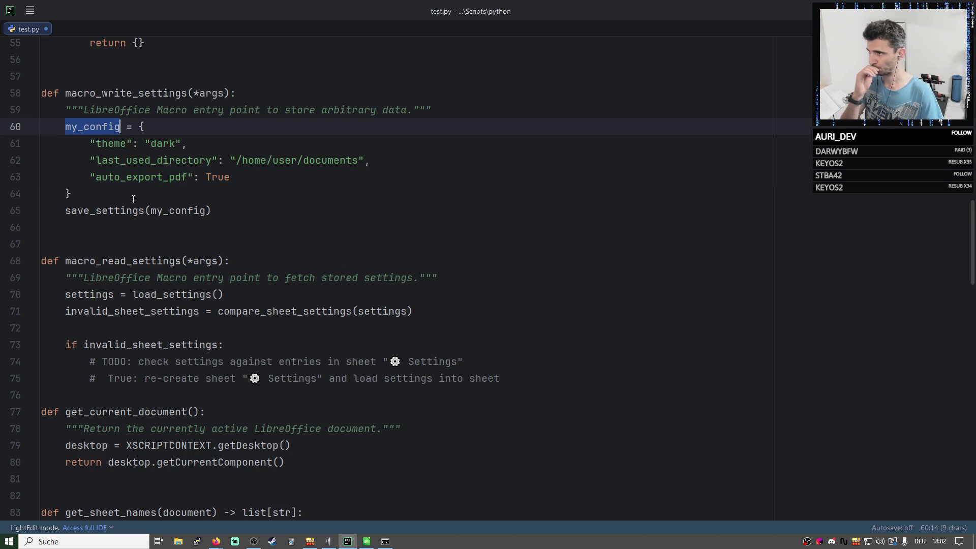
# Replace *args with a settings parameter in the macro_write_settings signature.
pyautogui.click(200, 92)
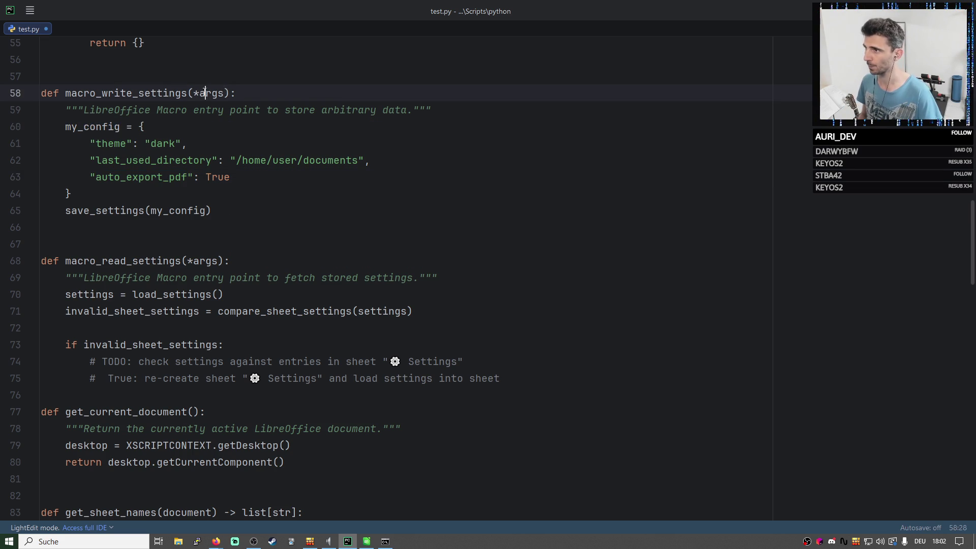
pyautogui.doubleClick(202, 92)
pyautogui.press('BackSpace')
pyautogui.press('BackSpace')
pyautogui.write('settin')
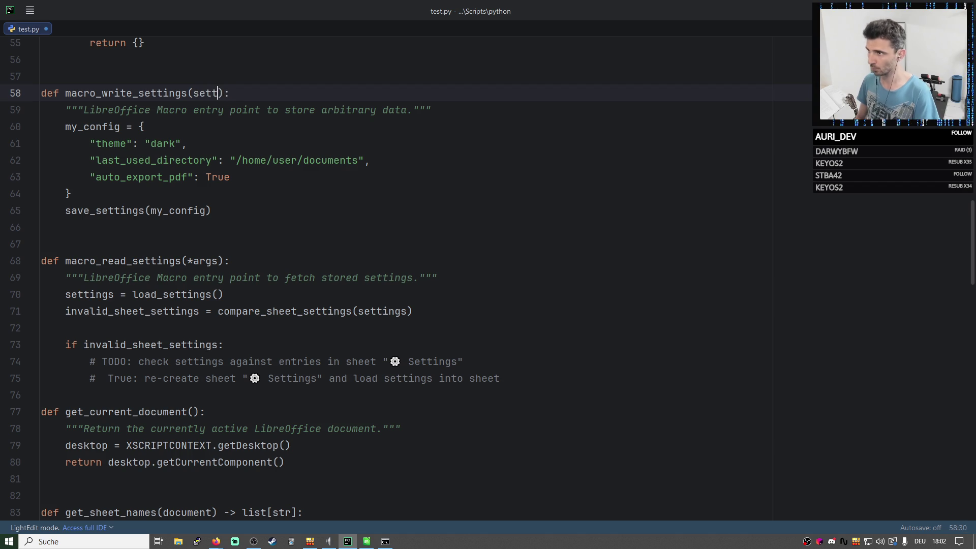
pyautogui.write('gs')
pyautogui.doubleClick(220, 93)
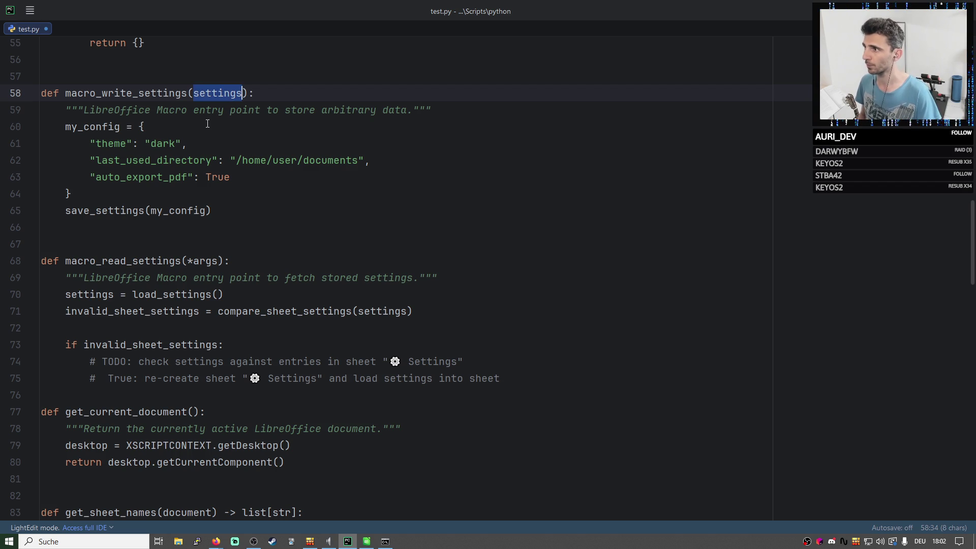
pyautogui.doubleClick(157, 261)
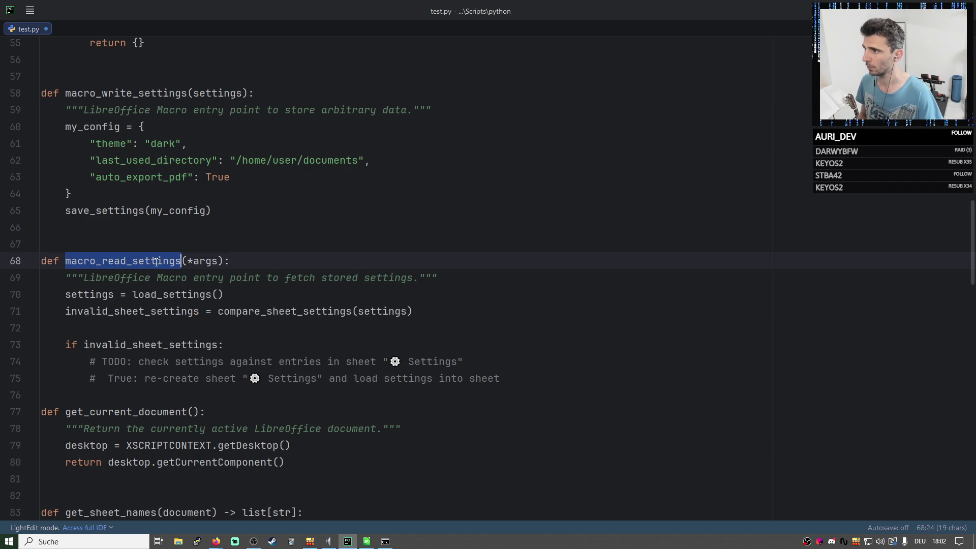
# Drop *args from read and strip the macro_ prefixes, leaving read_settings and write_settings.
pyautogui.doubleClick(215, 261)
pyautogui.hotkey('shift', 'Left')
pyautogui.press('BackSpace')
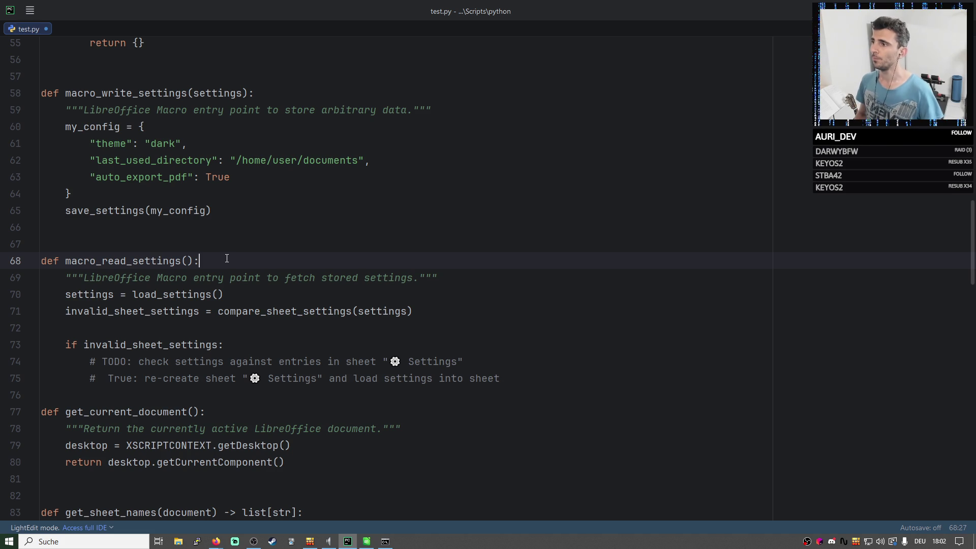
pyautogui.write('>')
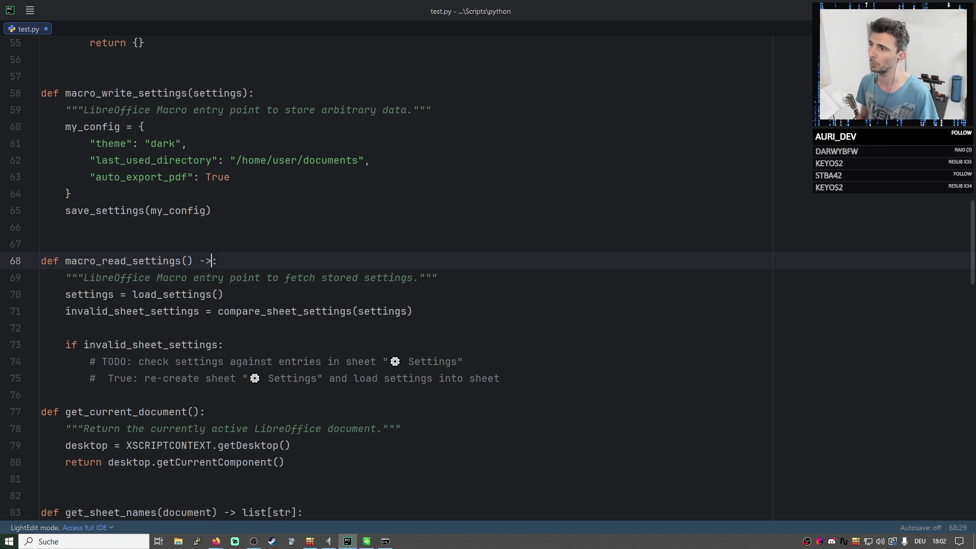
pyautogui.scroll(2, 102, 362)
pyautogui.click(103, 361)
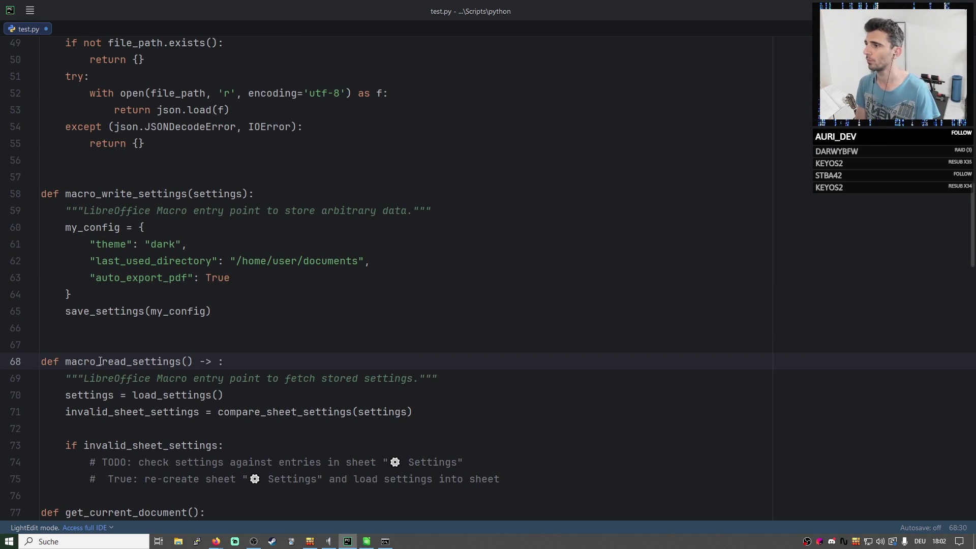
pyautogui.hotkey('shift', 'Left')
pyautogui.hotkey('shift', 'Left')
pyautogui.hotkey('shift', 'Left')
pyautogui.press('BackSpace')
pyautogui.press('Up')
pyautogui.press('Up')
pyautogui.press('Up')
pyautogui.hotkey('shift', 'Right')
pyautogui.hotkey('shift', 'Right')
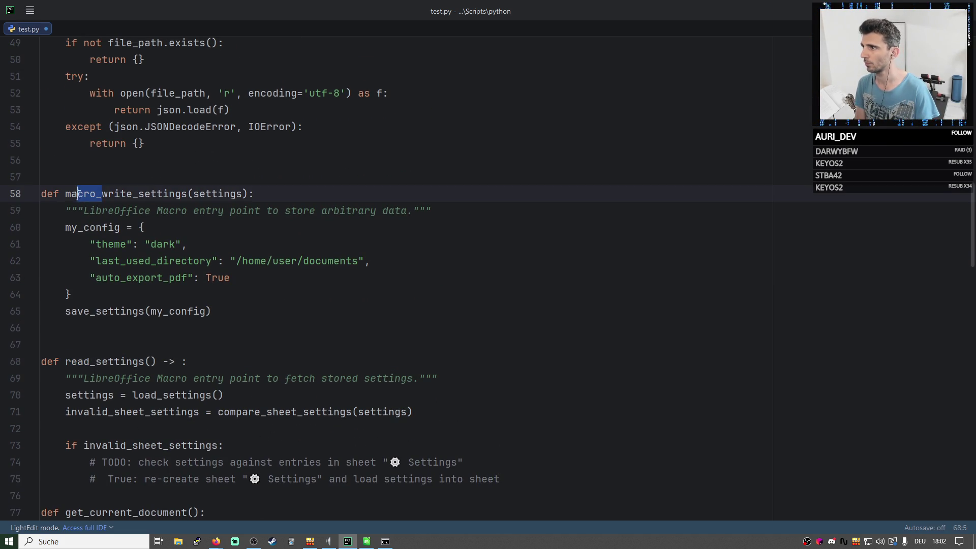
pyautogui.hotkey('shift', 'Right')
pyautogui.hotkey('shift', 'Right')
pyautogui.hotkey('shift', 'Right')
pyautogui.press('BackSpace')
pyautogui.scroll(-1, 205, 293)
# Annotate read_settings -> dict[str, Any], write_settings(settings: dict[str, Any]) -> None, and import Any from typing.
pyautogui.click(184, 312)
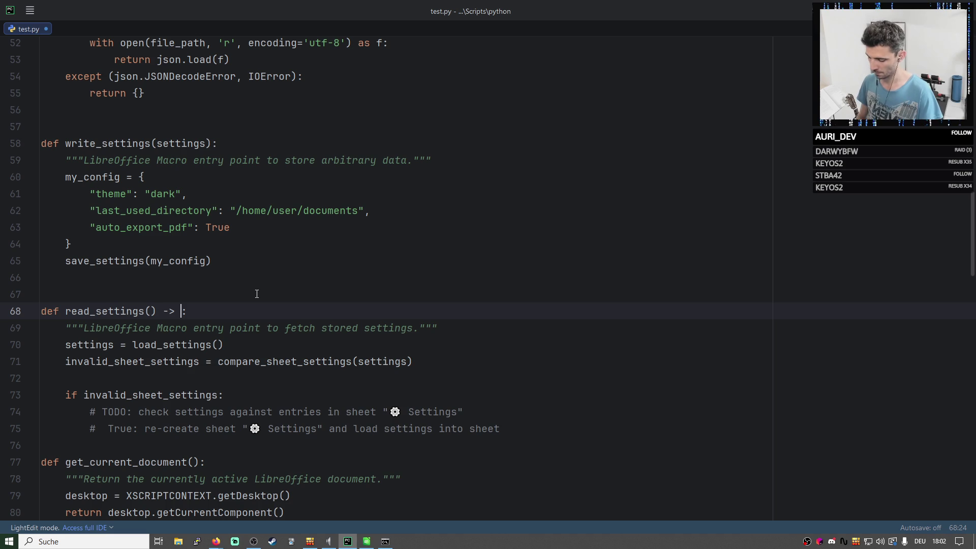
pyautogui.write('dict[]')
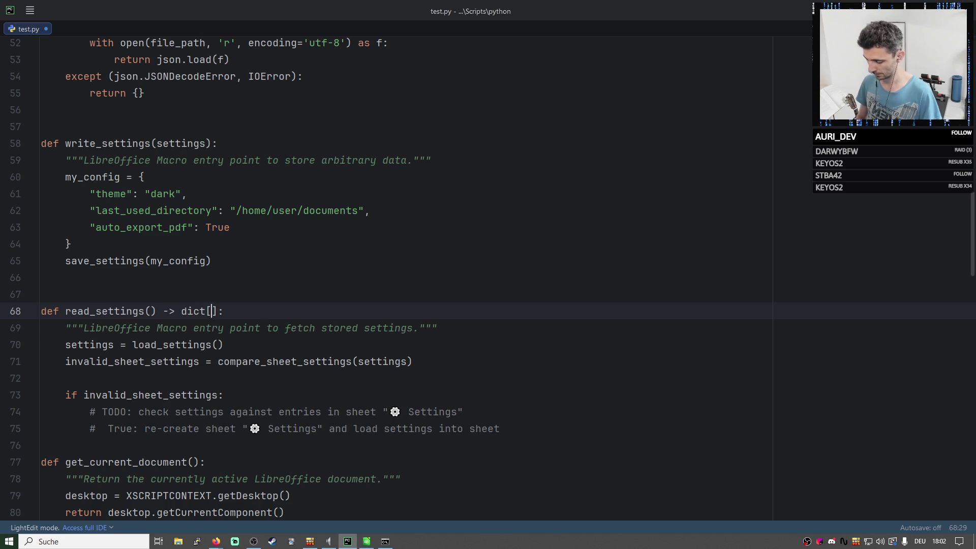
pyautogui.write('str, Any')
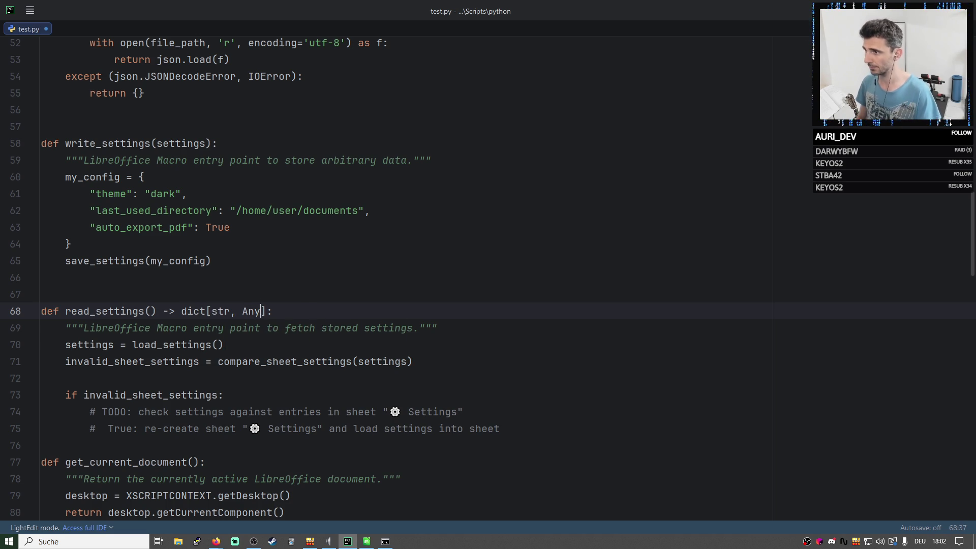
pyautogui.scroll(10, 213, 158)
pyautogui.scroll(5, 213, 158)
pyautogui.scroll(5, 163, 149)
pyautogui.scroll(1, 213, 131)
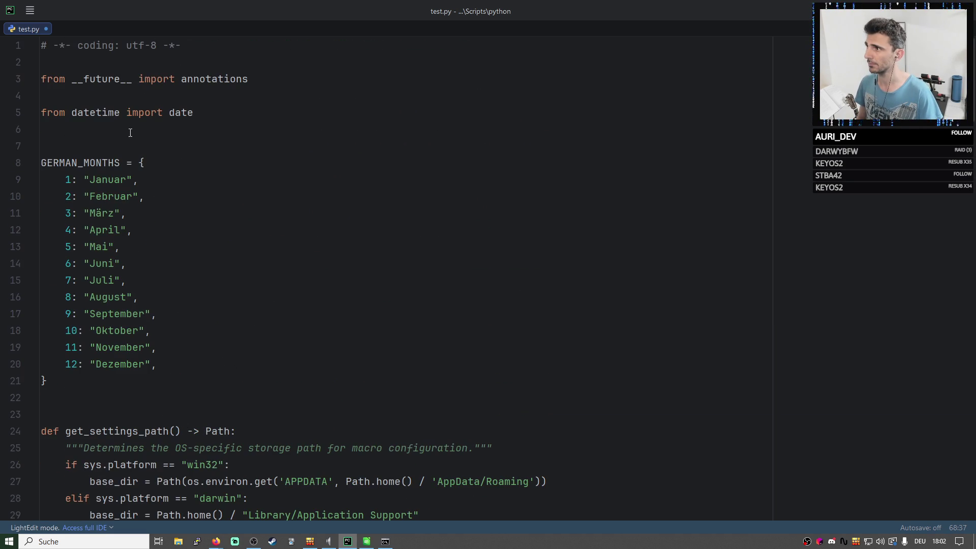
pyautogui.click(129, 133)
pyautogui.write('from ty')
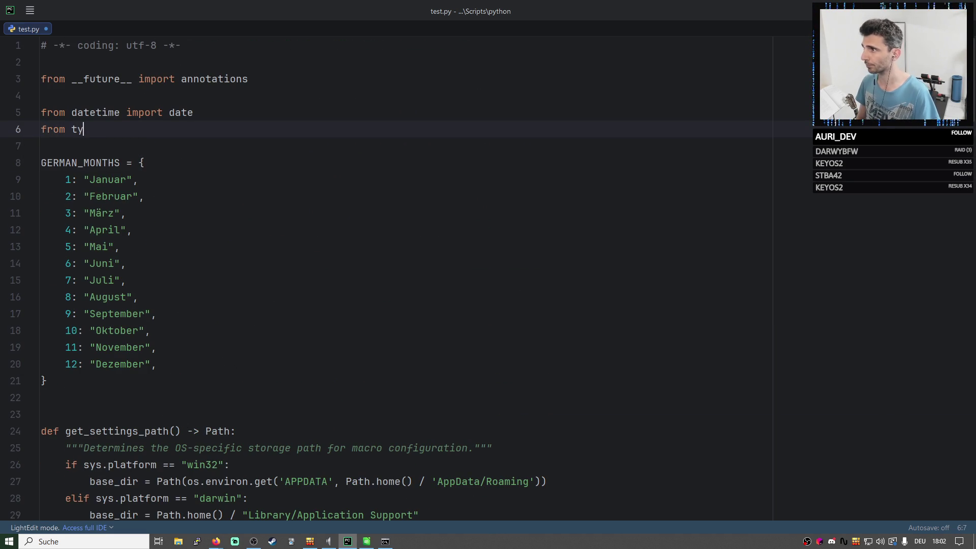
pyautogui.write('ping ')
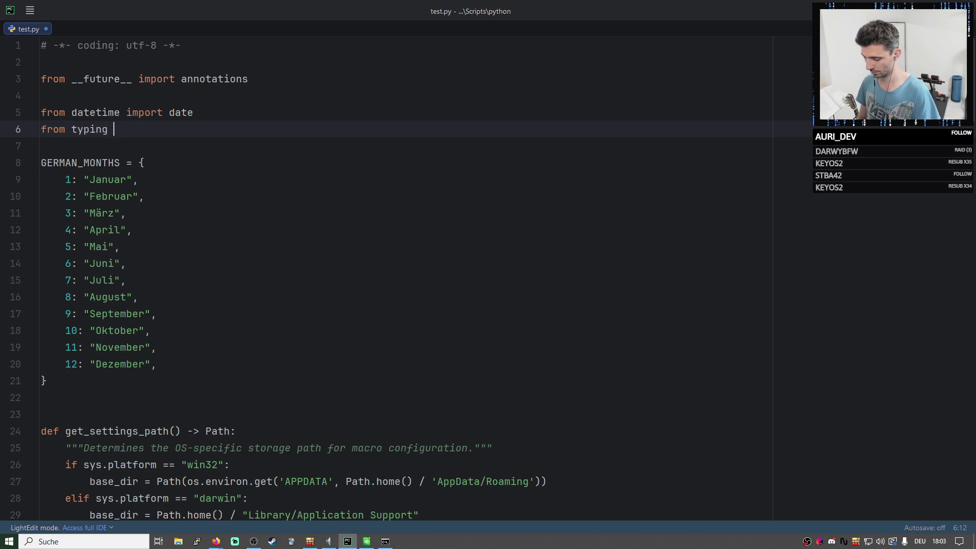
pyautogui.write('import A')
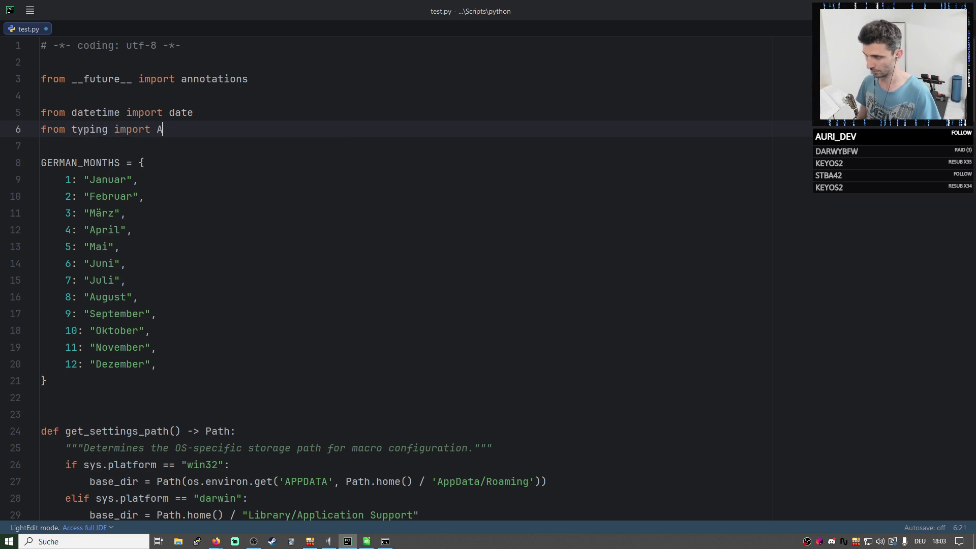
pyautogui.write('ny')
pyautogui.scroll(-3, 142, 157)
pyautogui.scroll(-6, 143, 157)
pyautogui.scroll(-5, 143, 157)
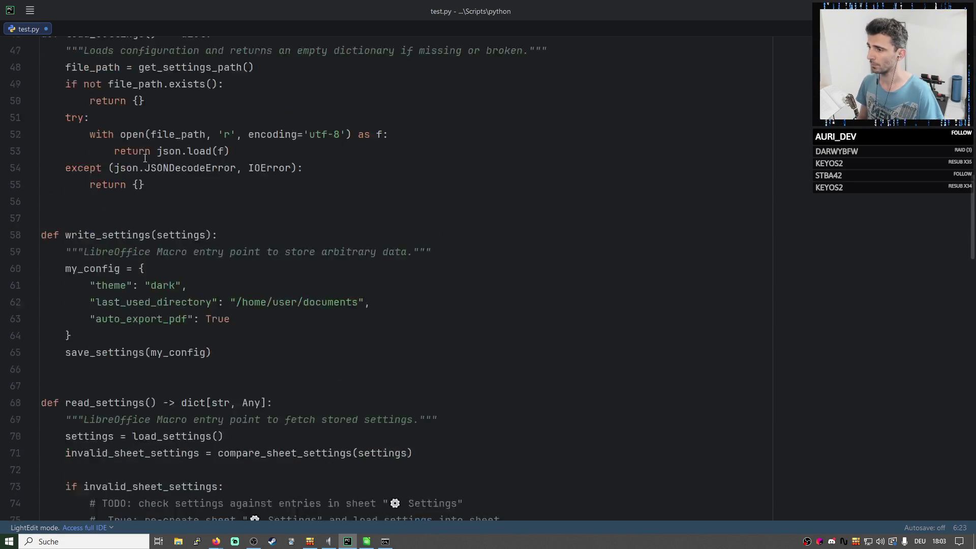
pyautogui.scroll(-2, 146, 159)
pyautogui.click(175, 146)
pyautogui.click(220, 146)
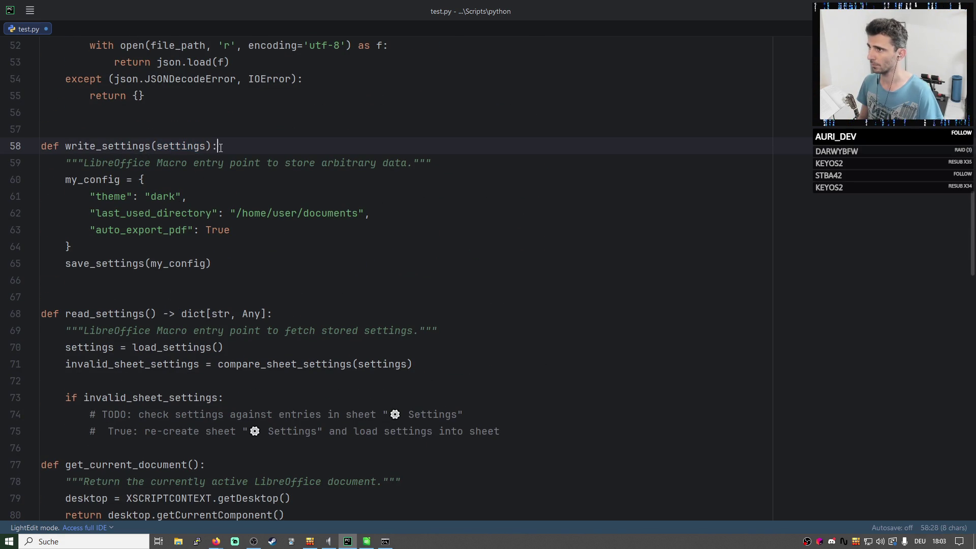
pyautogui.write(': dic')
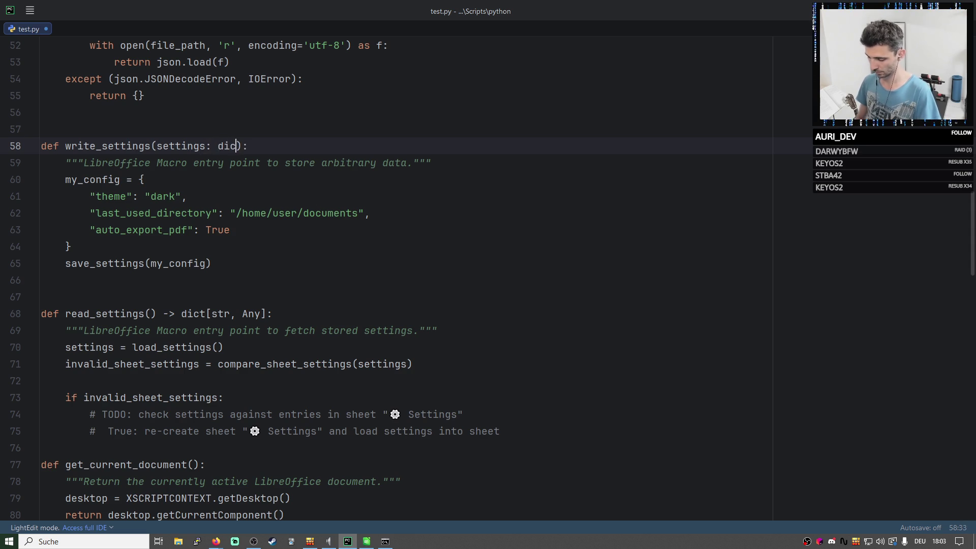
pyautogui.write('t[str, ')
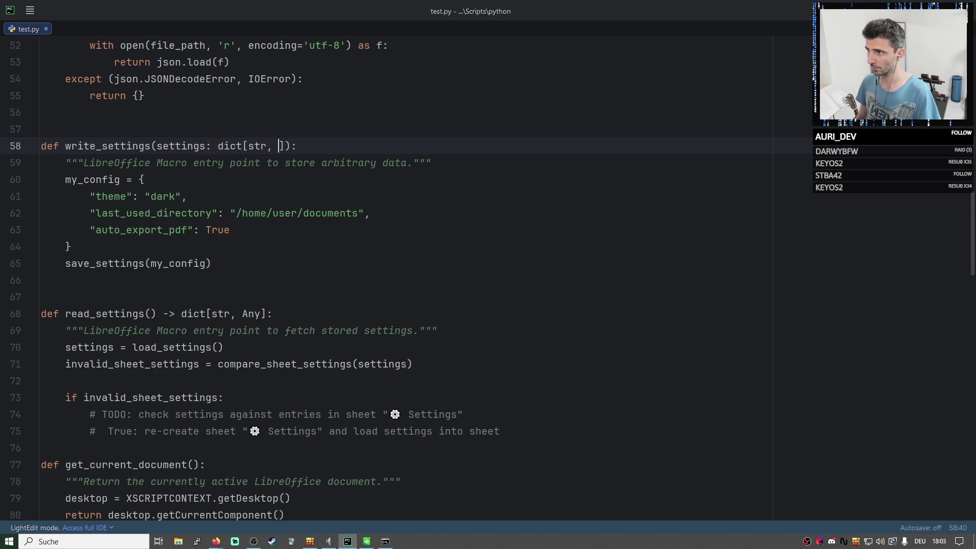
pyautogui.write('Any')
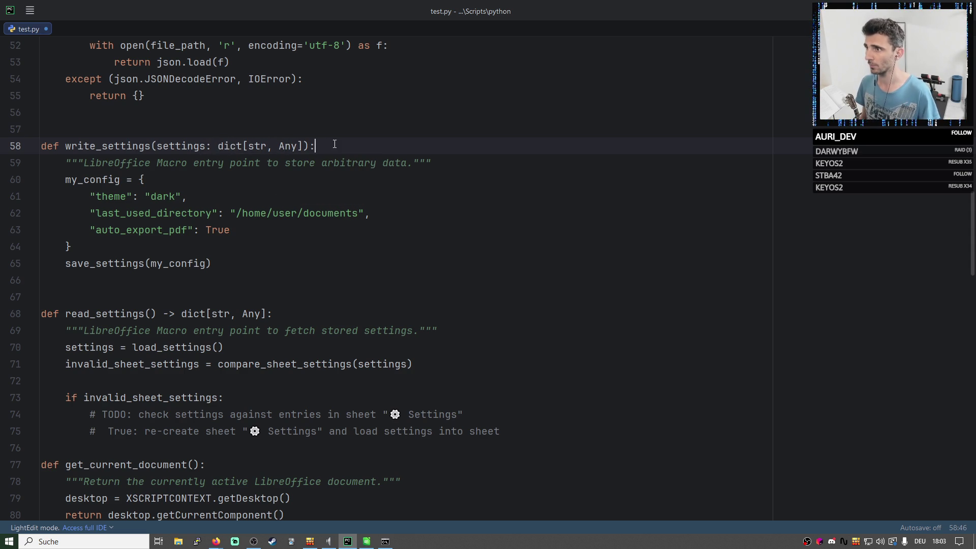
pyautogui.press('Left')
pyautogui.write('->')
pyautogui.write('o')
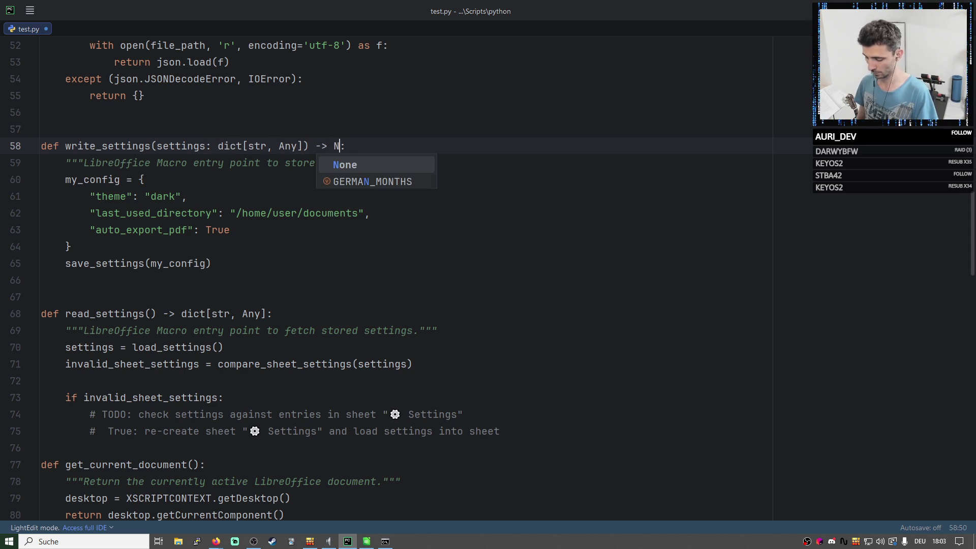
pyautogui.write('ne')
pyautogui.click(289, 312)
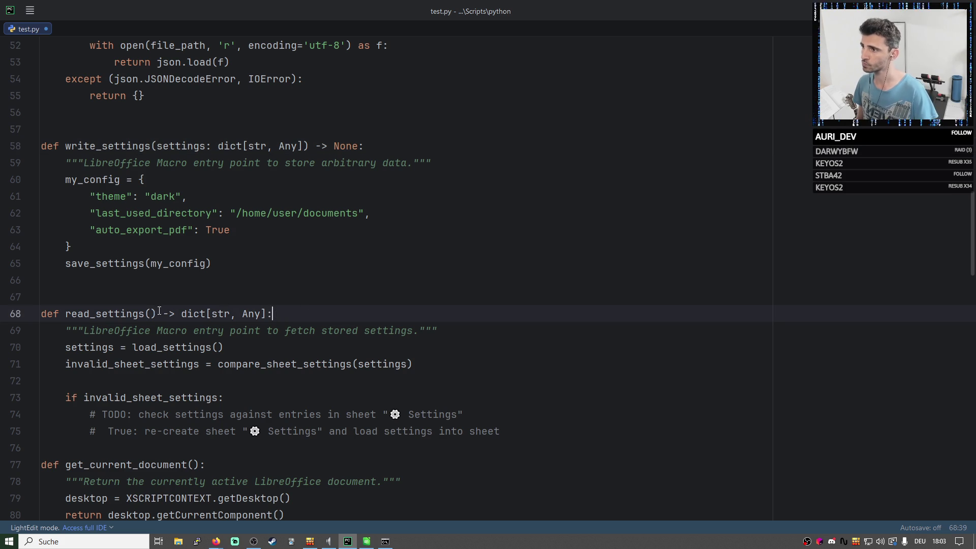
# Delete the hard-coded my_config dictionary and call save_settings(settings) instead.
pyautogui.doubleClick(95, 146)
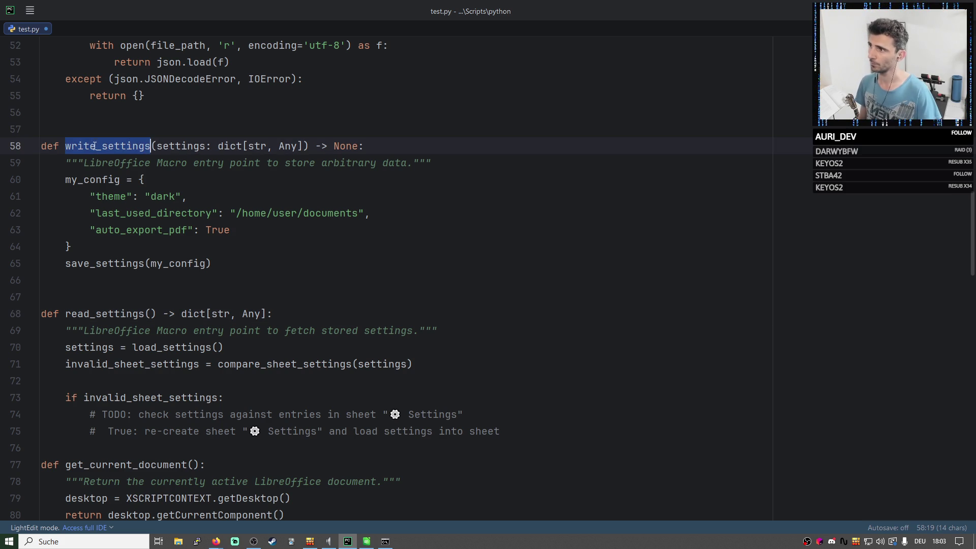
pyautogui.moveTo(71, 246); pyautogui.dragTo(67, 181)
pyautogui.press('Delete')
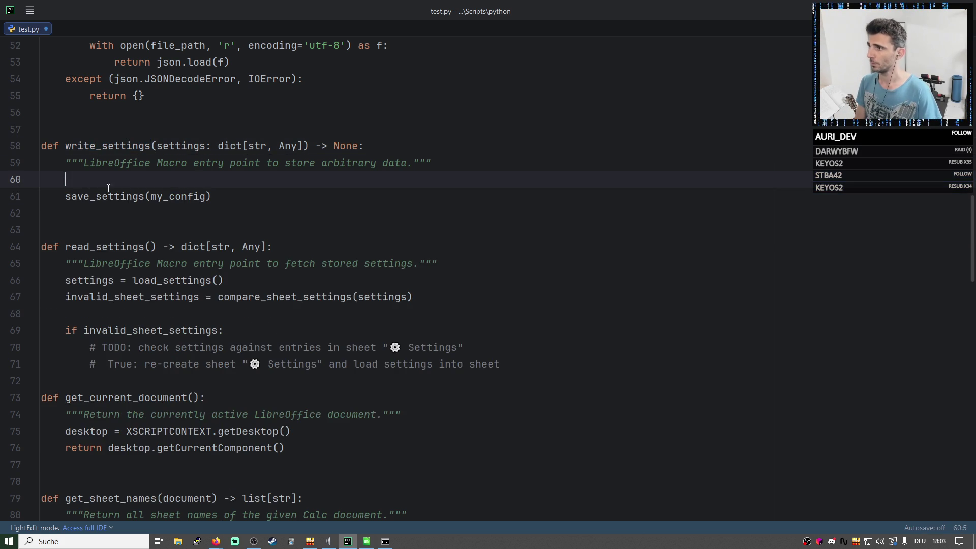
pyautogui.doubleClick(182, 145)
pyautogui.hotkey('ctrl', 'c')
pyautogui.doubleClick(177, 196)
pyautogui.hotkey('ctrl', 'v')
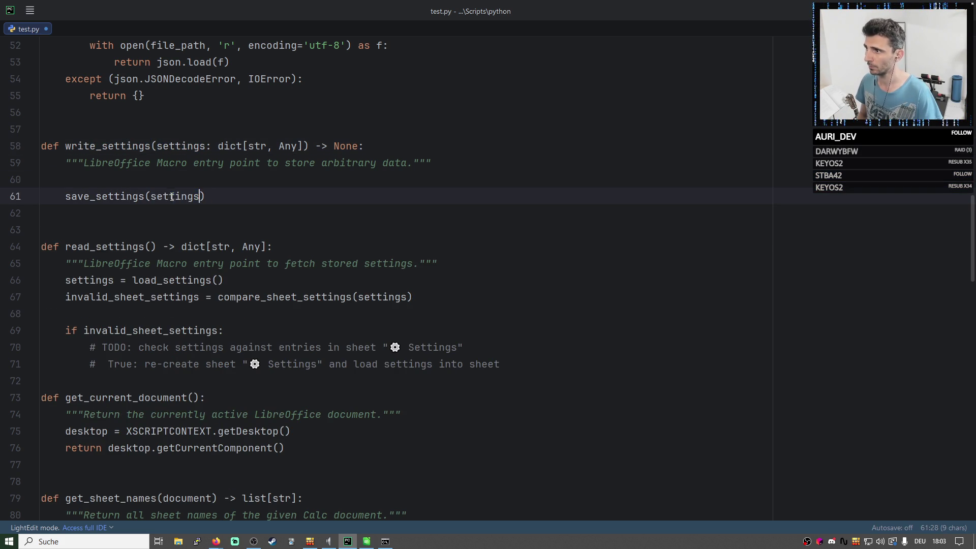
# Remove the leftover blank line so save_settings sits right below the write_settings docstring.
pyautogui.click(148, 179)
pyautogui.press('BackSpace')
pyautogui.doubleClick(121, 179)
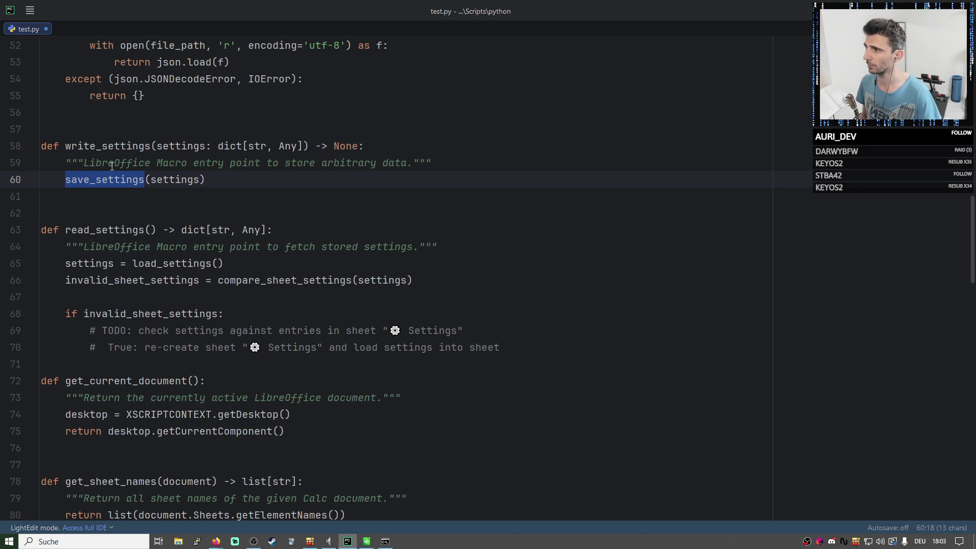
pyautogui.moveTo(96, 146)
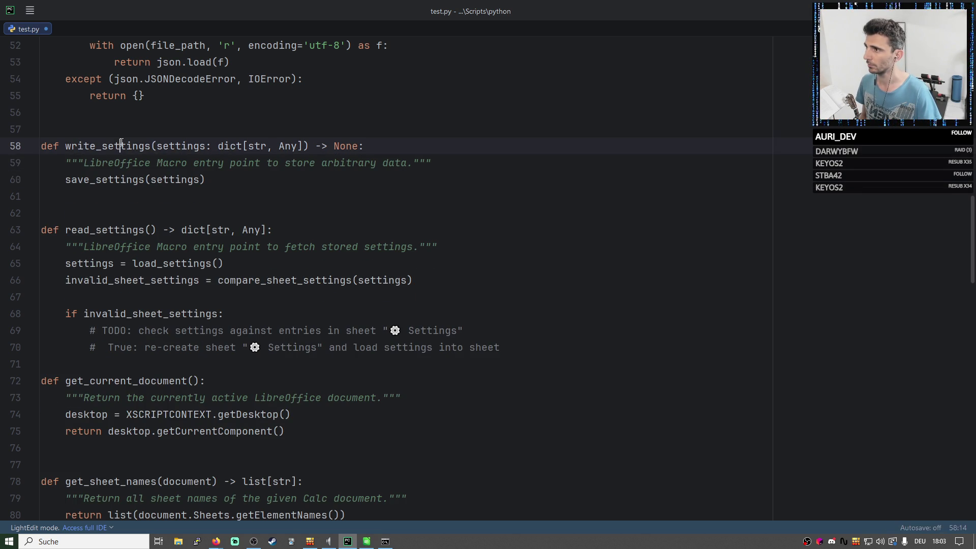
pyautogui.doubleClick(116, 144)
pyautogui.click(101, 145)
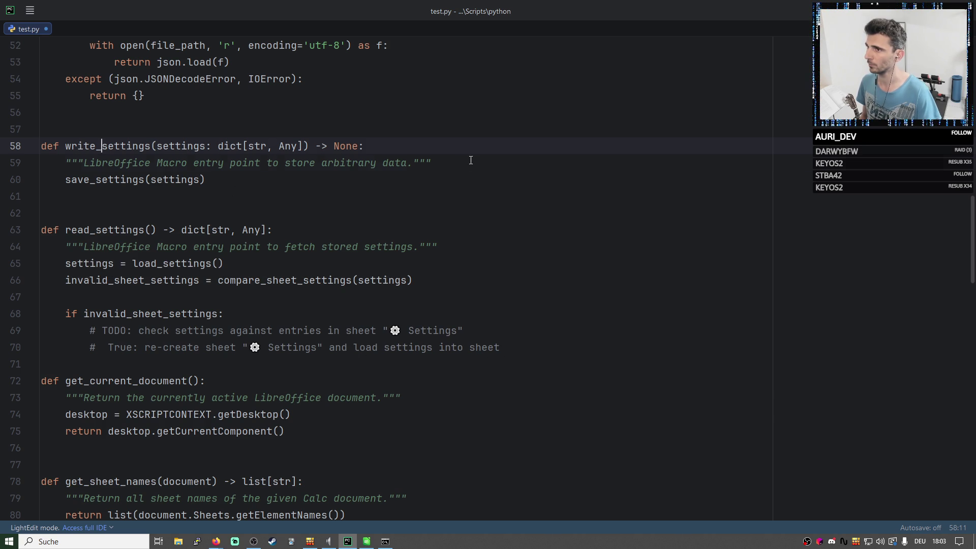
# Add a TODO comment and an unfinished settings assignment below the write_settings docstring.
pyautogui.click(431, 163)
pyautogui.press('Return')
pyautogui.write('as')
pyautogui.press('BackSpace')
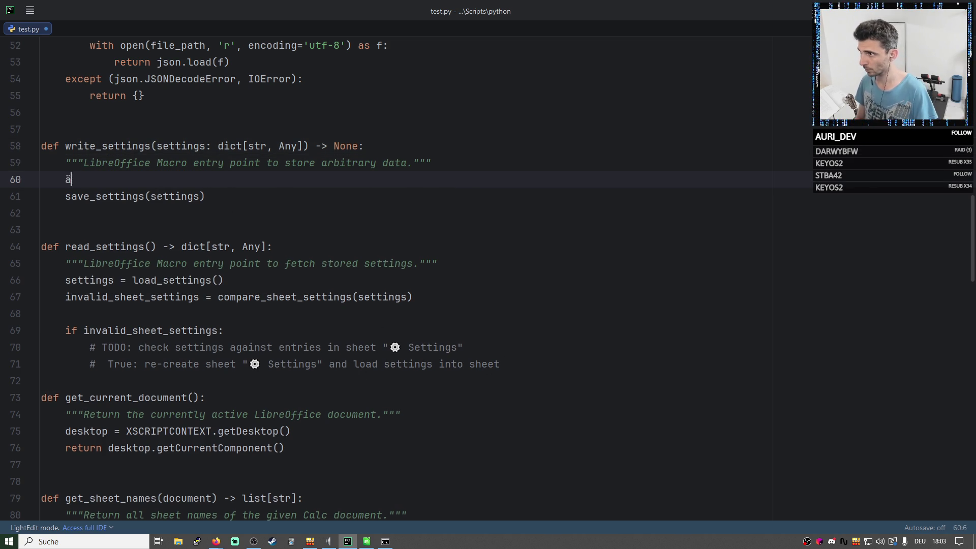
pyautogui.press('BackSpace')
pyautogui.write('# TODO')
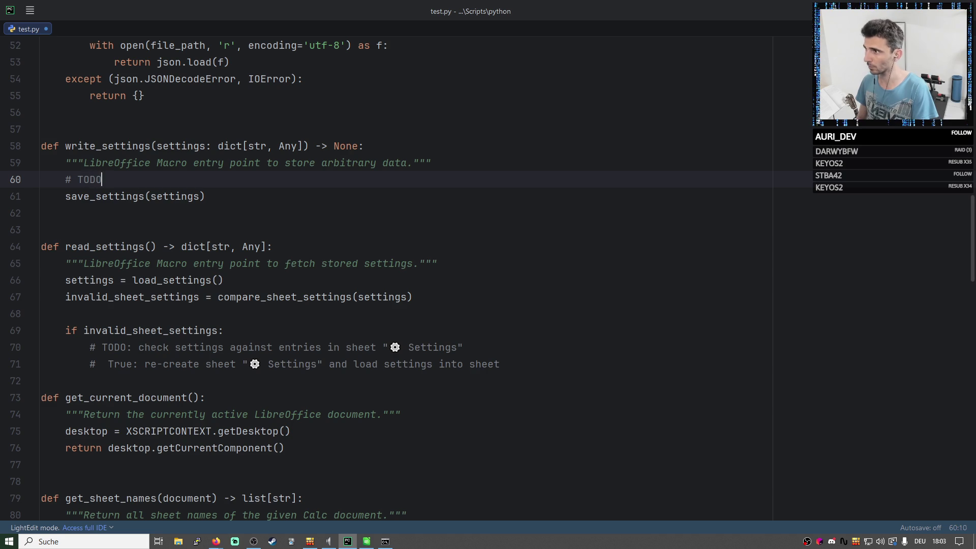
pyautogui.write(':')
pyautogui.press('Return')
pyautogui.write('set')
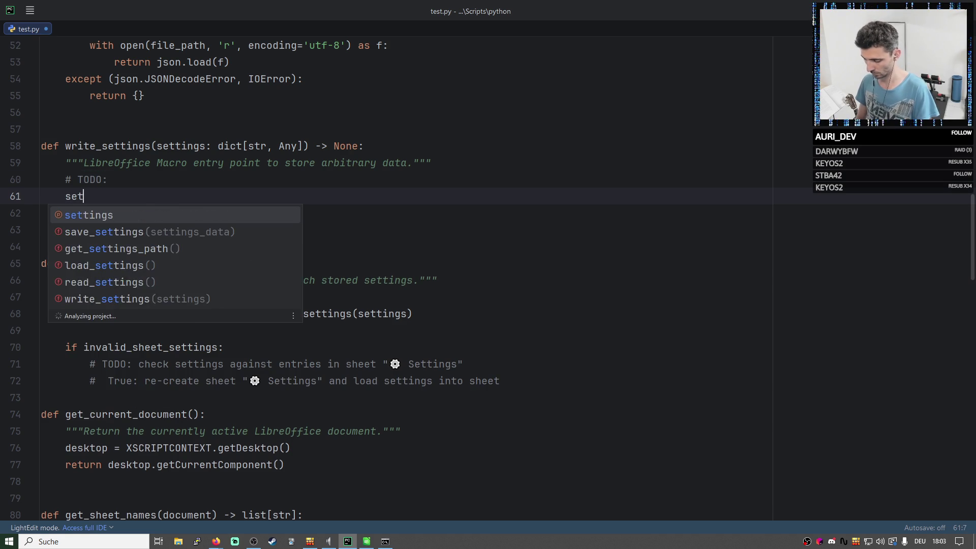
pyautogui.write('tings =')
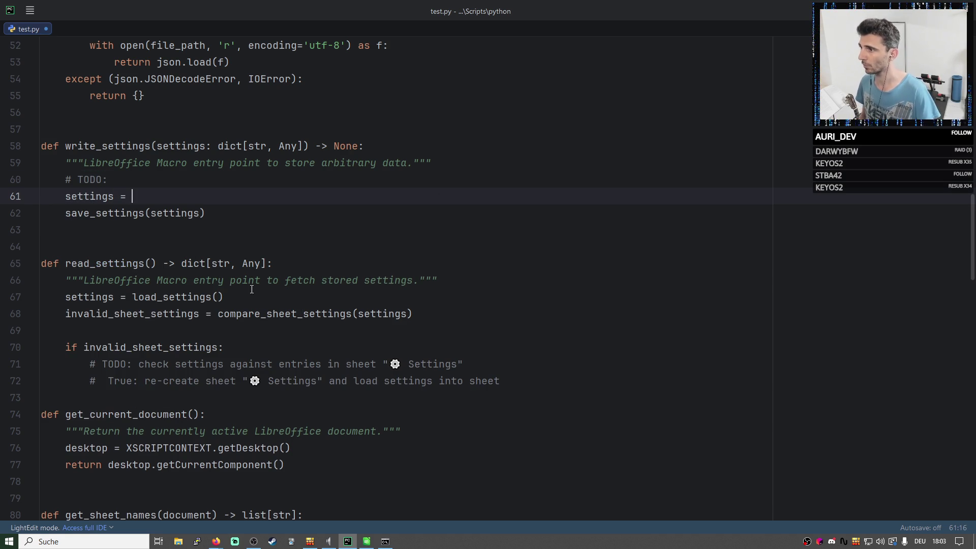
# Rename the load_settings call inside read_settings to load_settings_file.
pyautogui.doubleClick(185, 298)
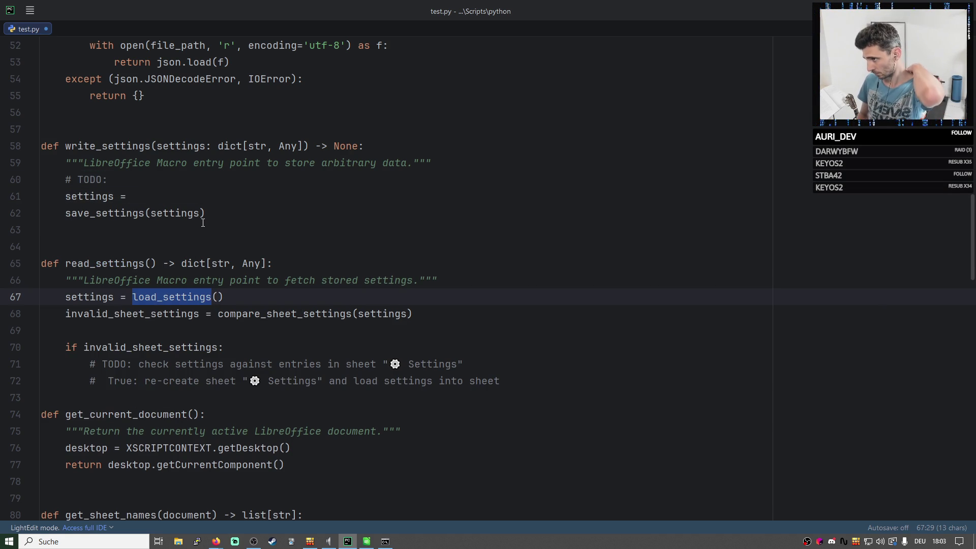
pyautogui.doubleClick(110, 263)
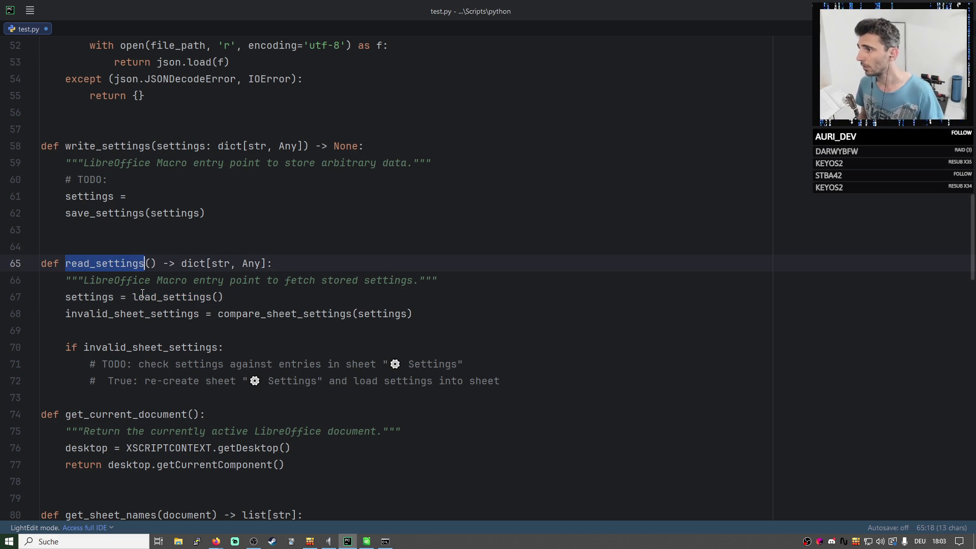
pyautogui.doubleClick(172, 296)
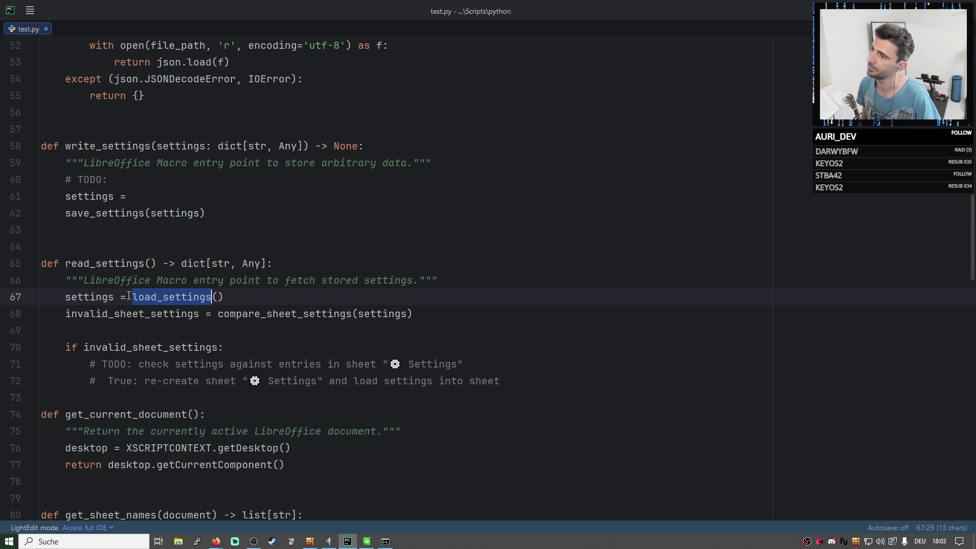
pyautogui.press('Right')
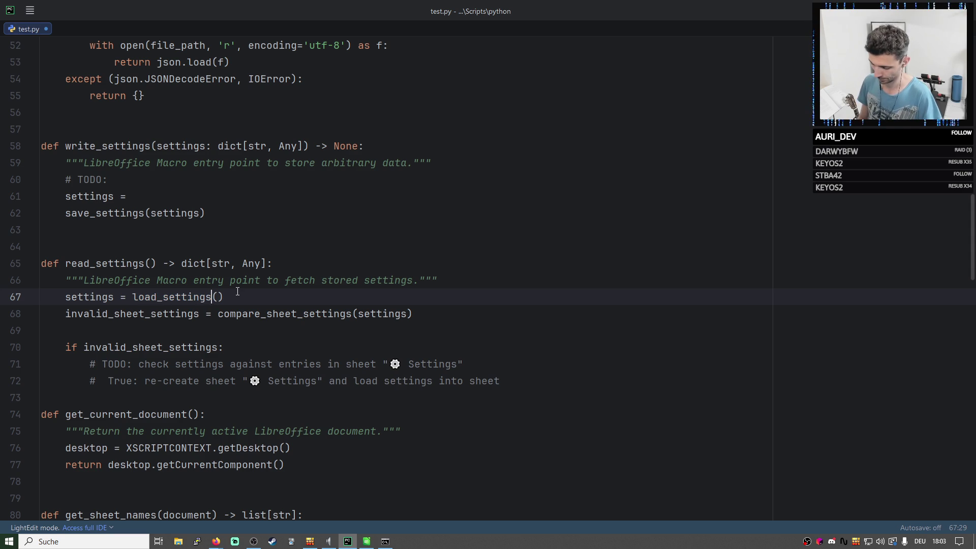
pyautogui.write('_file')
# Rename the load_settings and save_settings definitions to load_settings_file and save_settings_file.
pyautogui.doubleClick(191, 292)
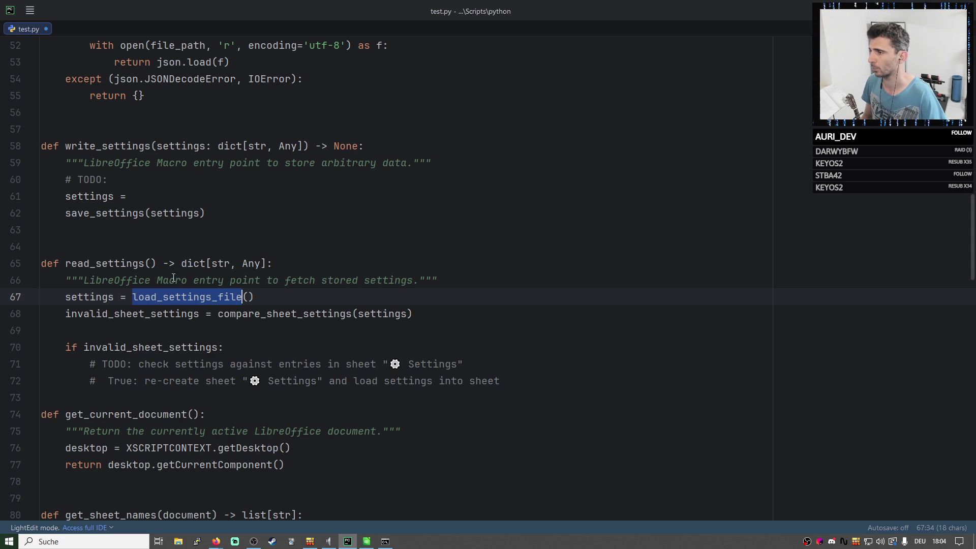
pyautogui.scroll(4, 124, 261)
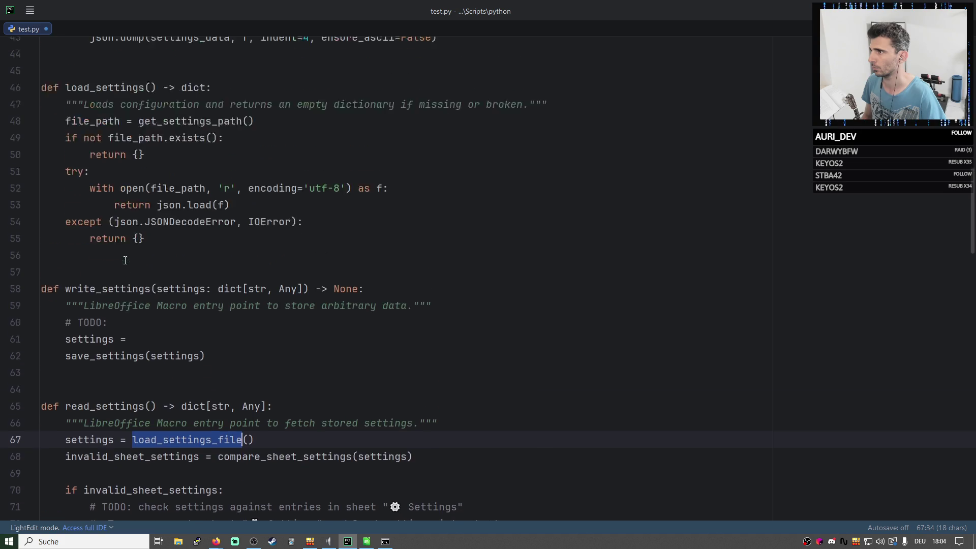
pyautogui.click(147, 145)
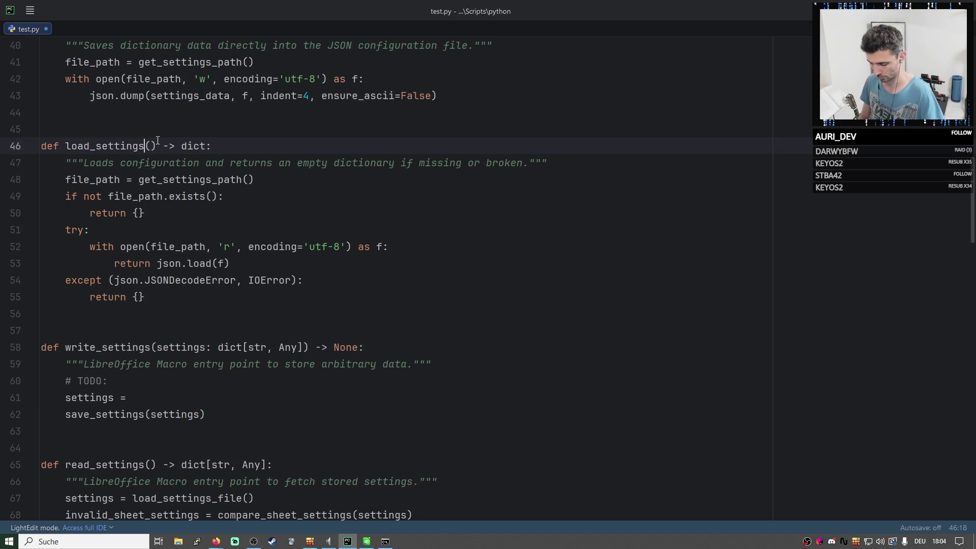
pyautogui.write('_file')
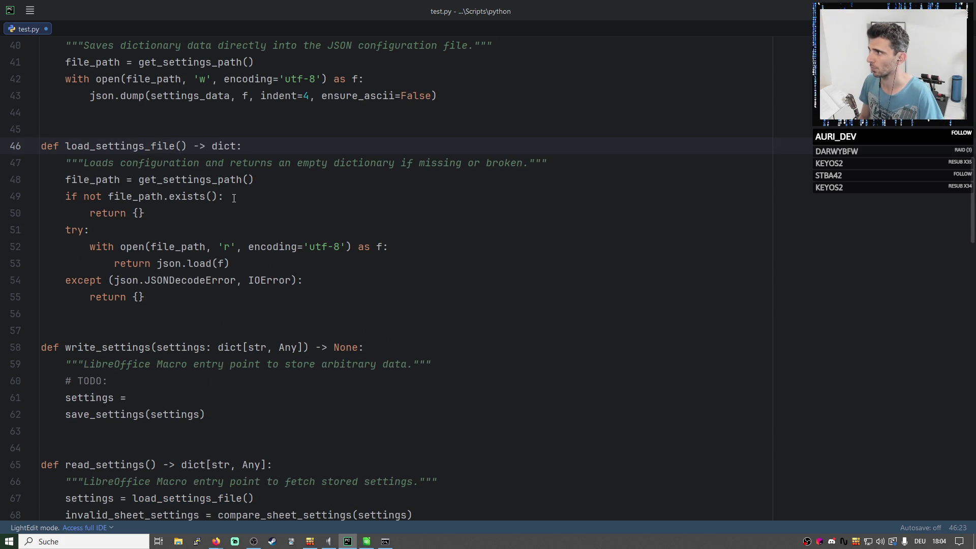
pyautogui.scroll(1, 234, 198)
pyautogui.click(145, 79)
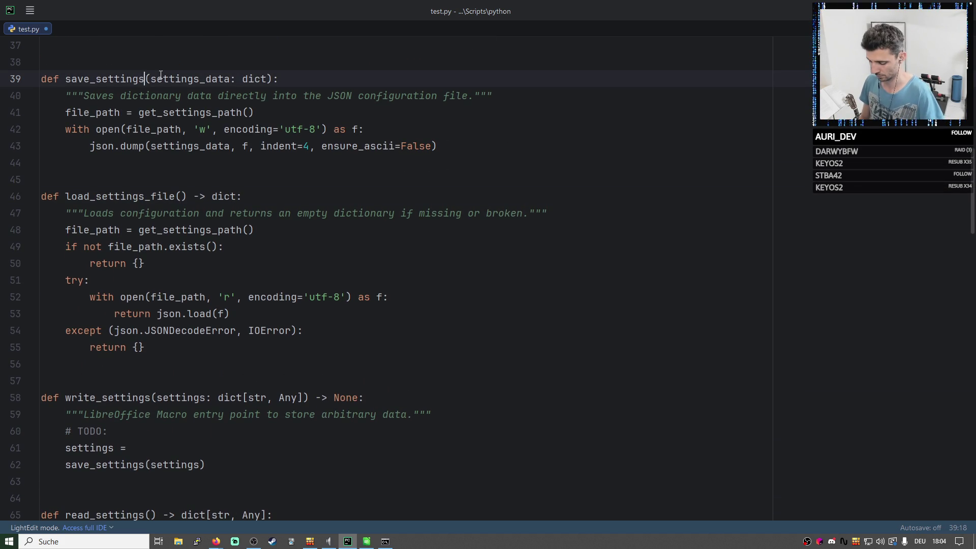
pyautogui.write('_file')
pyautogui.scroll(1, 195, 160)
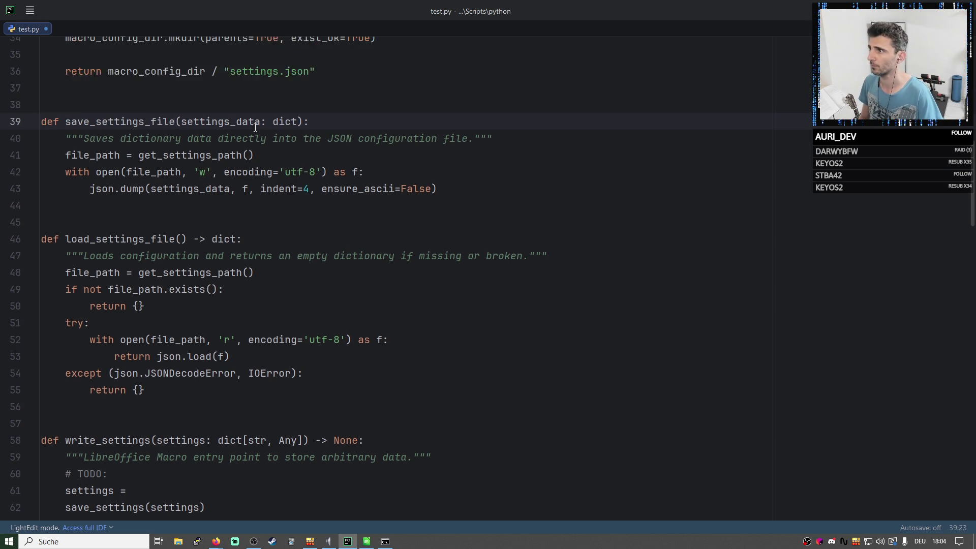
pyautogui.scroll(2, 195, 160)
pyautogui.scroll(3, 195, 159)
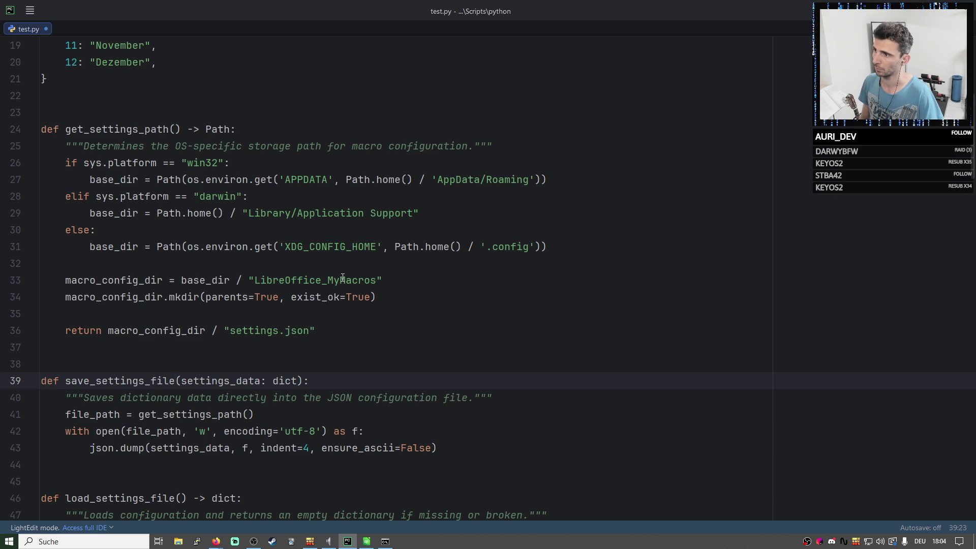
# Select MyMacros in the LibreOffice_MyMacros folder string, then restore the editor window to reveal the Haushaltsbuch spreadsheet.
pyautogui.doubleClick(148, 280)
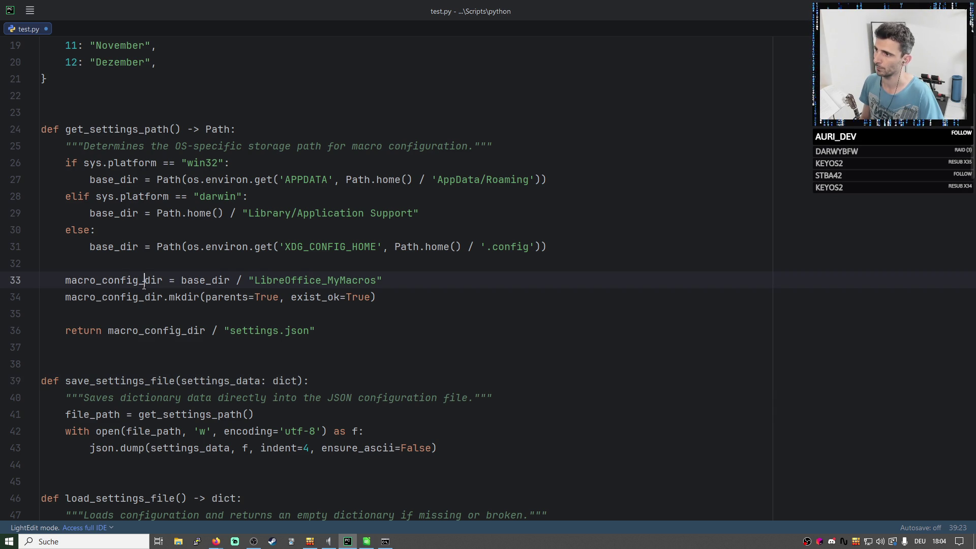
pyautogui.click(384, 296)
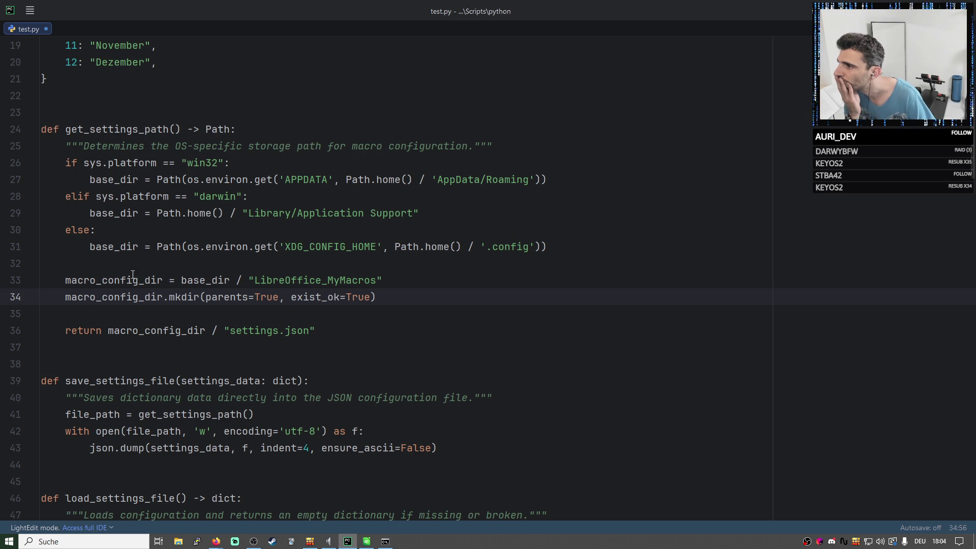
pyautogui.moveTo(249, 280)
pyautogui.mouseDown()
pyautogui.moveTo(382, 280)
pyautogui.moveTo(328, 280)
pyautogui.mouseUp()
pyautogui.click(381, 298)
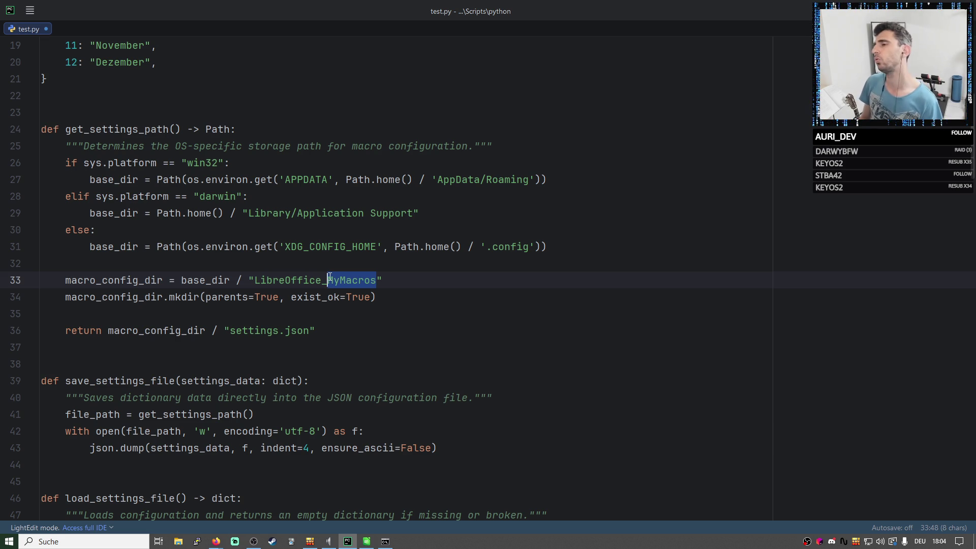
pyautogui.moveTo(517, 6); pyautogui.dragTo(575, 113)
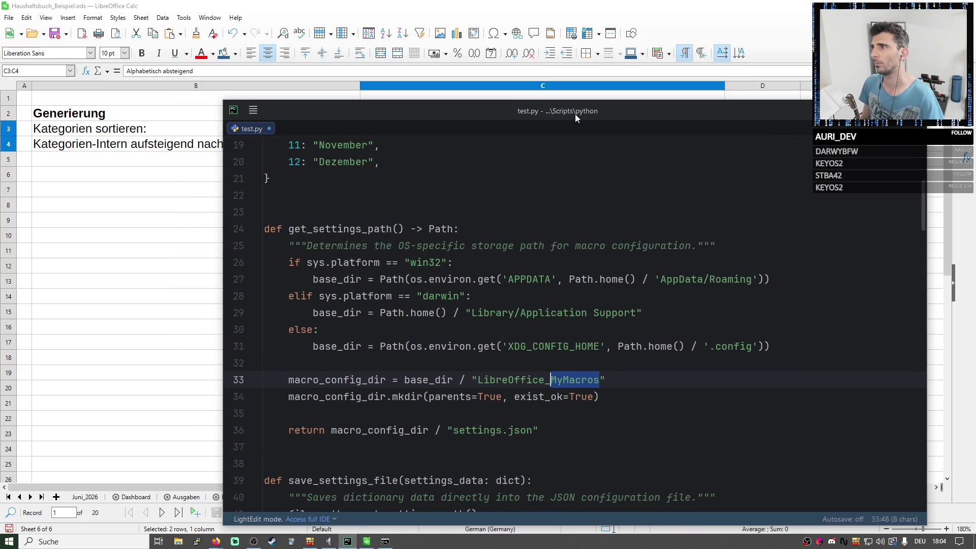
# Maximize the editor and change the macro config folder name to LibreOffice_BudgetBook on line 33.
pyautogui.doubleClick(575, 114)
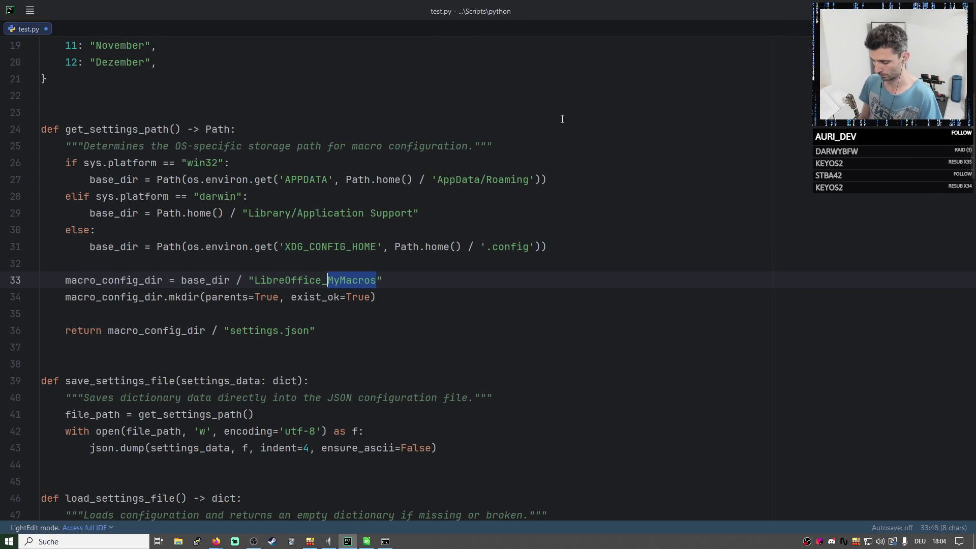
pyautogui.write('Haushaltsbu')
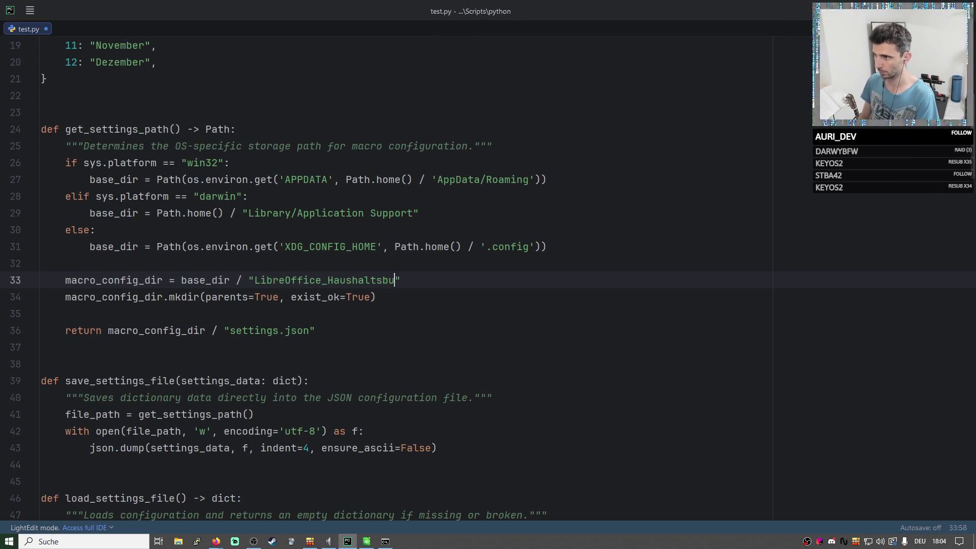
pyautogui.write('c')
pyautogui.press('BackSpace')
pyautogui.press('BackSpace')
pyautogui.press('BackSpace')
pyautogui.press('BackSpace')
pyautogui.press('BackSpace')
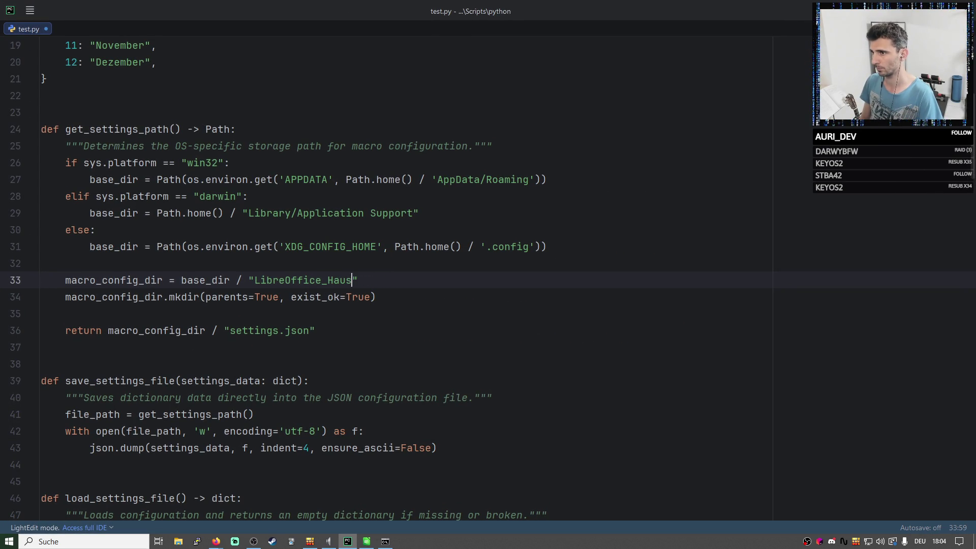
pyautogui.press('BackSpace')
pyautogui.press('BackSpace')
pyautogui.press('BackSpace')
pyautogui.press('BackSpace')
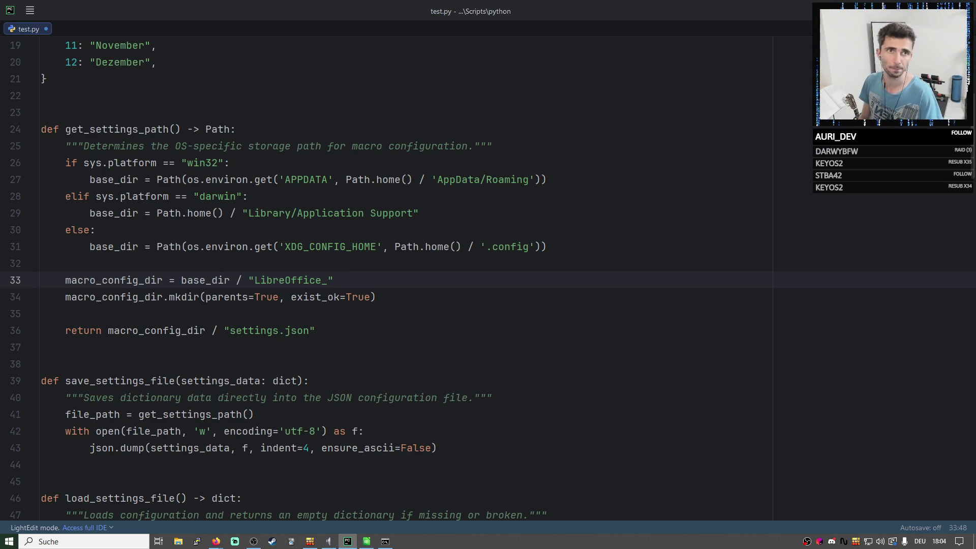
pyautogui.hotkey('alt', 'Tab')
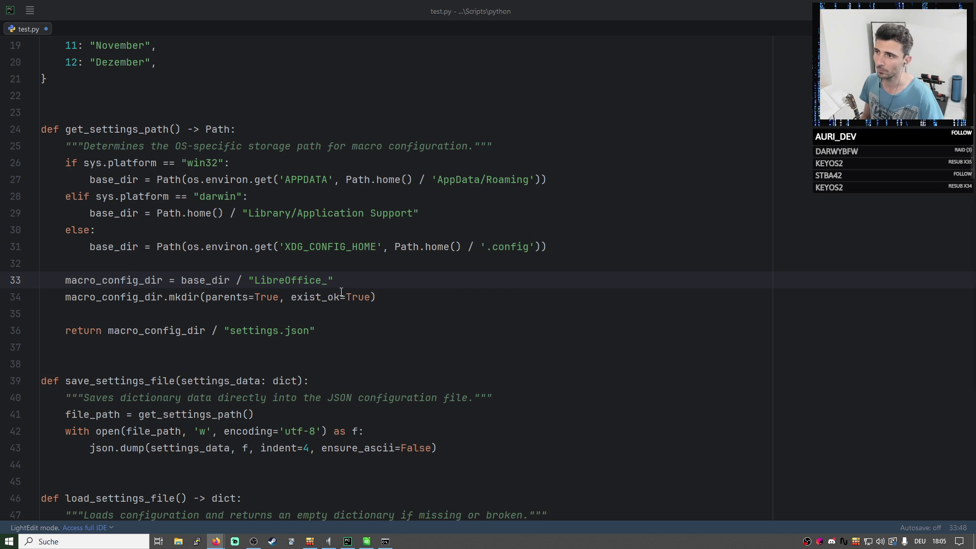
pyautogui.click(329, 282)
pyautogui.write('B')
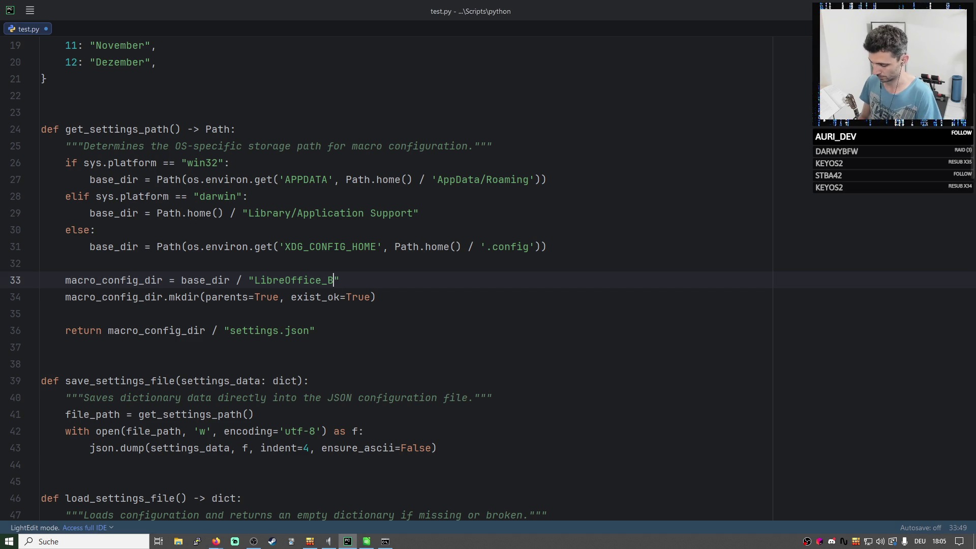
pyautogui.write('udget_')
pyautogui.press('BackSpace')
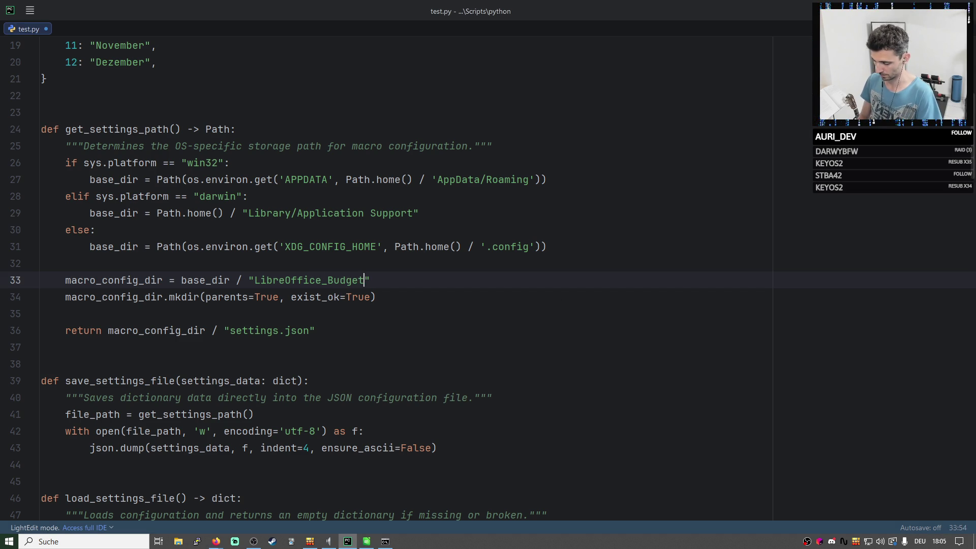
pyautogui.write('Book')
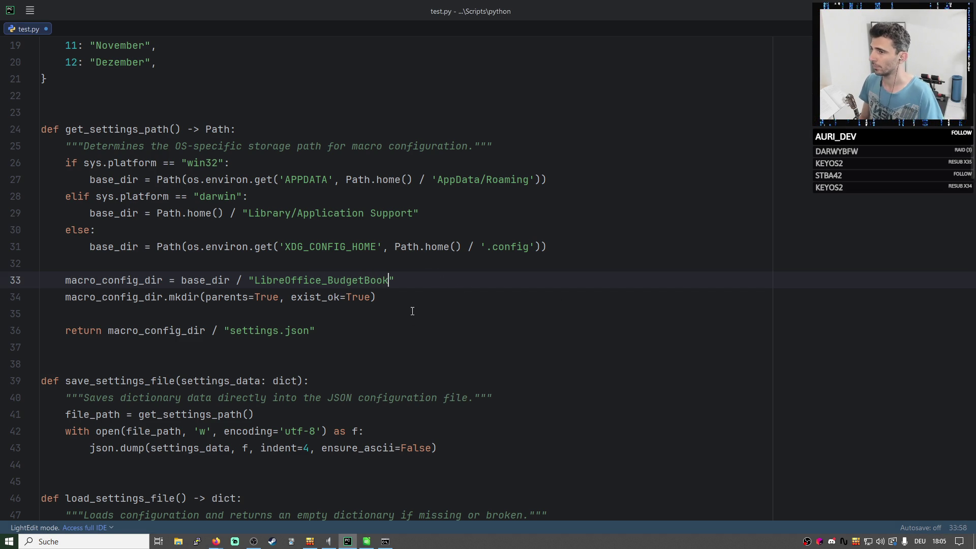
pyautogui.click(386, 315)
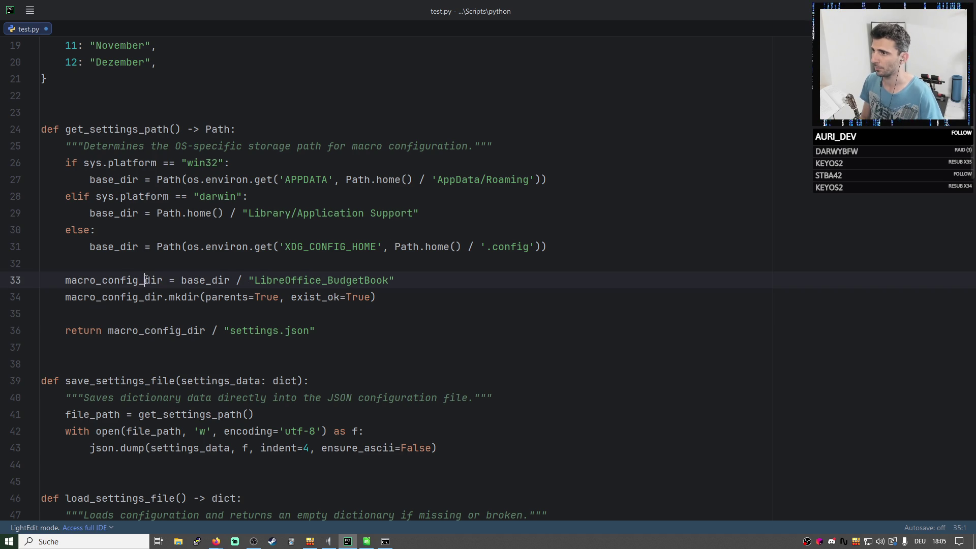
# Review get_settings_path: the mkdir parents/exist_ok arguments and the settings.json return path.
pyautogui.doubleClick(156, 280)
pyautogui.doubleClick(174, 298)
pyautogui.click(220, 297)
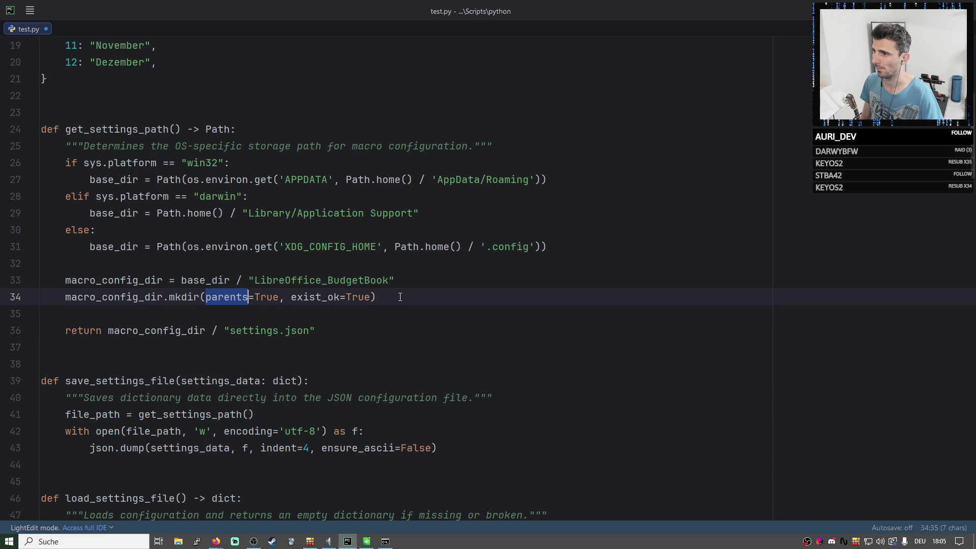
pyautogui.moveTo(377, 298); pyautogui.dragTo(278, 298)
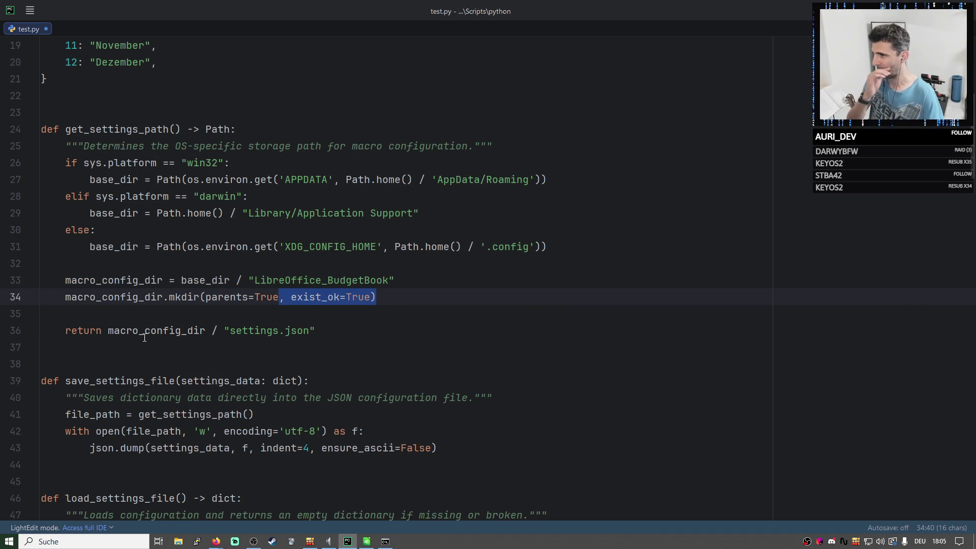
pyautogui.doubleClick(102, 333)
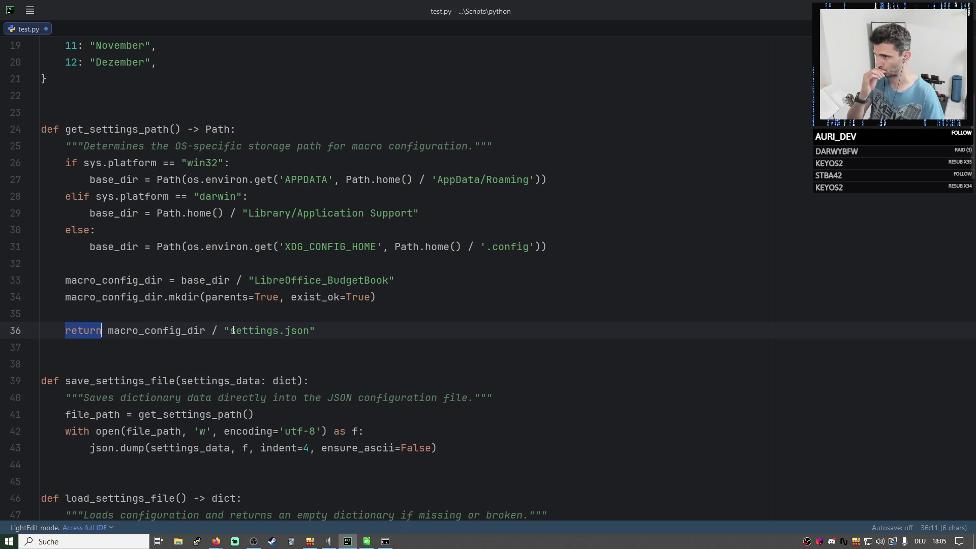
pyautogui.moveTo(230, 330); pyautogui.dragTo(279, 330)
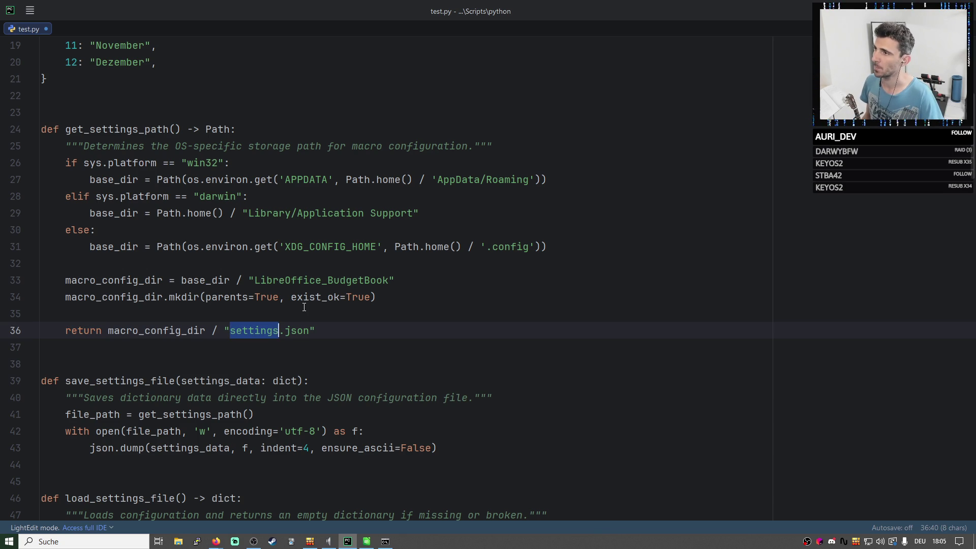
pyautogui.doubleClick(139, 131)
pyautogui.scroll(1, 327, 227)
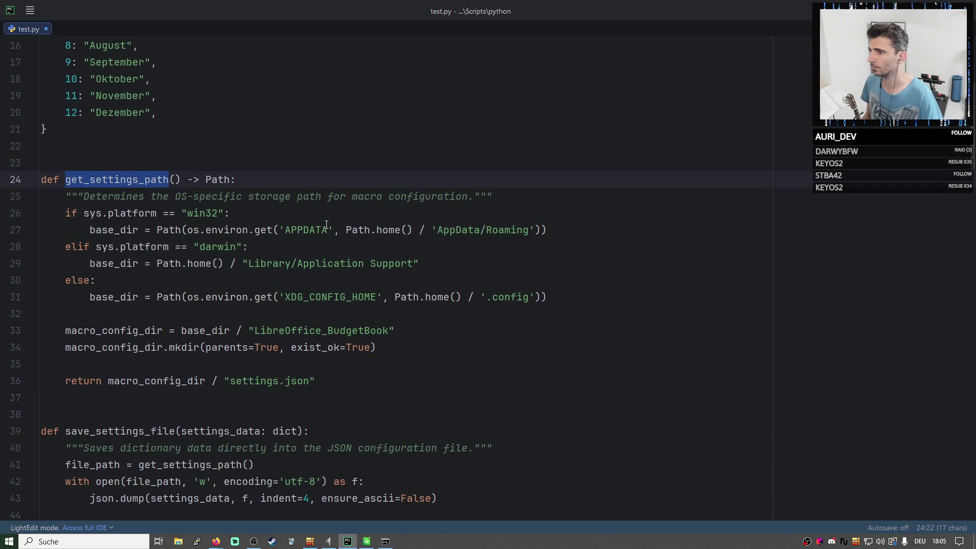
pyautogui.scroll(-2, 326, 225)
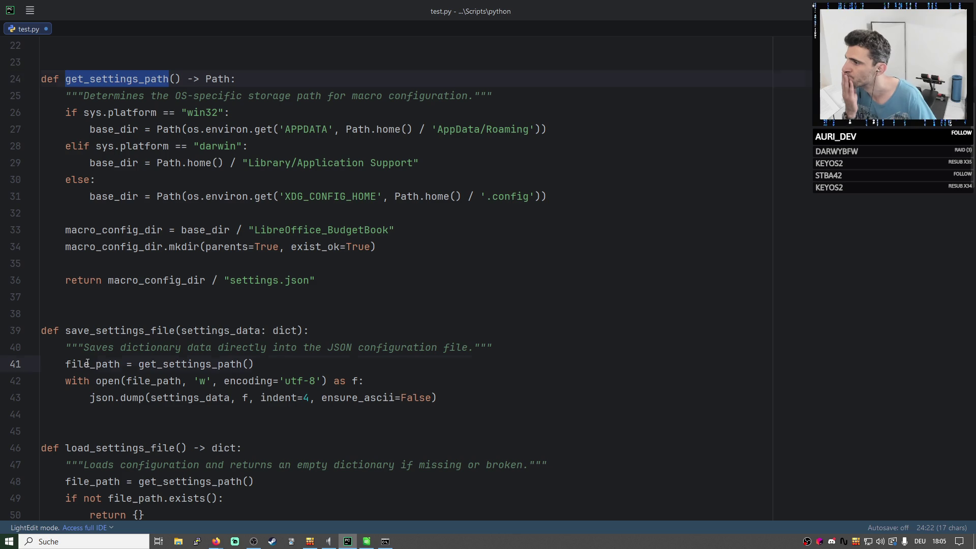
# Start a : Path type annotation on file_path in save_settings_file.
pyautogui.doubleClick(122, 365)
pyautogui.click(122, 365)
pyautogui.write(':')
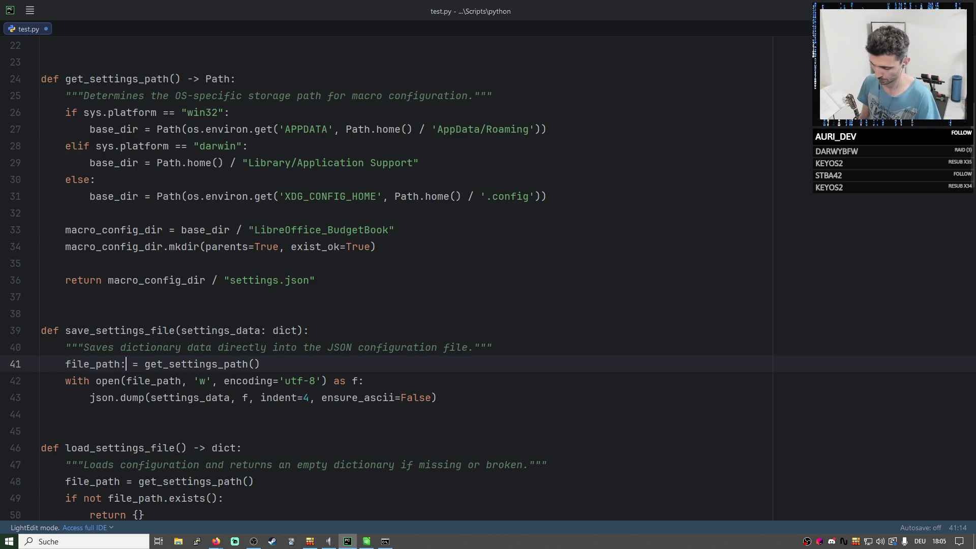
pyautogui.write(' Path')
pyautogui.scroll(7, 133, 166)
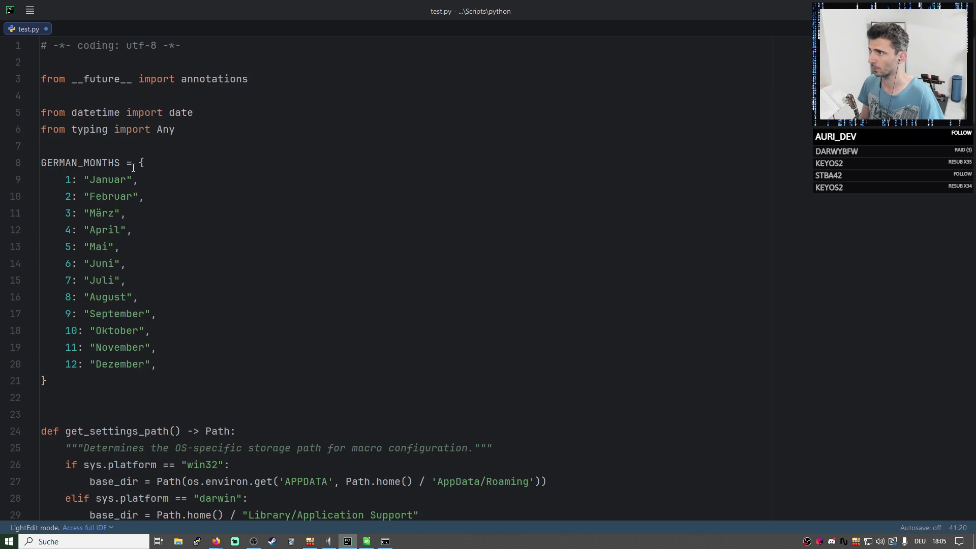
# Add 'from pathlib import Path' below the typing import, fixing the frpm/import typos.
pyautogui.click(196, 128)
pyautogui.scroll(-1, 189, 344)
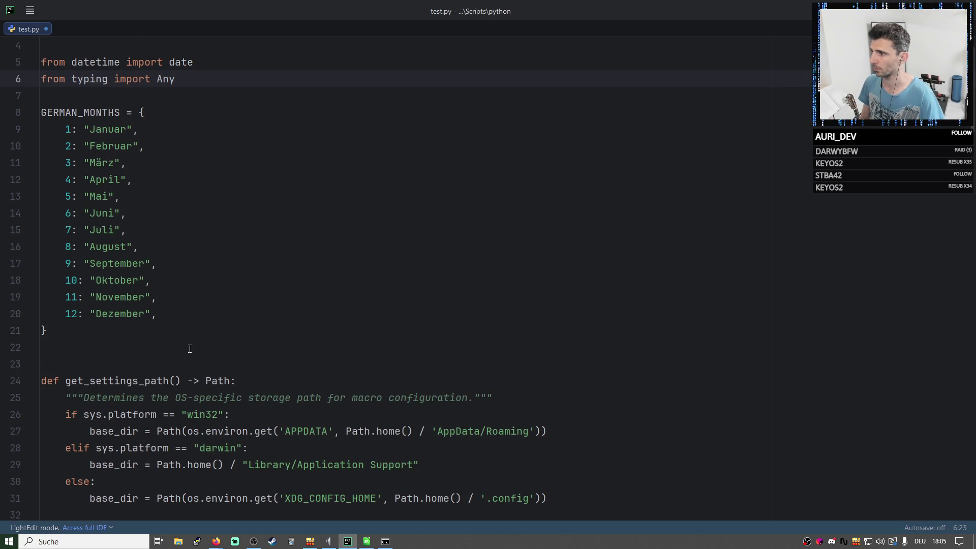
pyautogui.scroll(1, 193, 338)
pyautogui.press('Return')
pyautogui.write('frp')
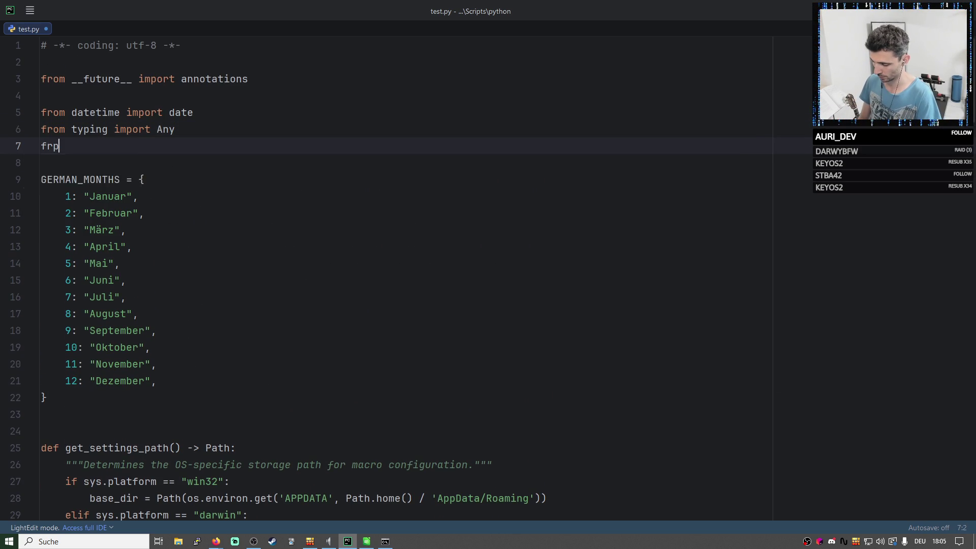
pyautogui.write('m pathlib im')
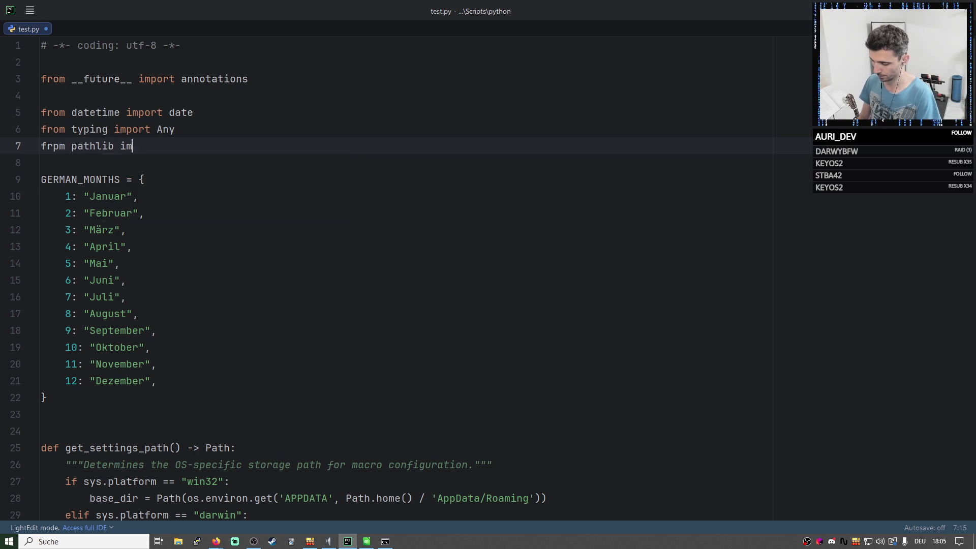
pyautogui.write('prtk')
pyautogui.press('BackSpace')
pyautogui.press('BackSpace')
pyautogui.press('BackSpace')
pyautogui.write('or')
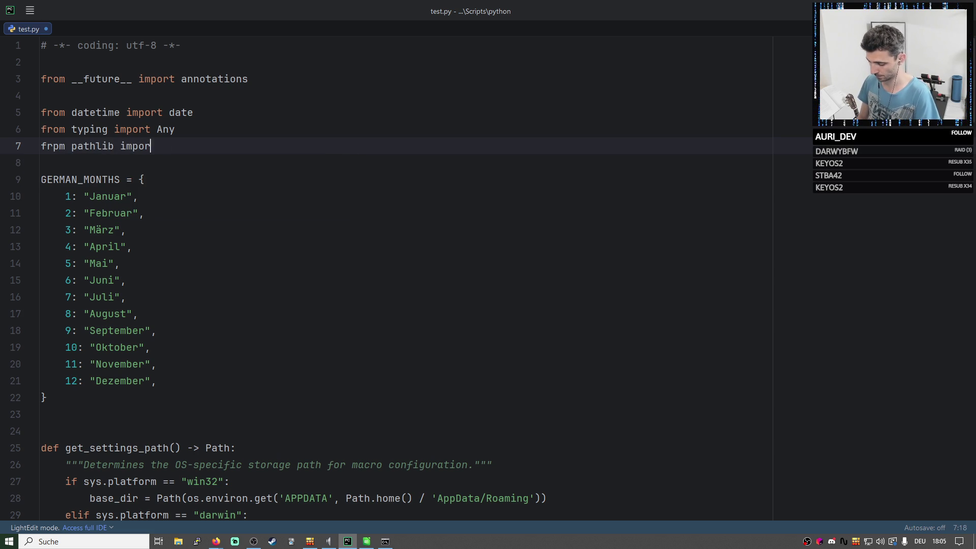
pyautogui.write('t Path')
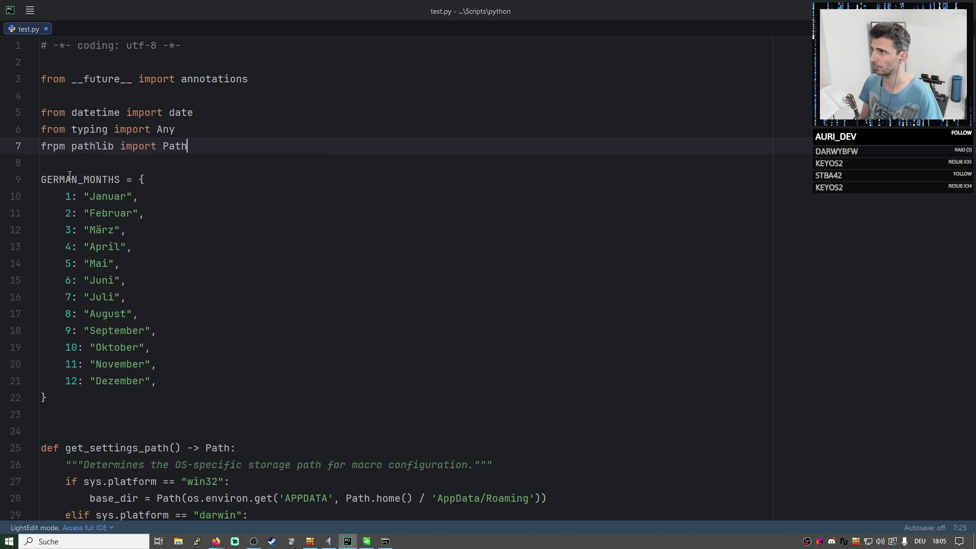
pyautogui.click(58, 145)
pyautogui.press('BackSpace')
pyautogui.write('o')
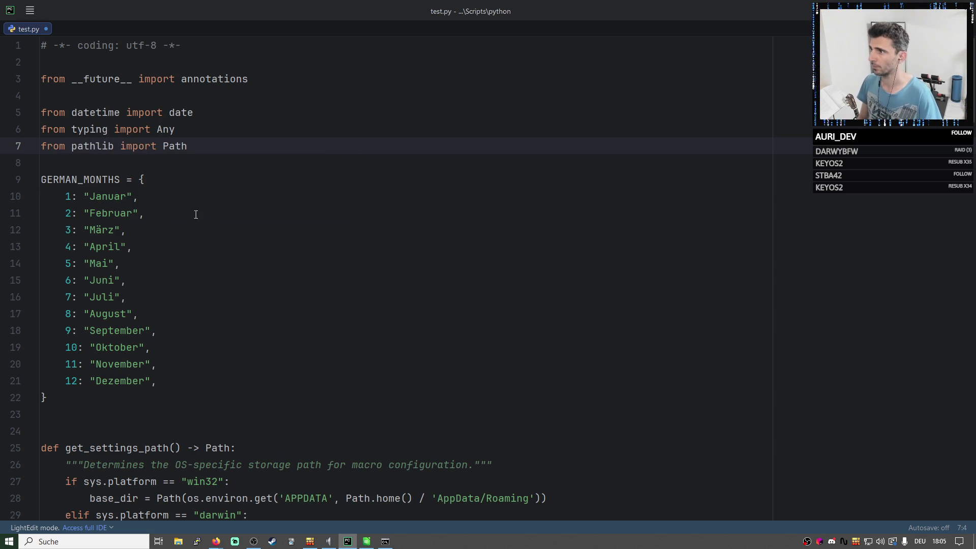
pyautogui.scroll(-3, 195, 214)
pyautogui.scroll(-1, 205, 228)
pyautogui.scroll(-2, 151, 194)
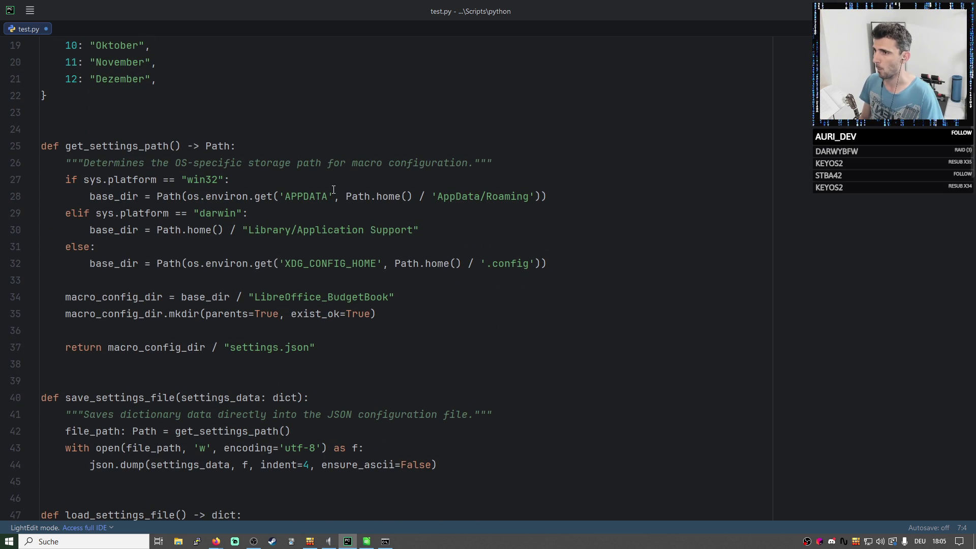
pyautogui.doubleClick(357, 197)
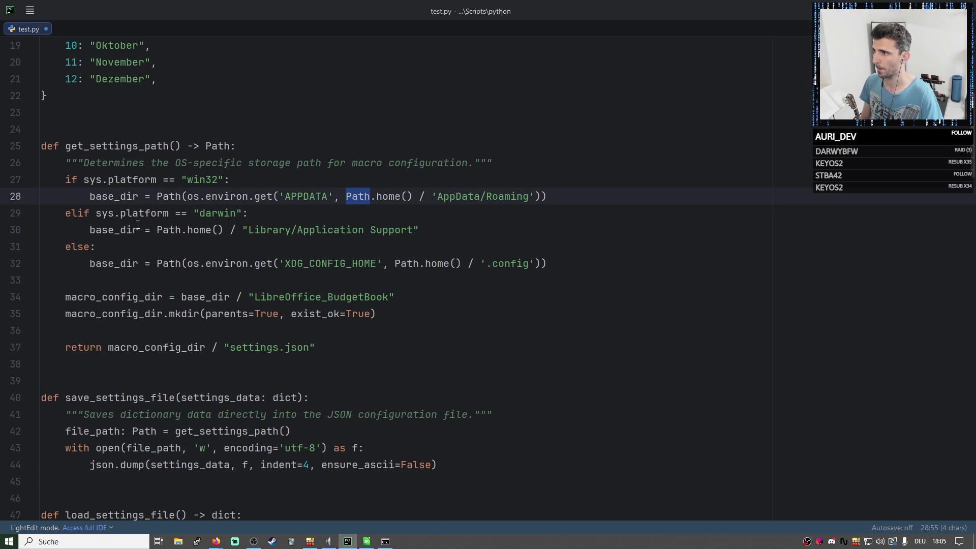
pyautogui.doubleClick(166, 230)
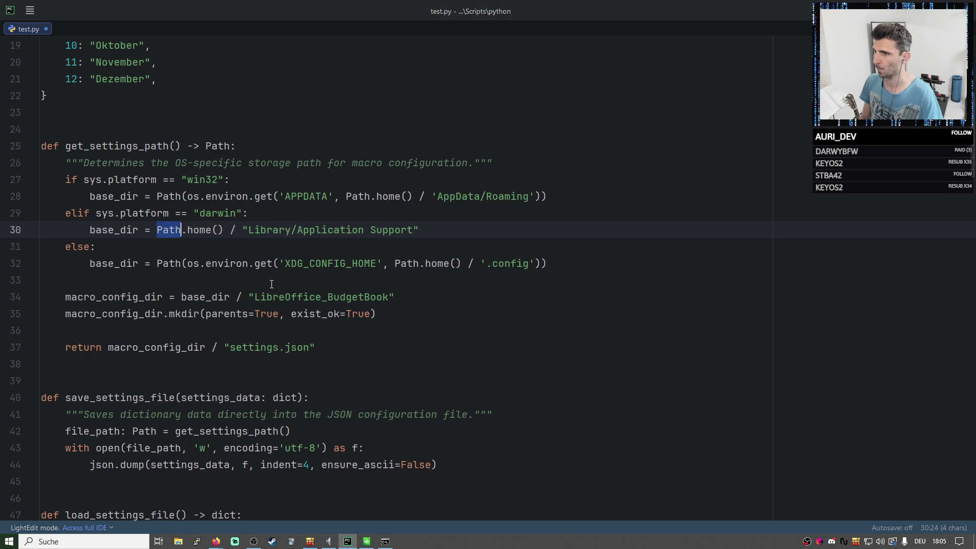
pyautogui.scroll(-2, 270, 284)
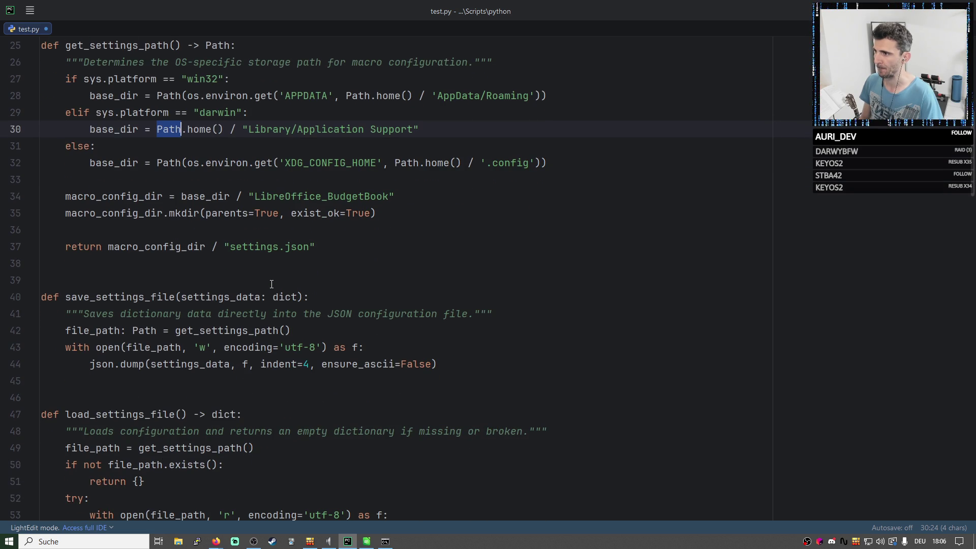
pyautogui.doubleClick(146, 328)
pyautogui.doubleClick(219, 330)
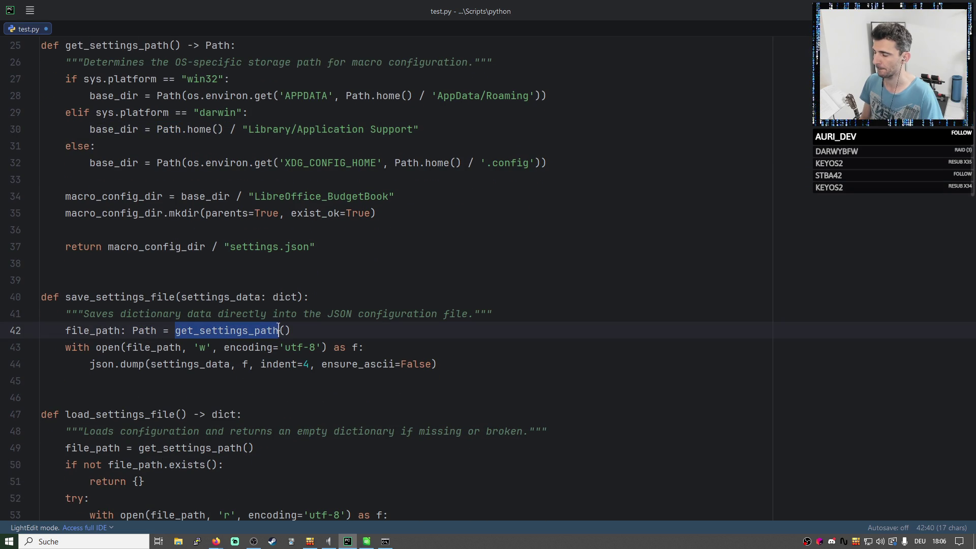
pyautogui.moveTo(325, 246); pyautogui.dragTo(107, 246)
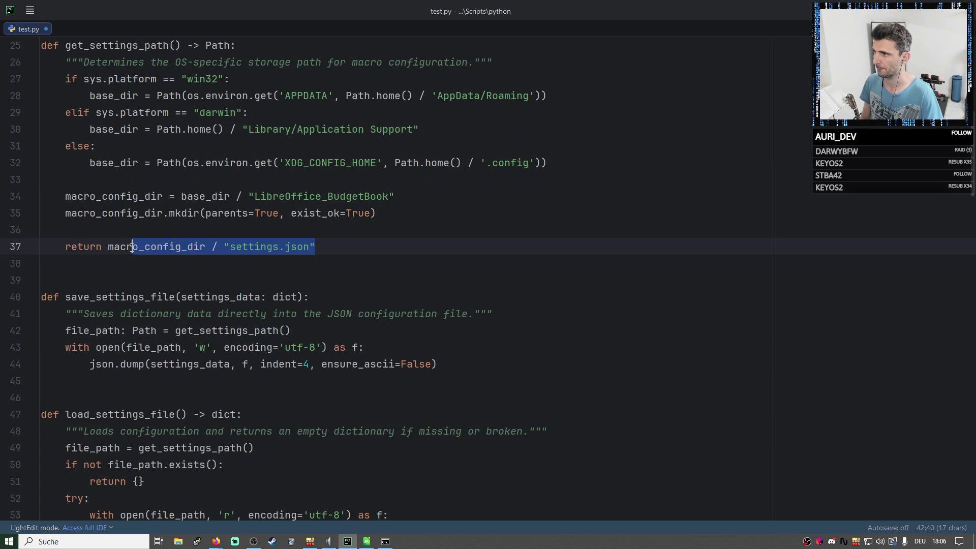
pyautogui.scroll(2, 203, 150)
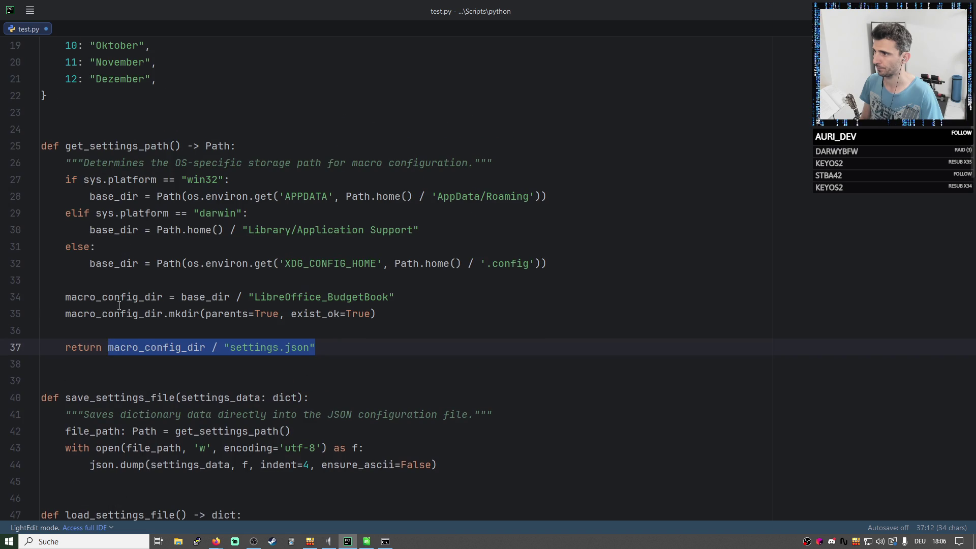
pyautogui.doubleClick(218, 146)
pyautogui.scroll(-2, 221, 327)
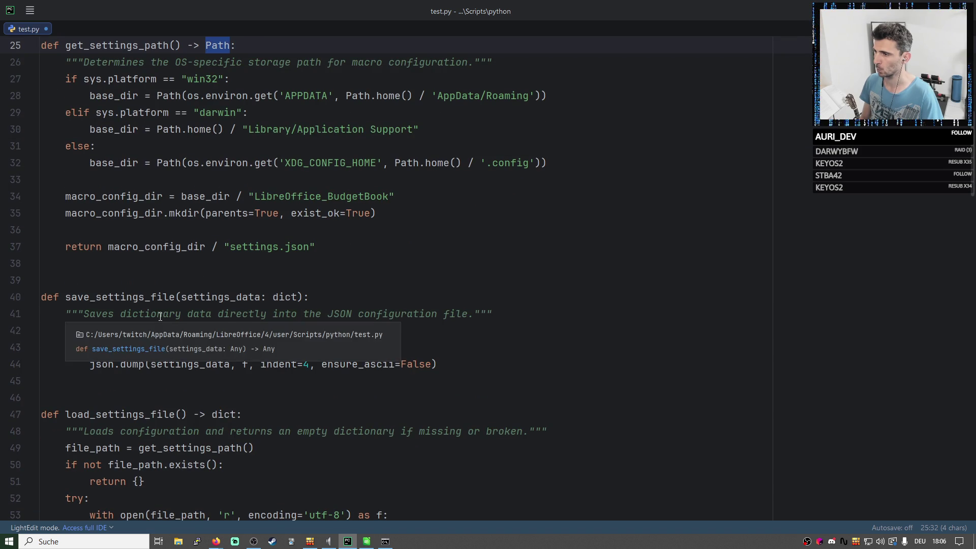
pyautogui.scroll(-1, 328, 263)
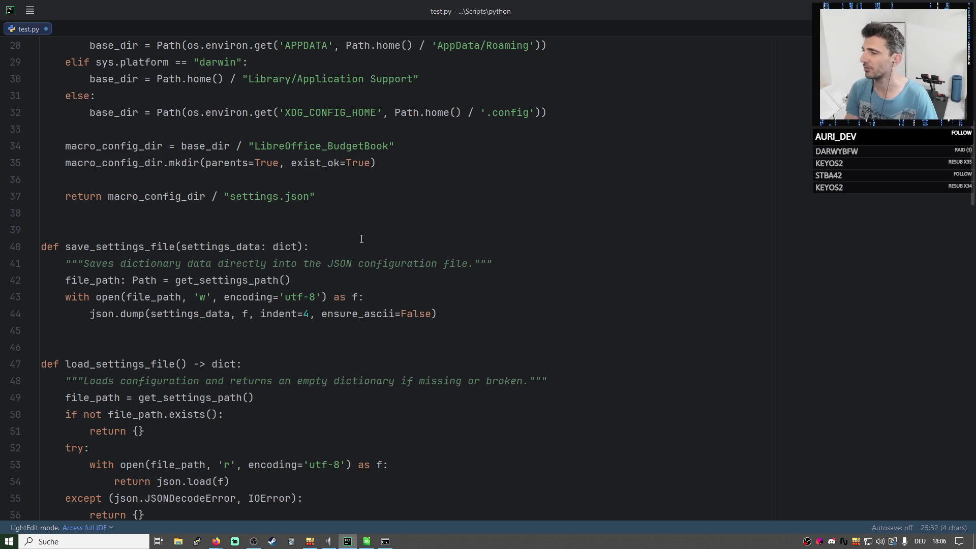
pyautogui.scroll(-2, 359, 275)
pyautogui.doubleClick(151, 264)
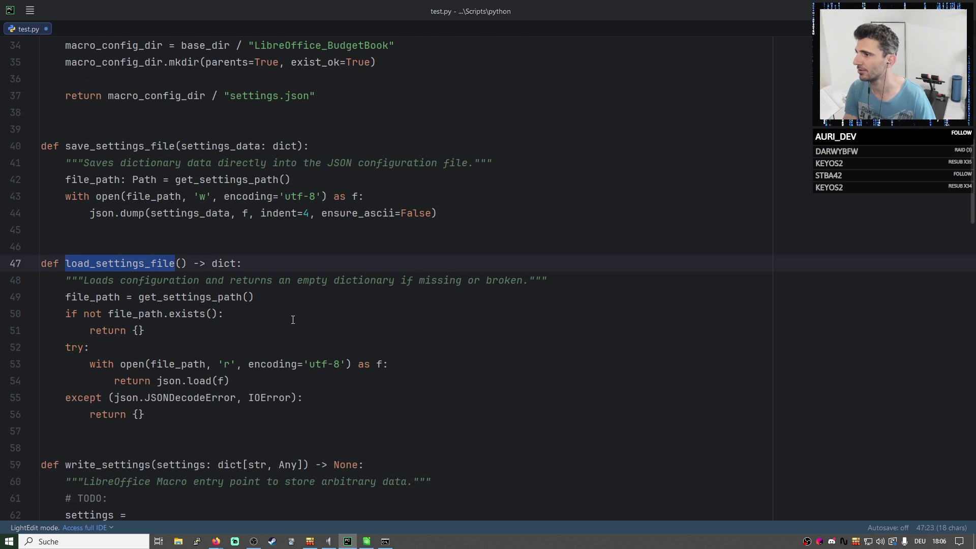
pyautogui.doubleClick(92, 297)
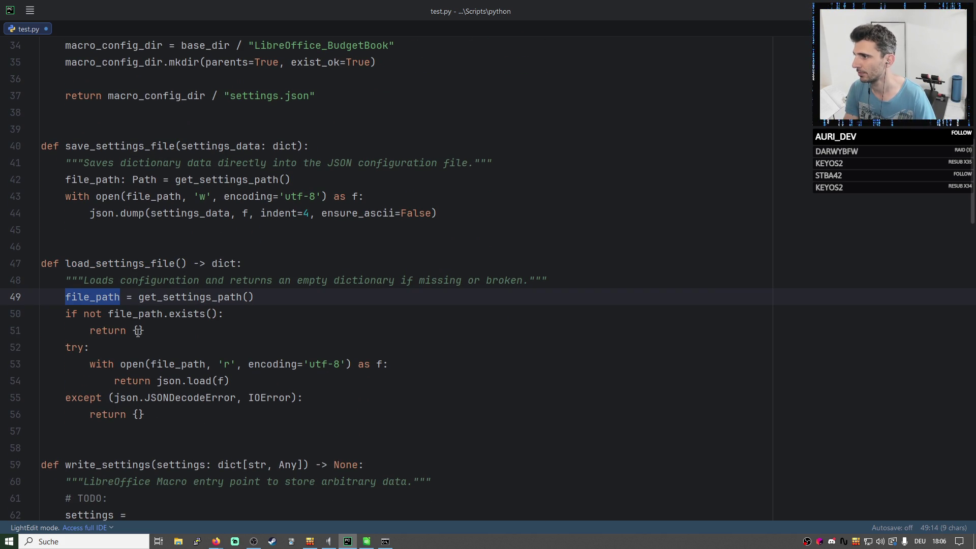
pyautogui.moveTo(141, 330); pyautogui.dragTo(48, 315)
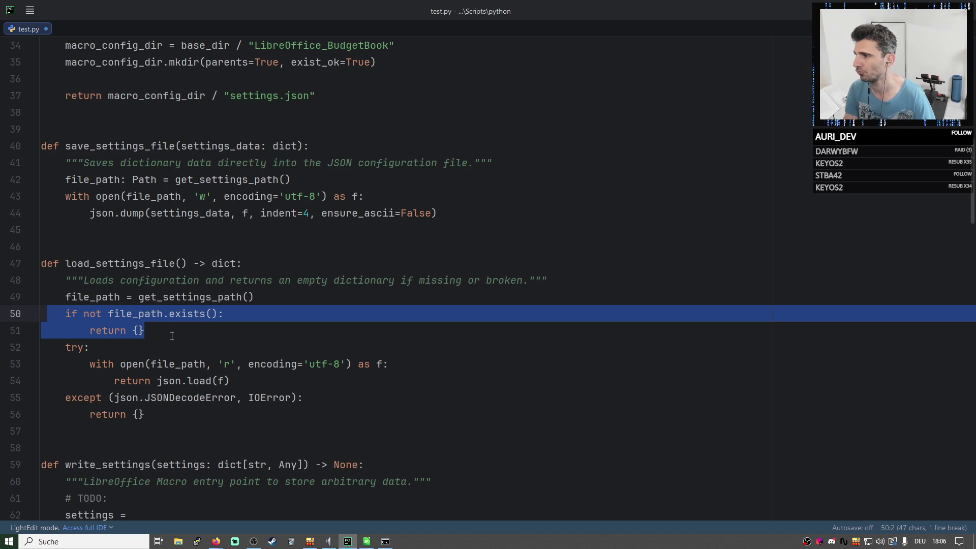
pyautogui.moveTo(172, 336); pyautogui.dragTo(42, 314)
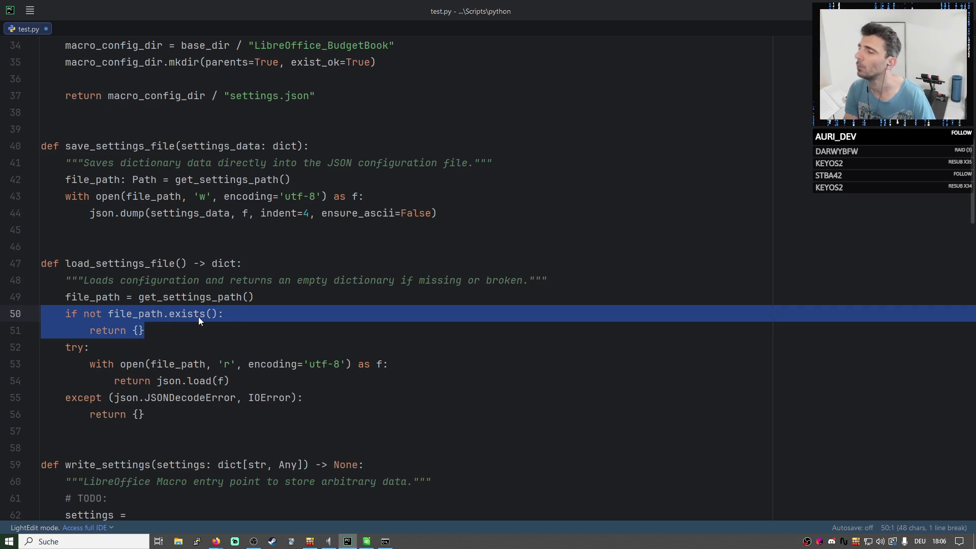
pyautogui.press('End')
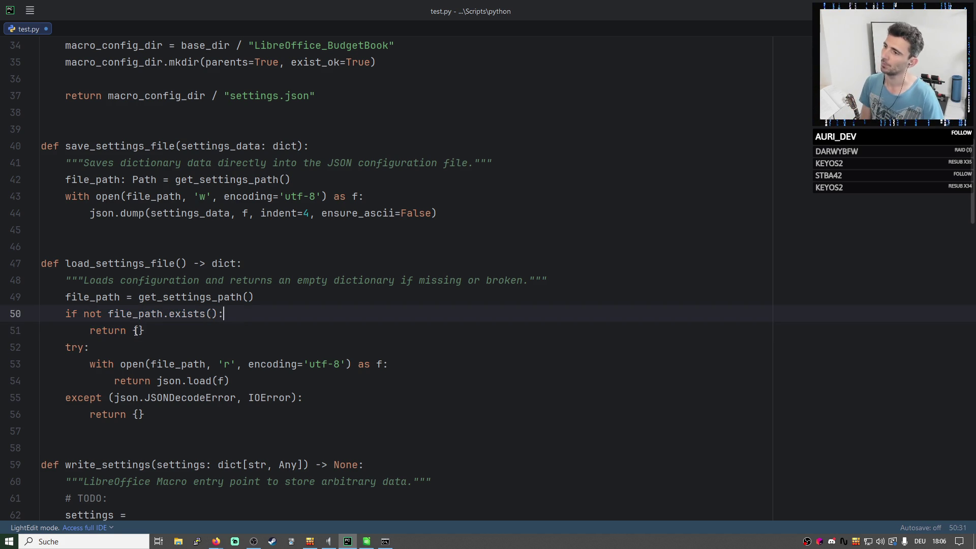
pyautogui.press('Down')
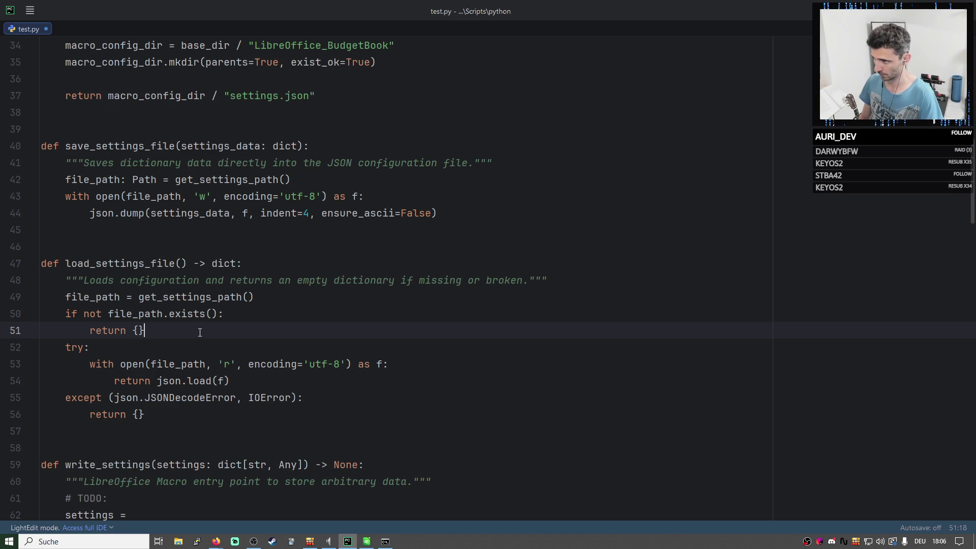
pyautogui.press('Up')
pyautogui.press('Down')
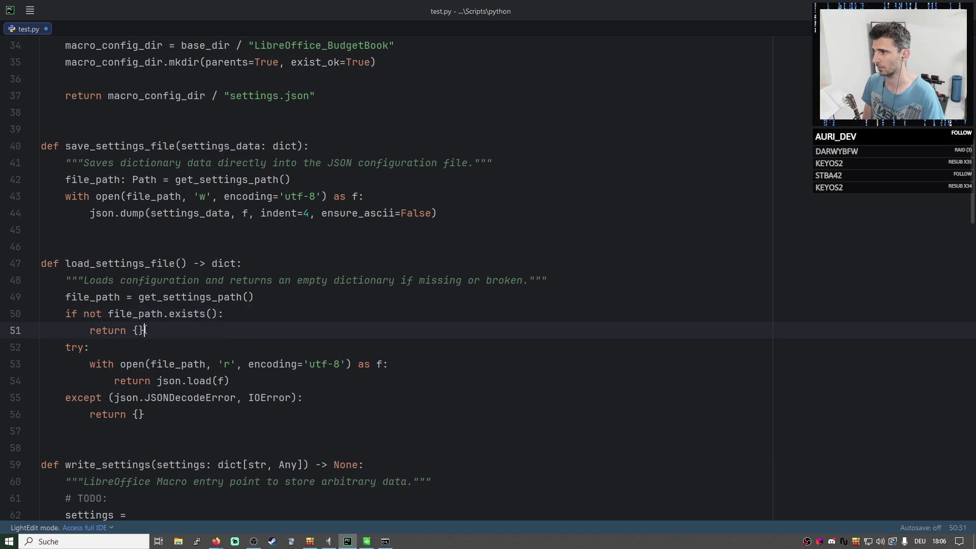
pyautogui.moveTo(145, 331); pyautogui.dragTo(90, 330)
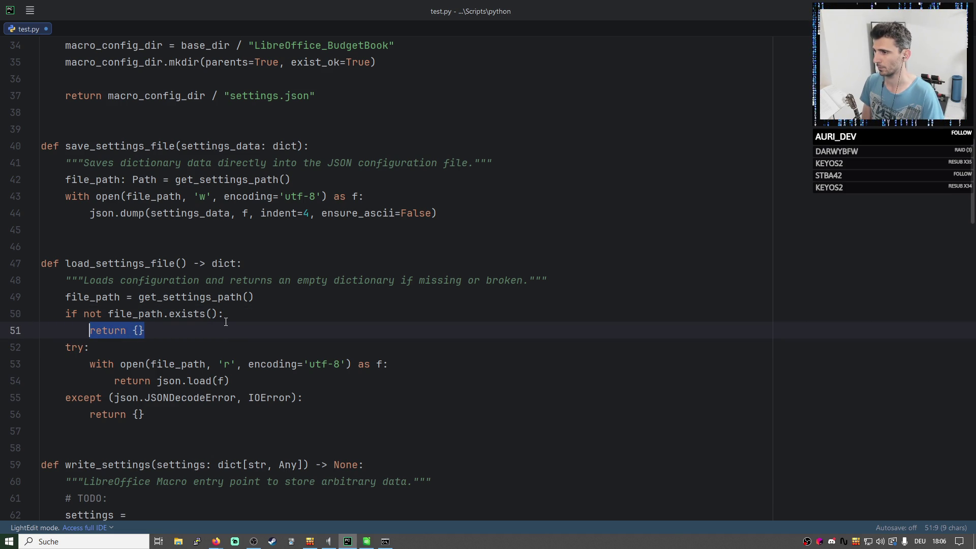
pyautogui.click(227, 318)
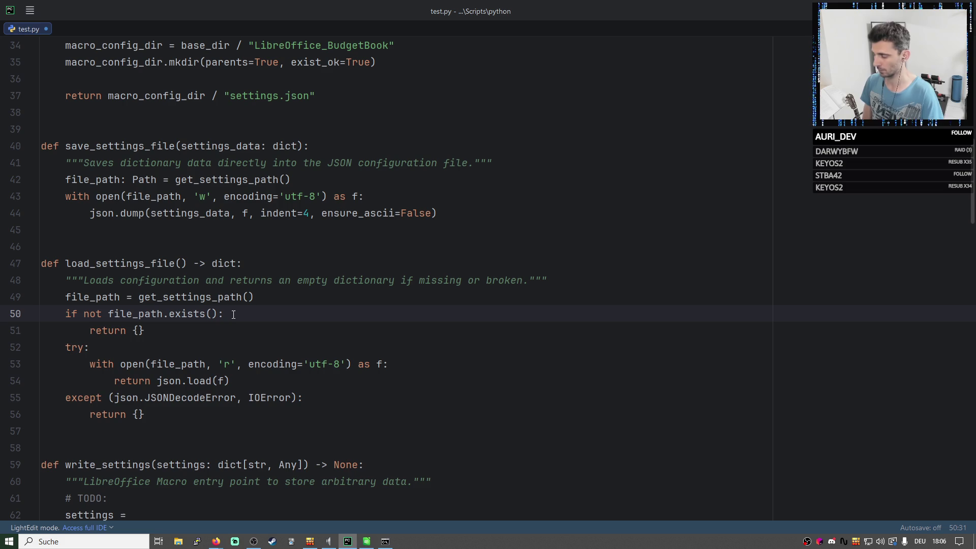
# Build a multi-line default_settings dict in the missing-file branch, save it and return default_settings.
pyautogui.press('Return')
pyautogui.write('setti')
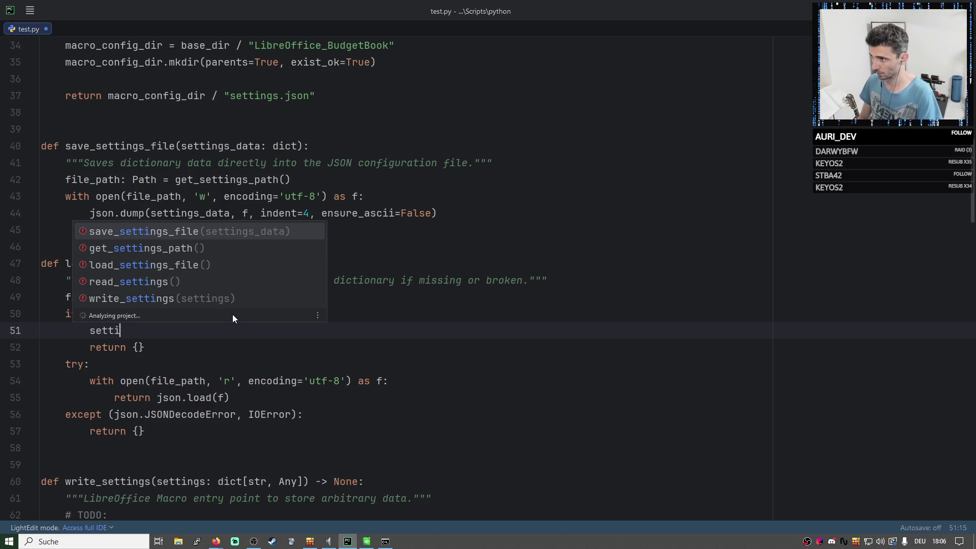
pyautogui.press('BackSpace')
pyautogui.press('BackSpace')
pyautogui.press('BackSpace')
pyautogui.press('BackSpace')
pyautogui.press('BackSpace')
pyautogui.write('default')
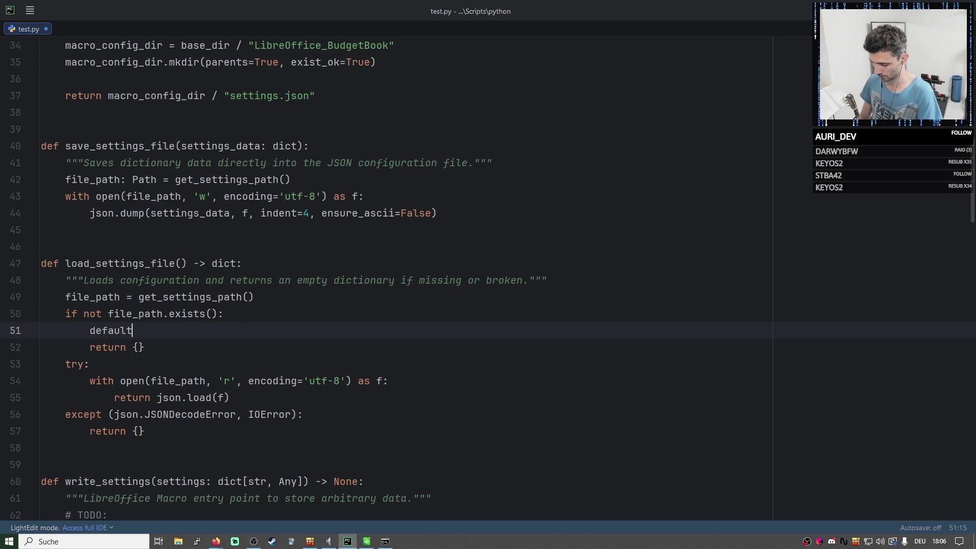
pyautogui.write('_settings ')
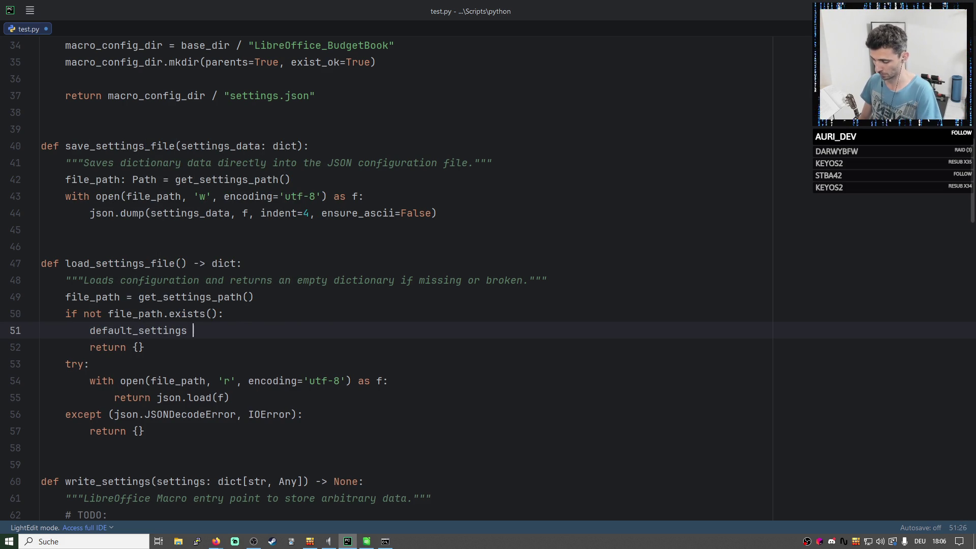
pyautogui.write('= {')
pyautogui.press('Return')
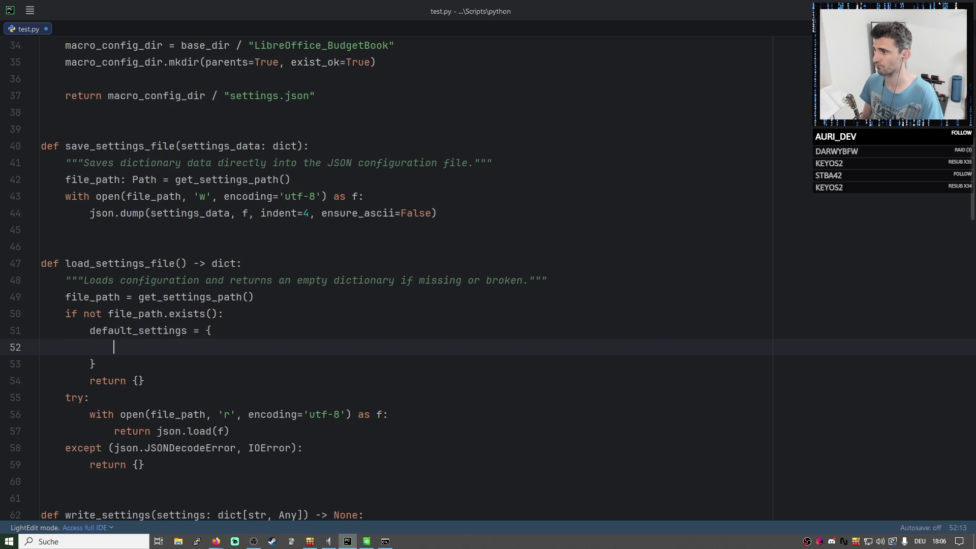
pyautogui.click(155, 329)
pyautogui.press('Down')
pyautogui.press('Down')
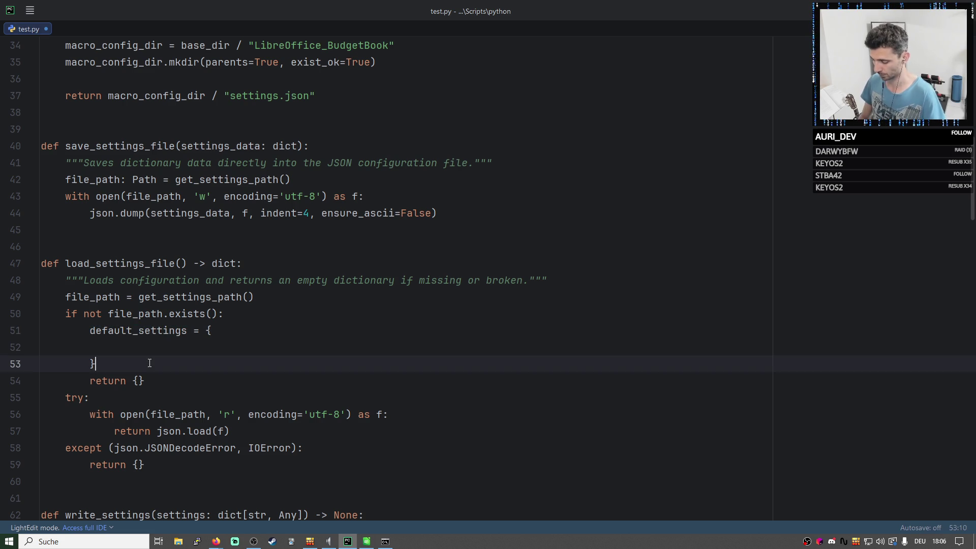
pyautogui.press('Return')
pyautogui.write('sa')
pyautogui.press('Return')
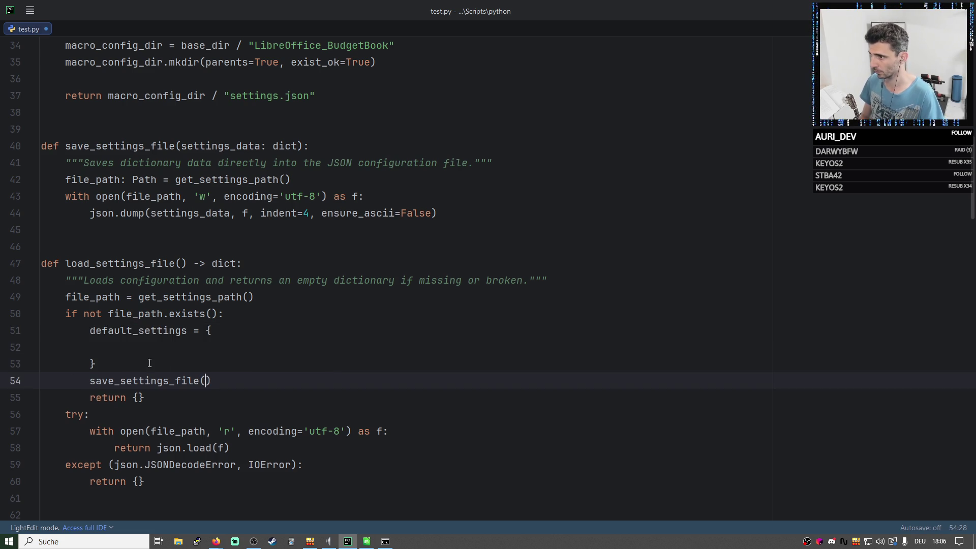
pyautogui.write('default_settings')
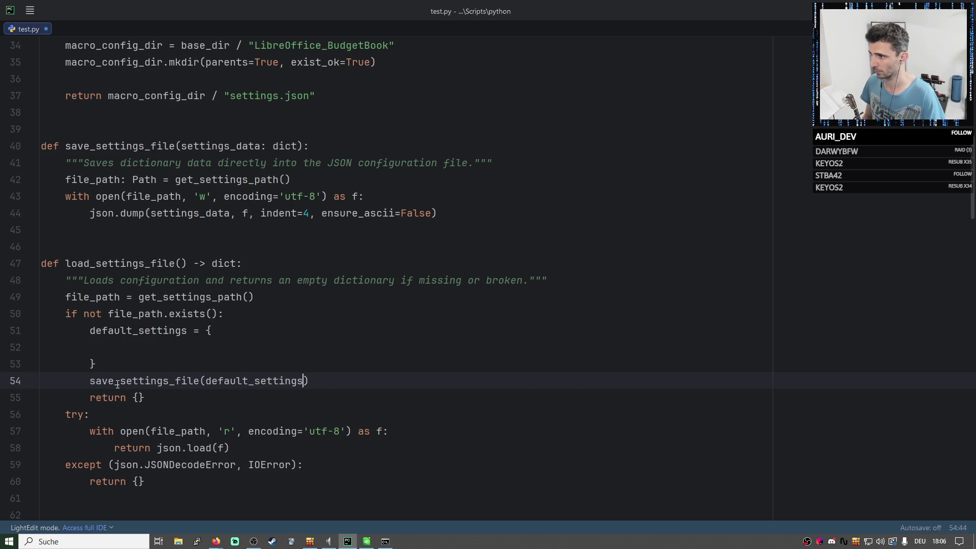
pyautogui.click(148, 396)
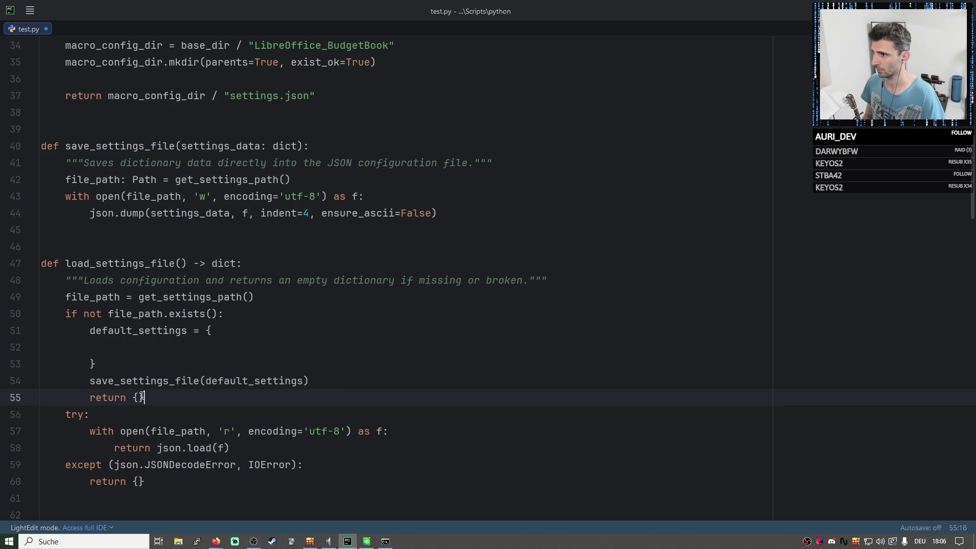
pyautogui.press('BackSpace')
pyautogui.press('BackSpace')
pyautogui.write('default_settings')
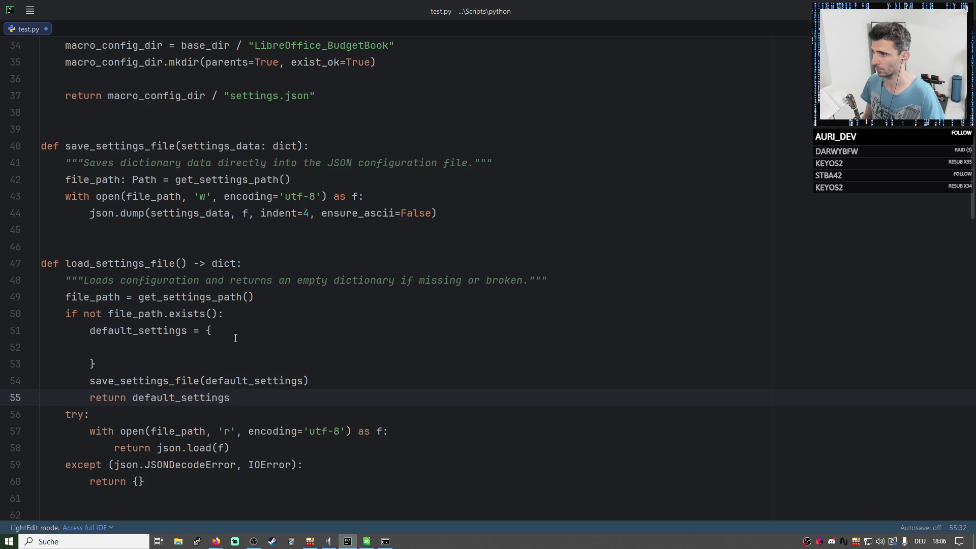
# Copy the 'Kategorien sortieren' label from the settings sheet and paste it as the dict's first key on line 52.
pyautogui.click(234, 347)
pyautogui.doubleClick(137, 332)
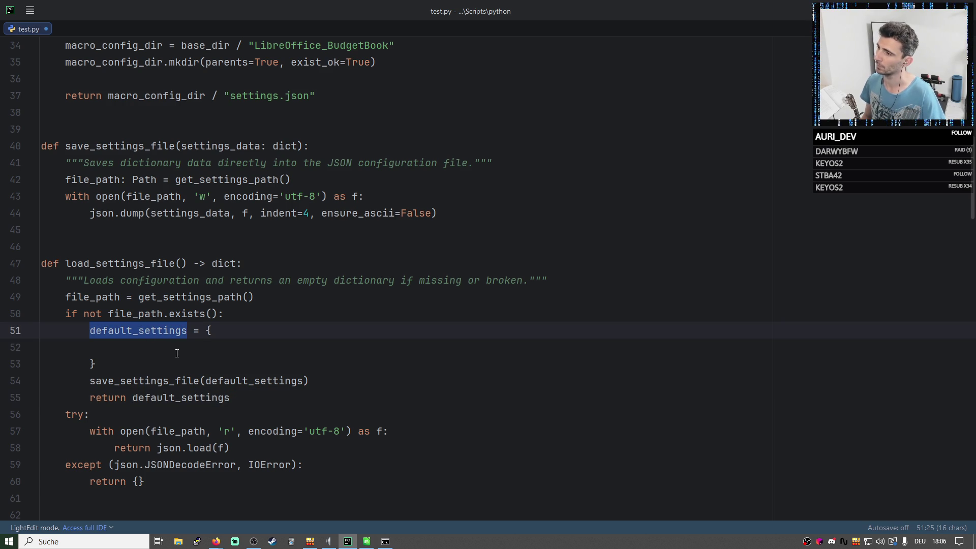
pyautogui.click(208, 346)
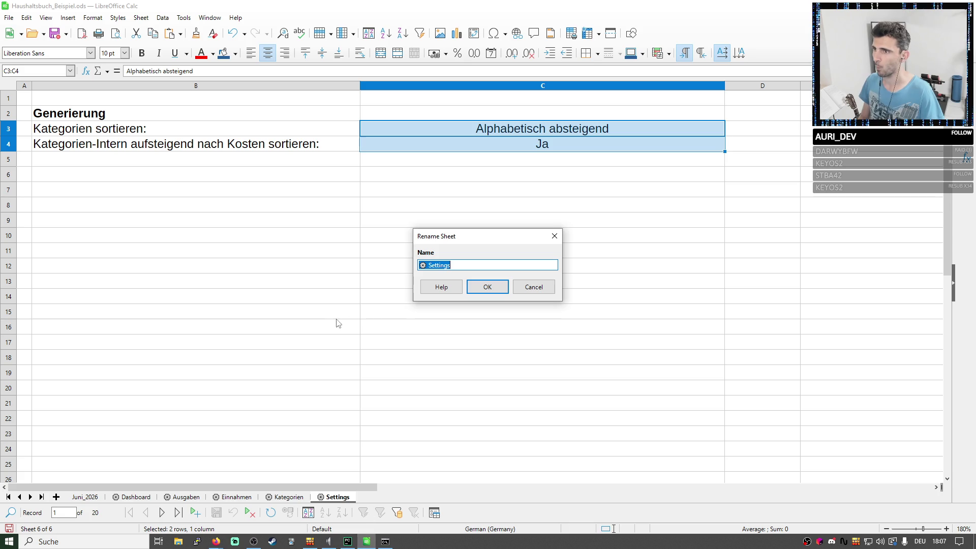
pyautogui.click(366, 542)
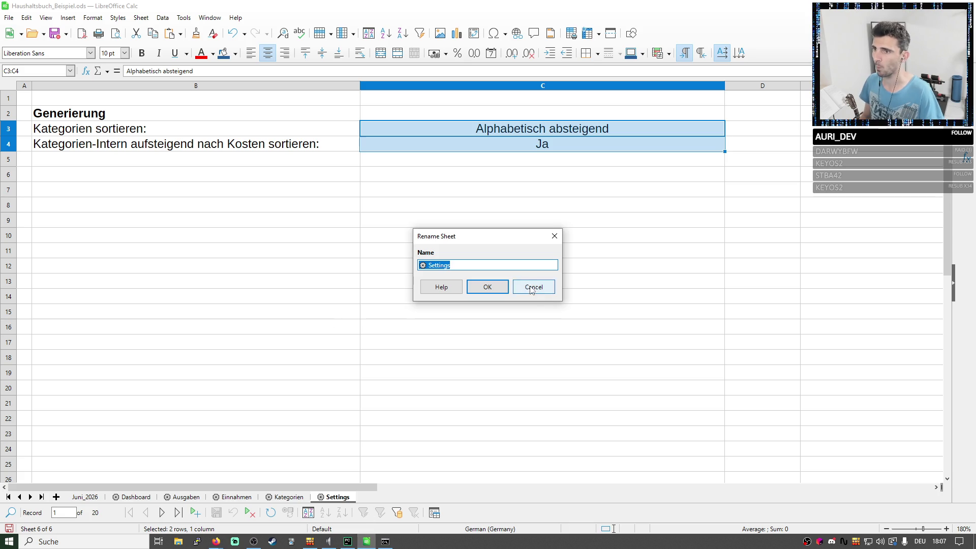
pyautogui.click(534, 286)
pyautogui.tripleClick(140, 135)
pyautogui.hotkey('ctrl', 'c')
pyautogui.moveTo(305, 6)
pyautogui.mouseDown()
pyautogui.moveTo(838, 151)
pyautogui.moveTo(975, 153)
pyautogui.mouseUp()
pyautogui.click(186, 342)
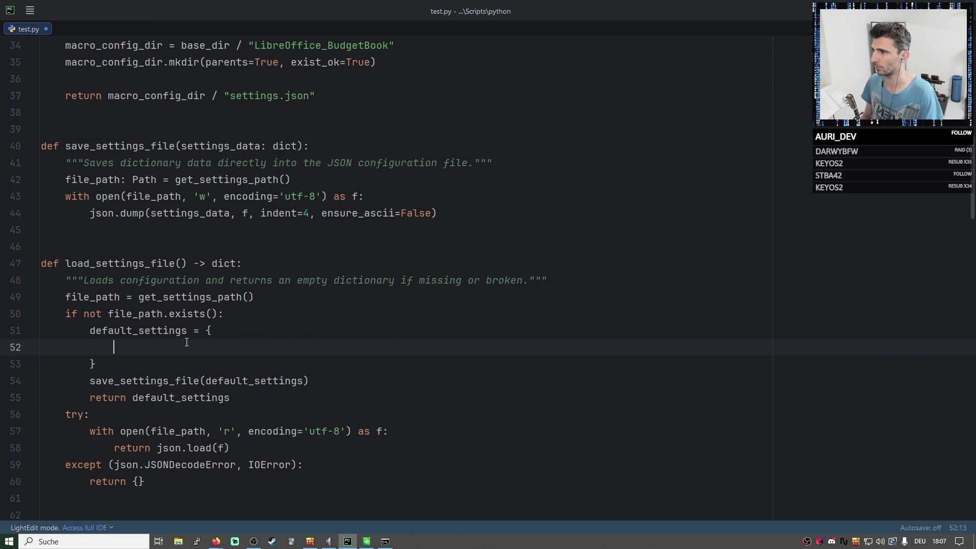
pyautogui.hotkey('ctrl', 'v')
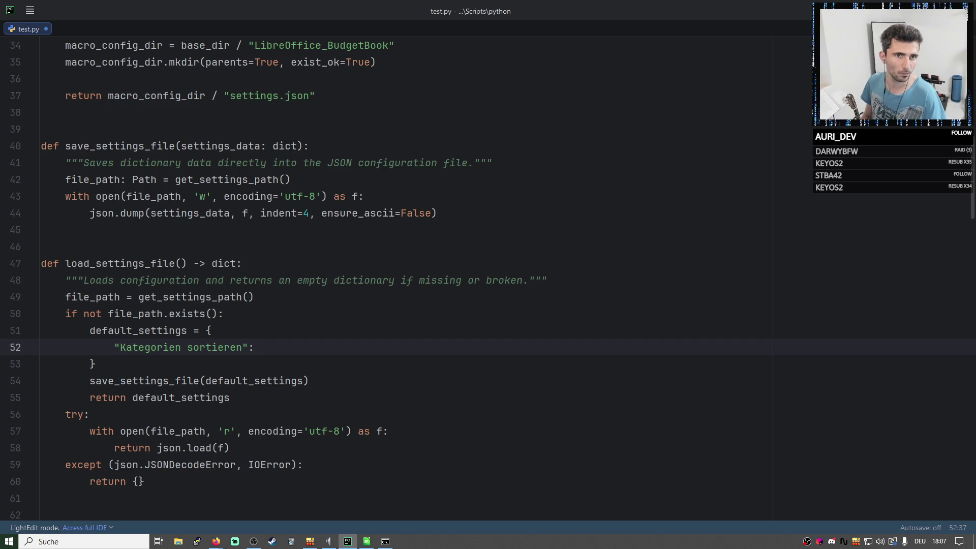
pyautogui.hotkey('alt', 'Tab')
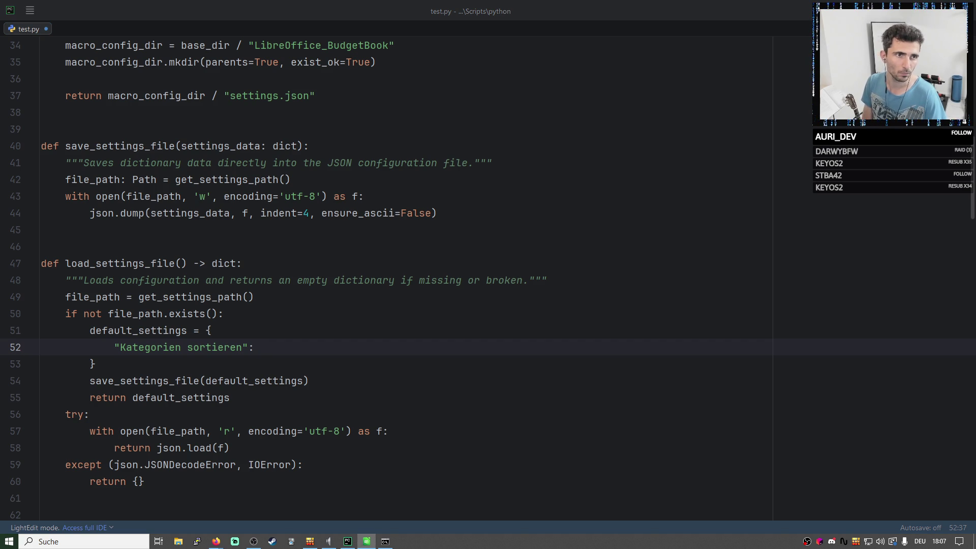
pyautogui.click(336, 336)
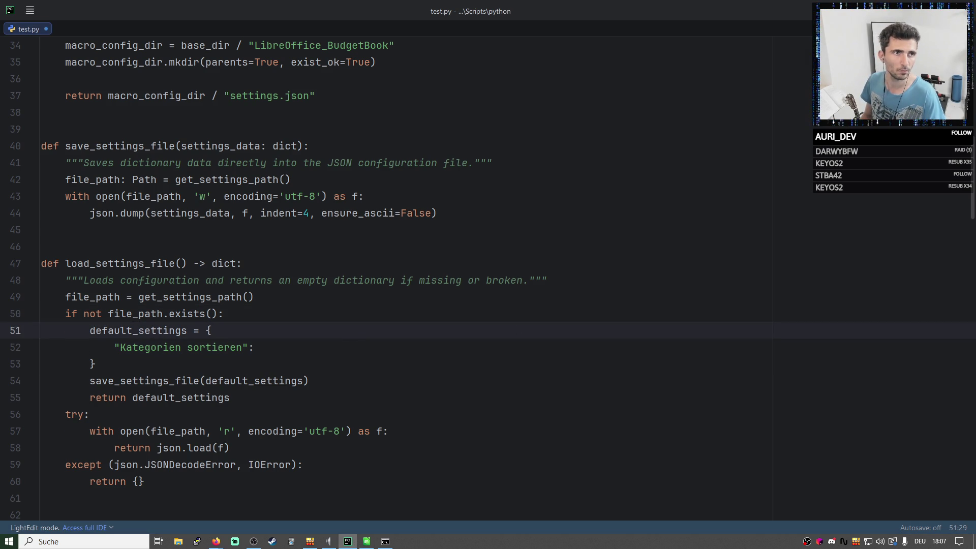
pyautogui.hotkey('alt', 'Tab')
# Peek at C3's sorting choices, then copy the Generierung block B2:C4.
pyautogui.moveTo(828, 205); pyautogui.dragTo(699, 92)
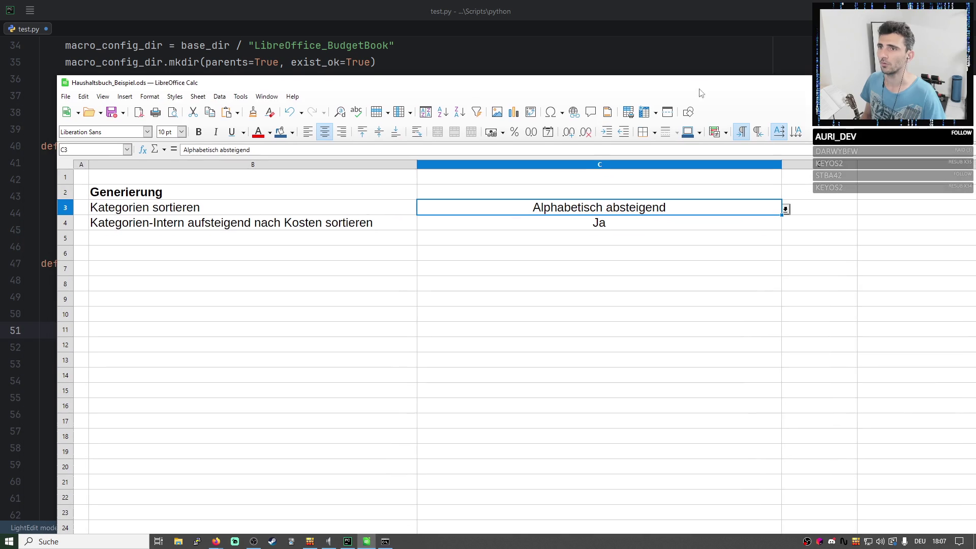
pyautogui.doubleClick(660, 214)
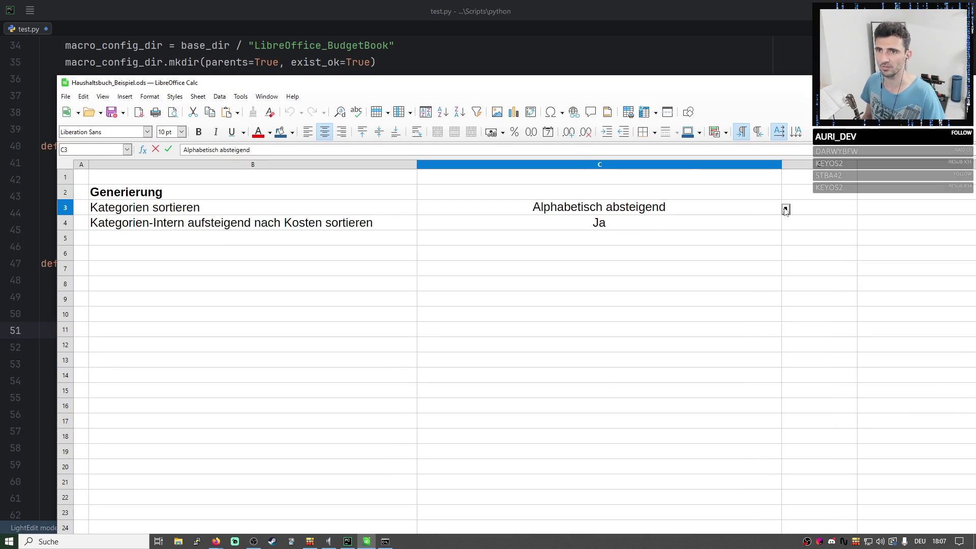
pyautogui.hotkey('alt', 'Down')
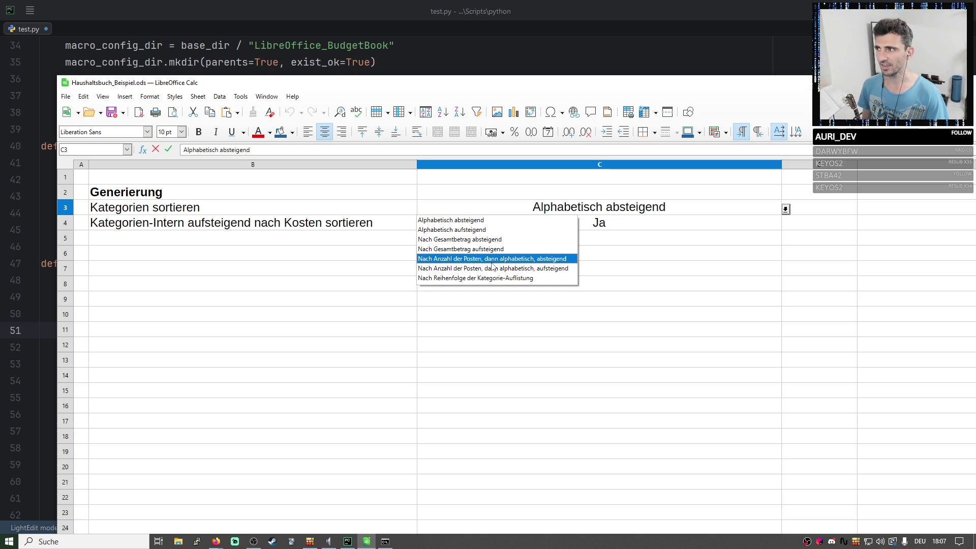
pyautogui.press('Escape')
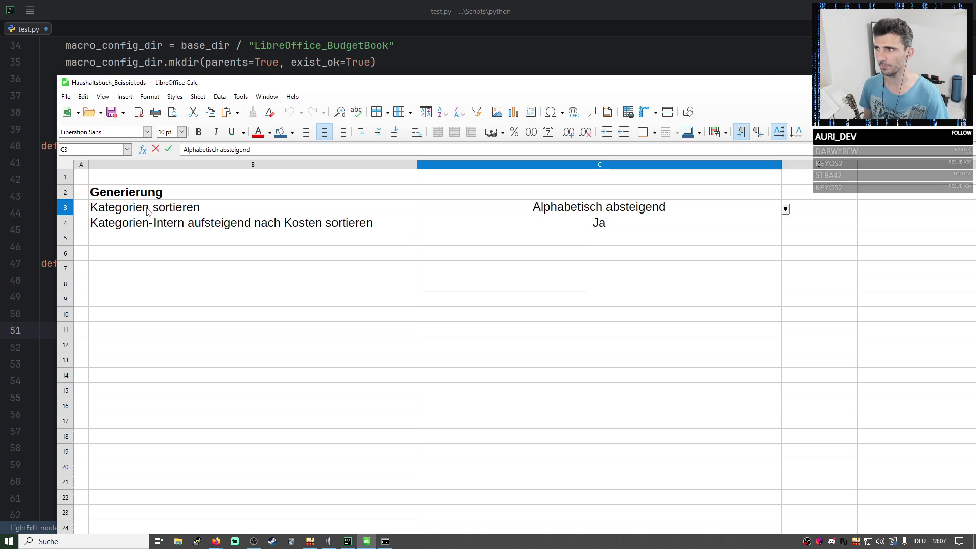
pyautogui.moveTo(146, 199); pyautogui.dragTo(547, 219)
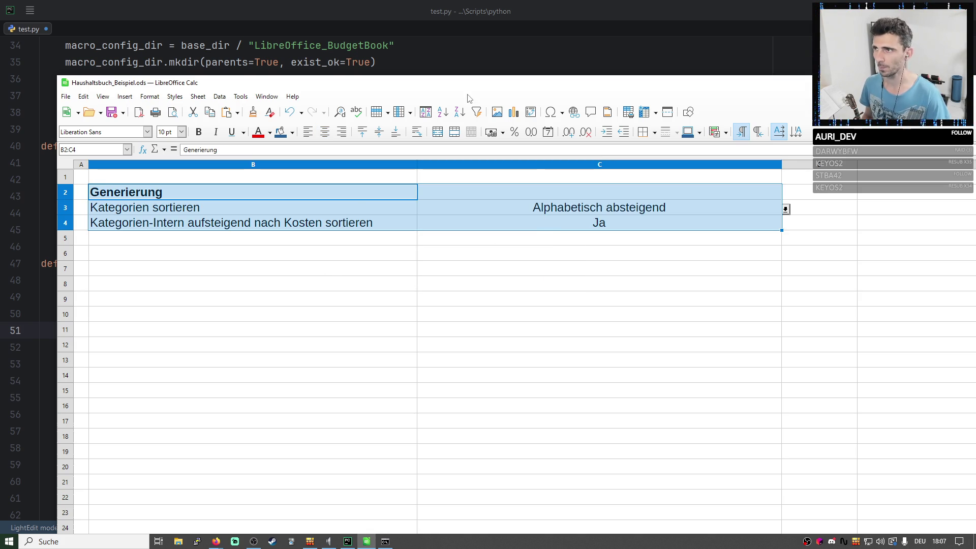
pyautogui.hotkey('ctrl', 'c')
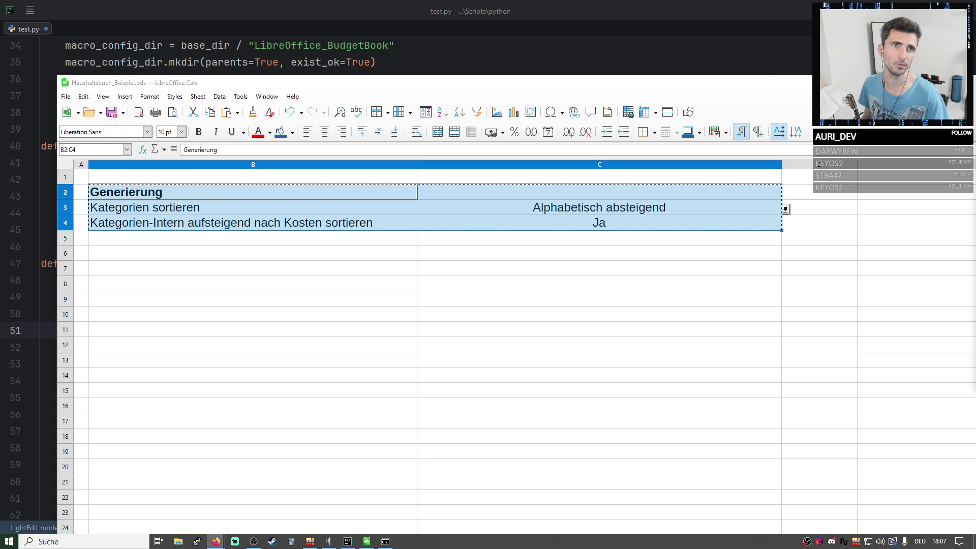
# Start a ChatGPT prompt with 'en:' and the pasted settings rows, then return to Calc.
pyautogui.hotkey('alt', 'Tab')
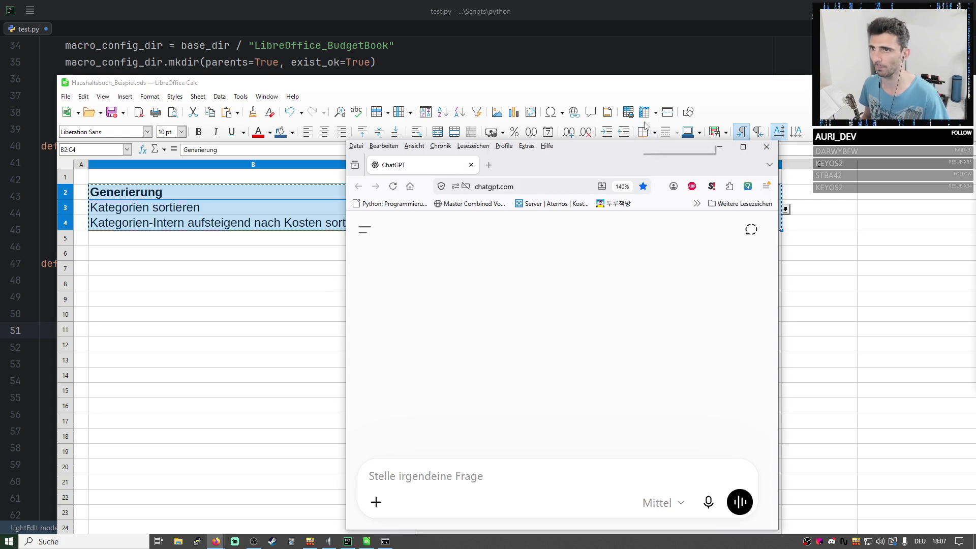
pyautogui.write('en')
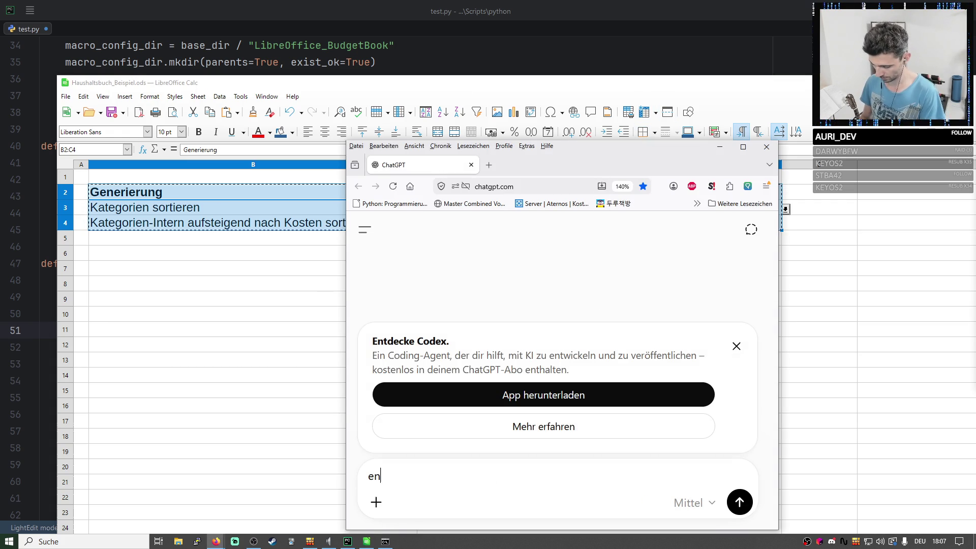
pyautogui.write(':')
pyautogui.hotkey('shift', 'Return')
pyautogui.hotkey('shift', 'Return')
pyautogui.hotkey('ctrl', 'v')
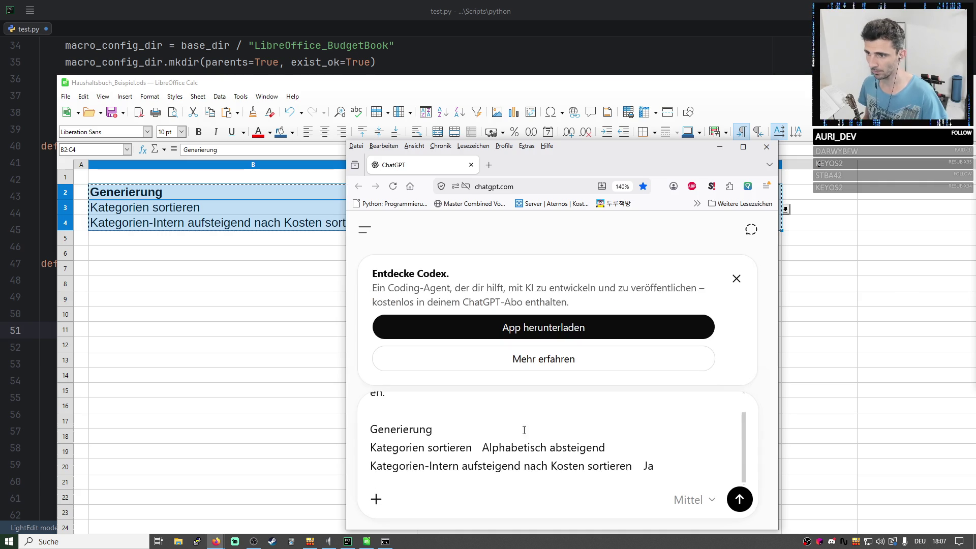
pyautogui.hotkey('alt', 'Tab')
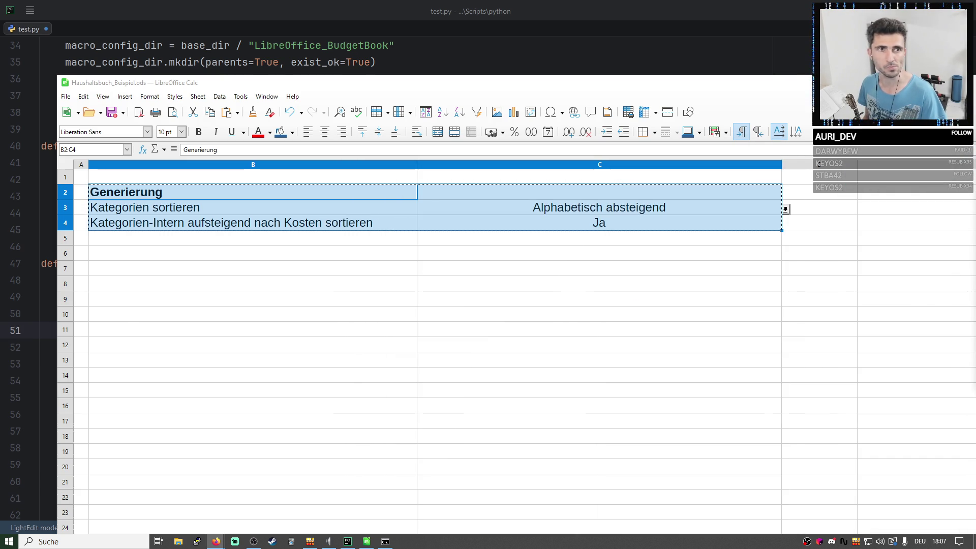
# Bring up the Data Validity settings for cell C3.
pyautogui.click(785, 209)
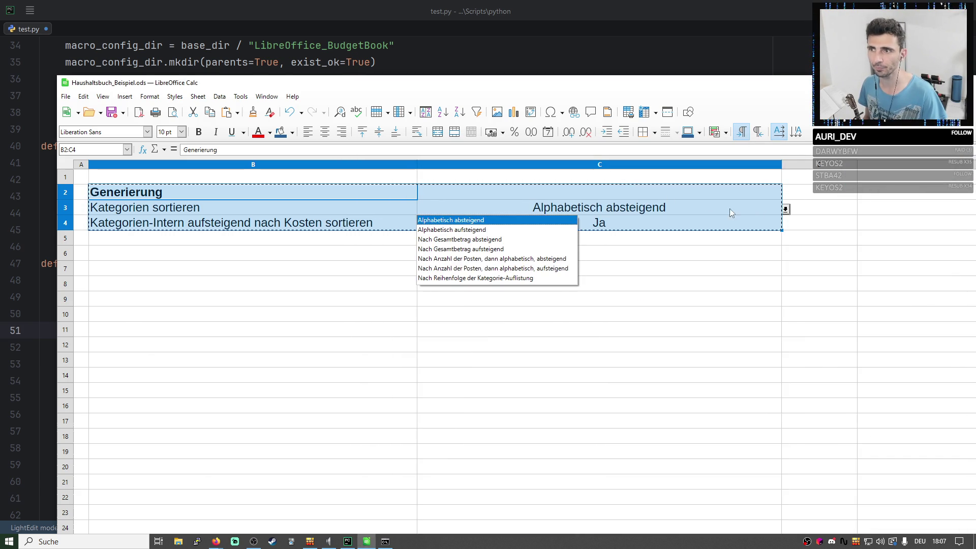
pyautogui.rightClick(622, 204)
pyautogui.click(534, 321)
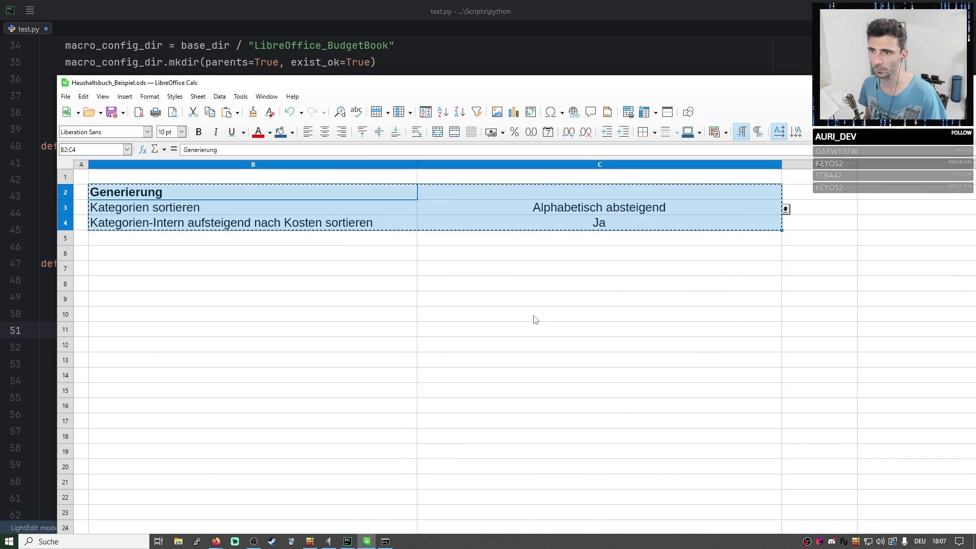
pyautogui.click(545, 267)
pyautogui.click(546, 208)
pyautogui.rightClick(546, 208)
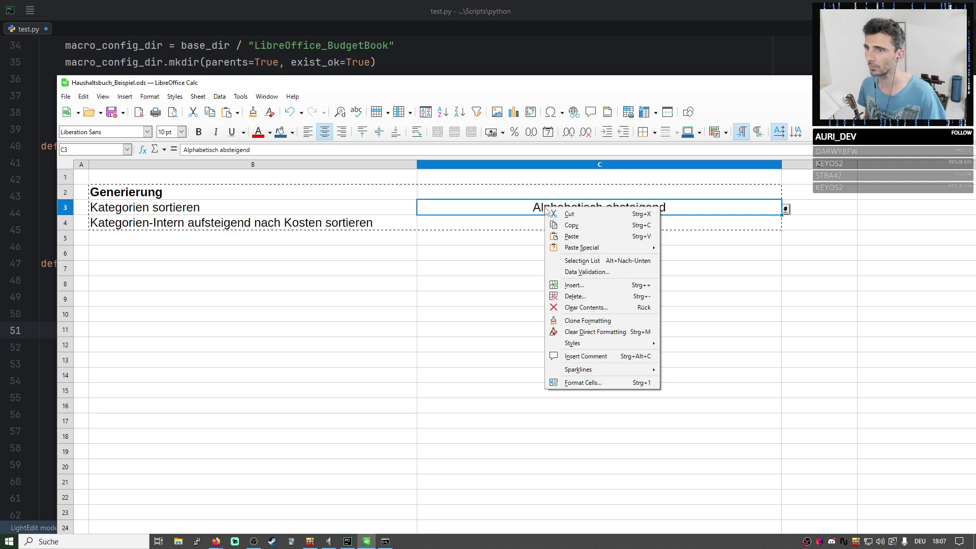
pyautogui.click(582, 272)
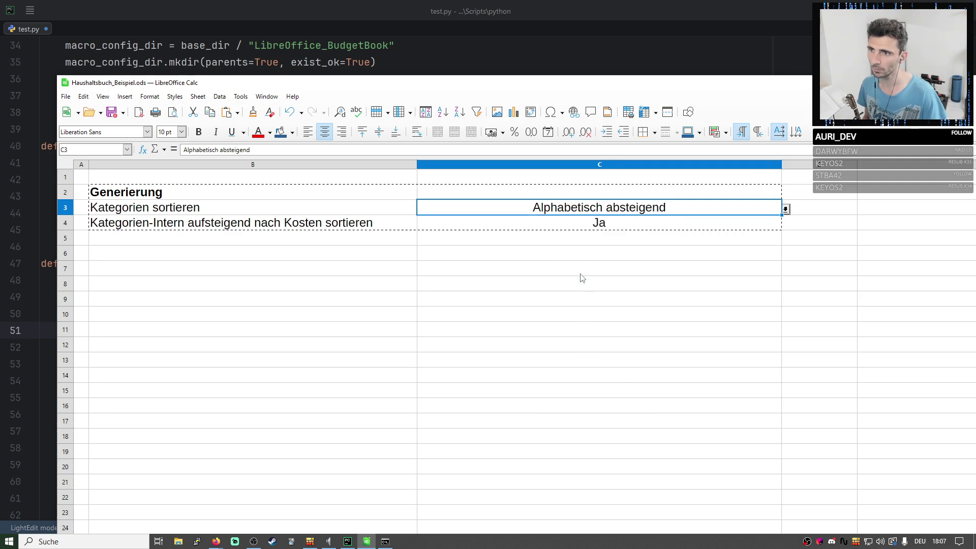
# Copy all allowed sorting entries, close Validity unchanged and go to ChatGPT.
pyautogui.moveTo(639, 351)
pyautogui.mouseDown()
pyautogui.moveTo(525, 314)
pyautogui.moveTo(523, 295)
pyautogui.mouseUp()
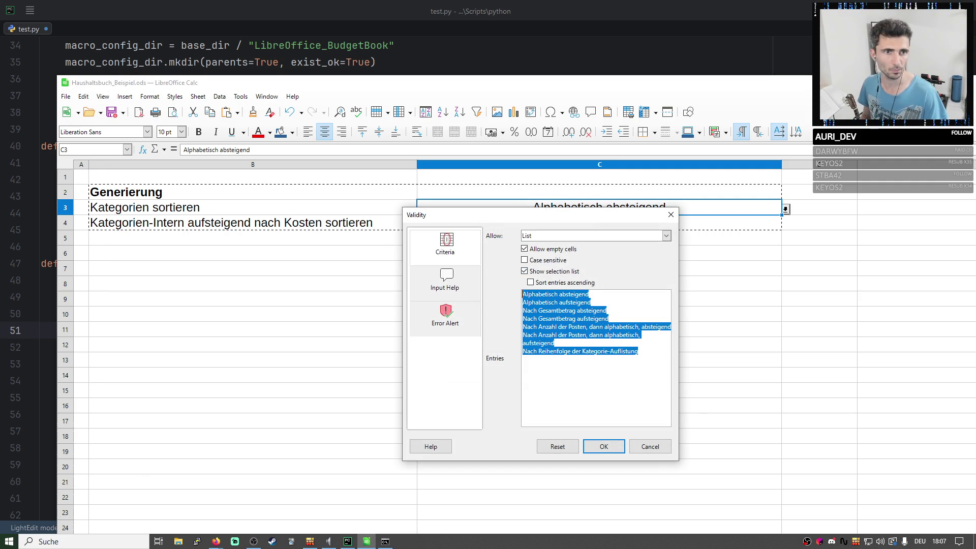
pyautogui.hotkey('alt', 'Tab')
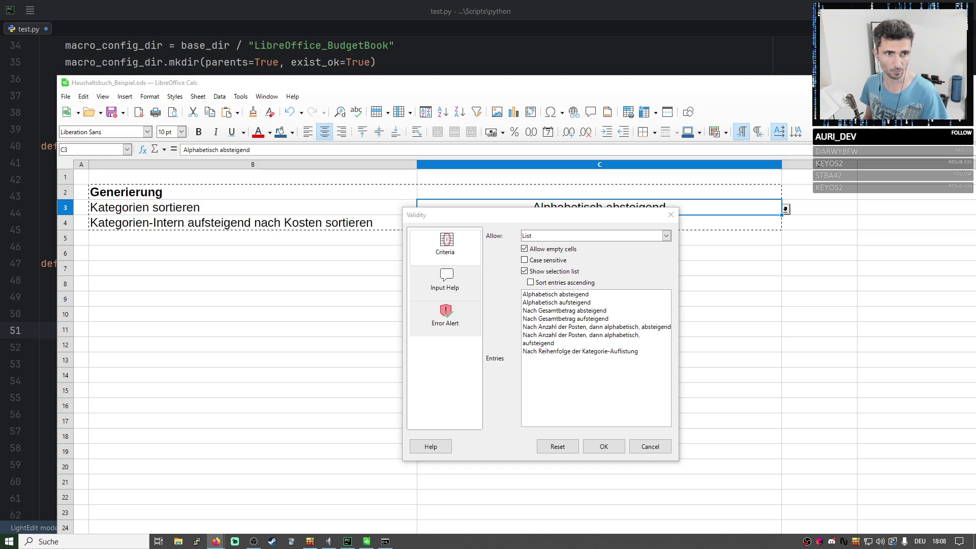
pyautogui.click(603, 441)
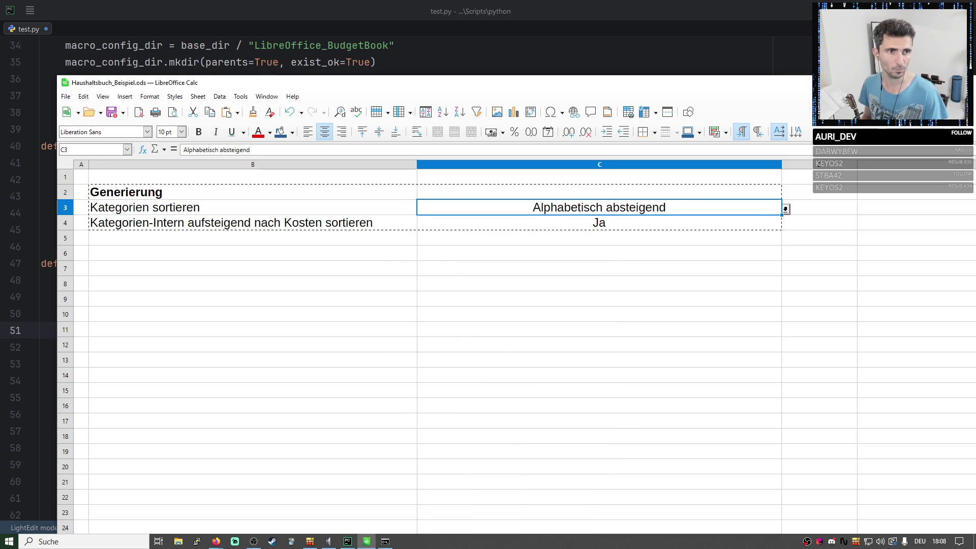
pyautogui.hotkey('alt', 'Tab')
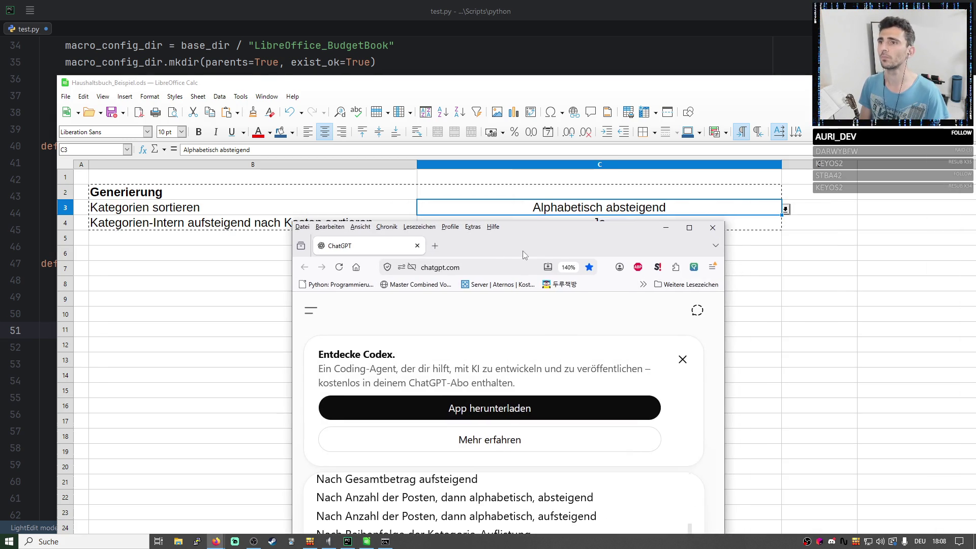
# Replace Ja with Ja/Nein option lines, send the prompt for English translation, then return to Calc.
pyautogui.press('super+Up')
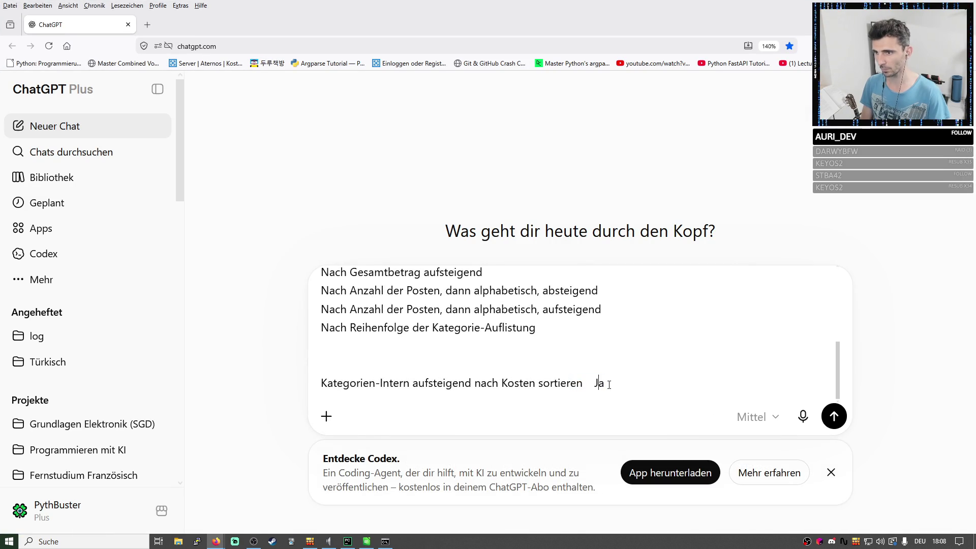
pyautogui.doubleClick(599, 383)
pyautogui.press('BackSpace')
pyautogui.press('BackSpace')
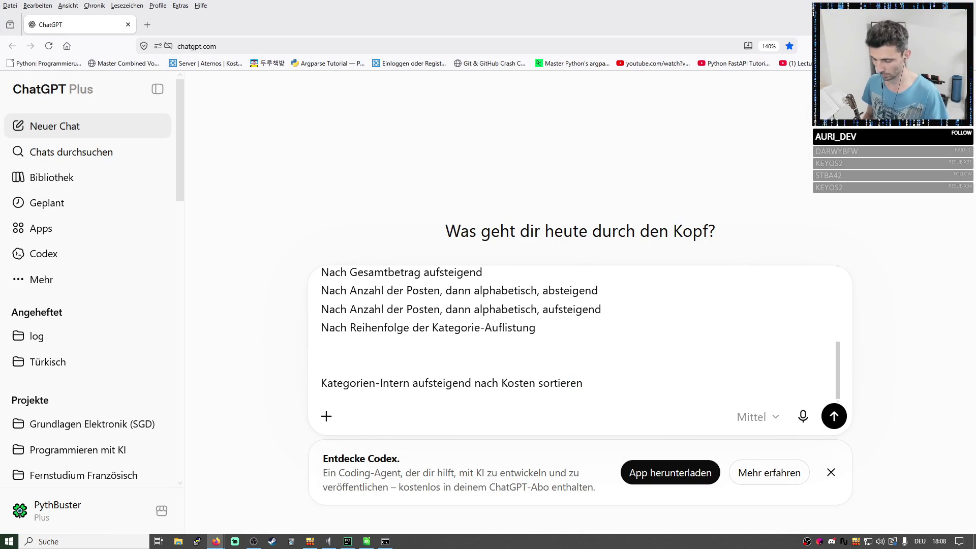
pyautogui.write(':Ja')
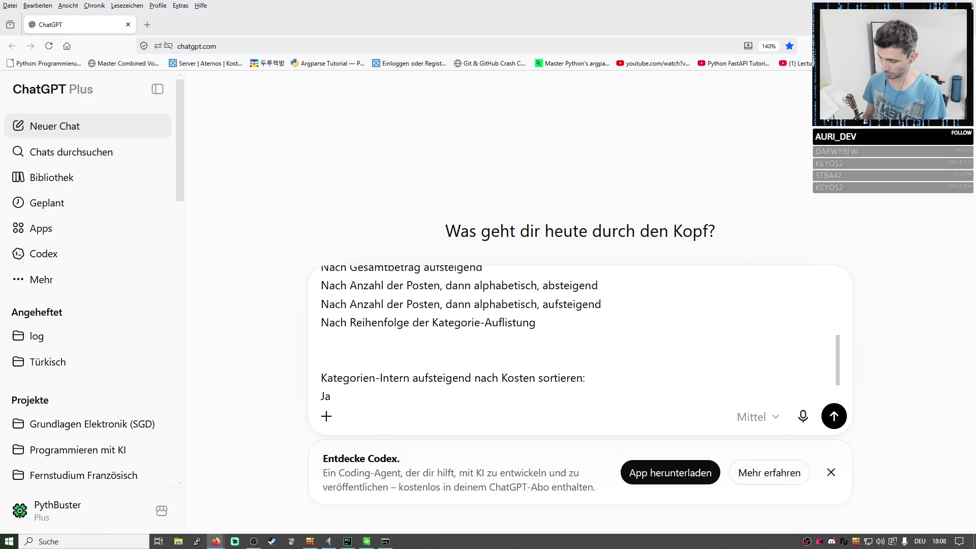
pyautogui.hotkey('shift', 'Return')
pyautogui.write('Nein')
pyautogui.press('Return')
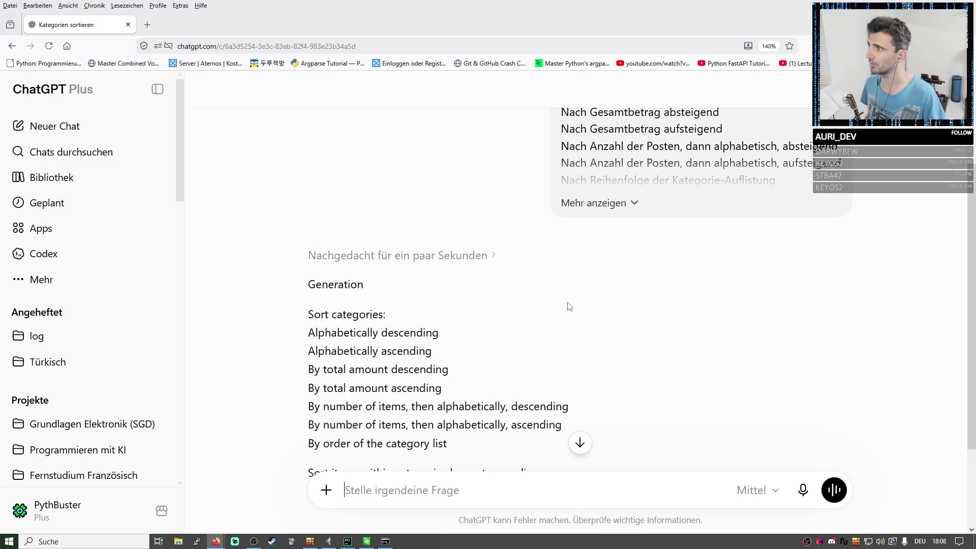
pyautogui.scroll(-2, 560, 305)
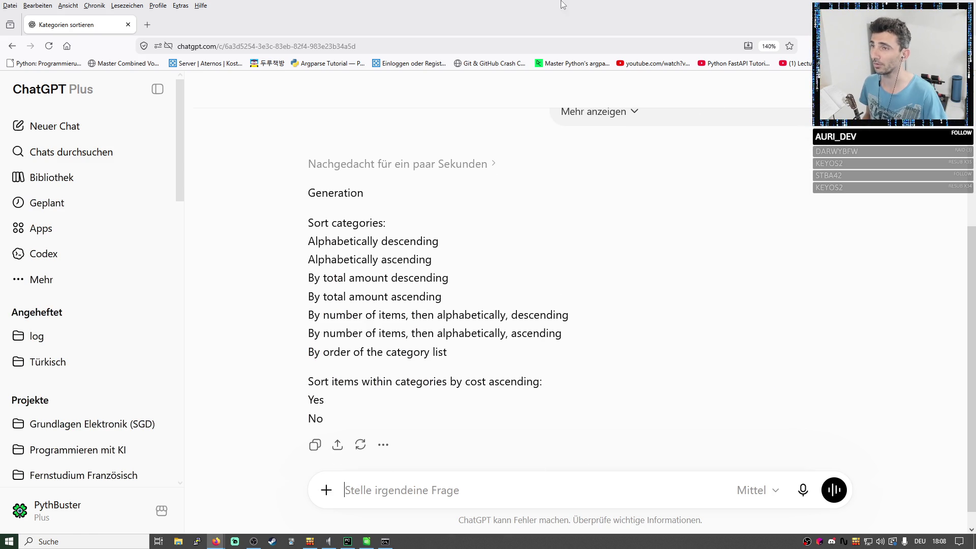
pyautogui.hotkey('alt', 'Tab')
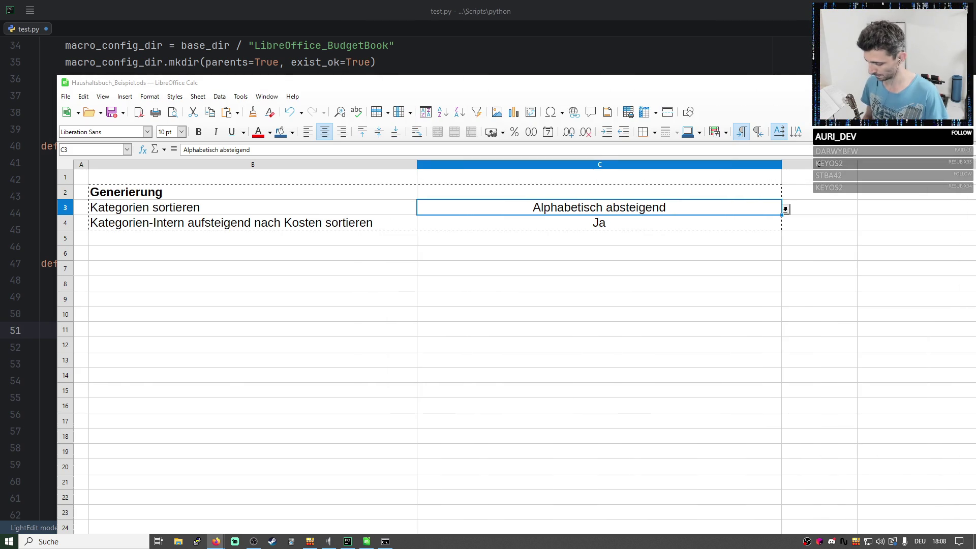
# Relabel B3 as 'Sort categories' pasted as unformatted text.
pyautogui.doubleClick(754, 82)
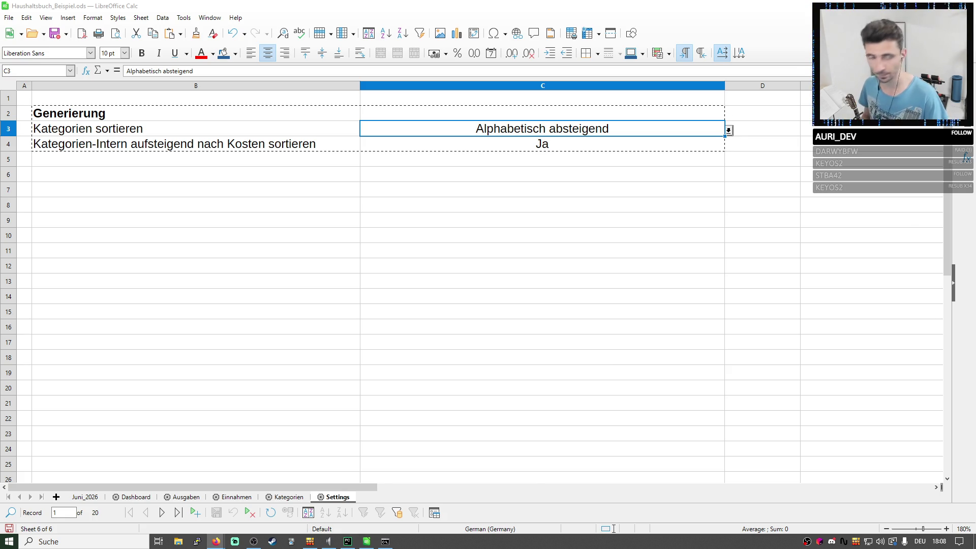
pyautogui.click(218, 127)
pyautogui.write('Sort categories')
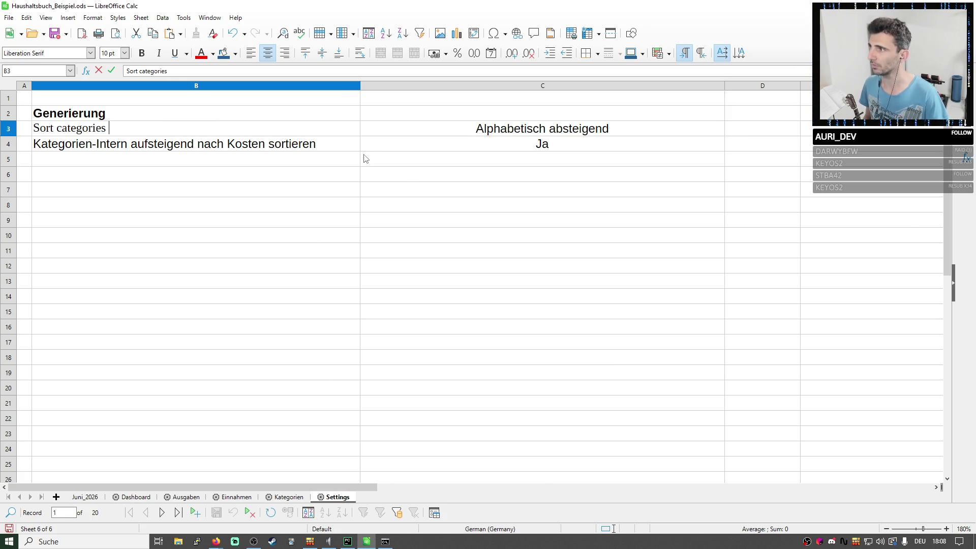
pyautogui.press('Escape')
pyautogui.press('F2')
pyautogui.hotkey('ctrl', 'a')
pyautogui.write('Sort categories')
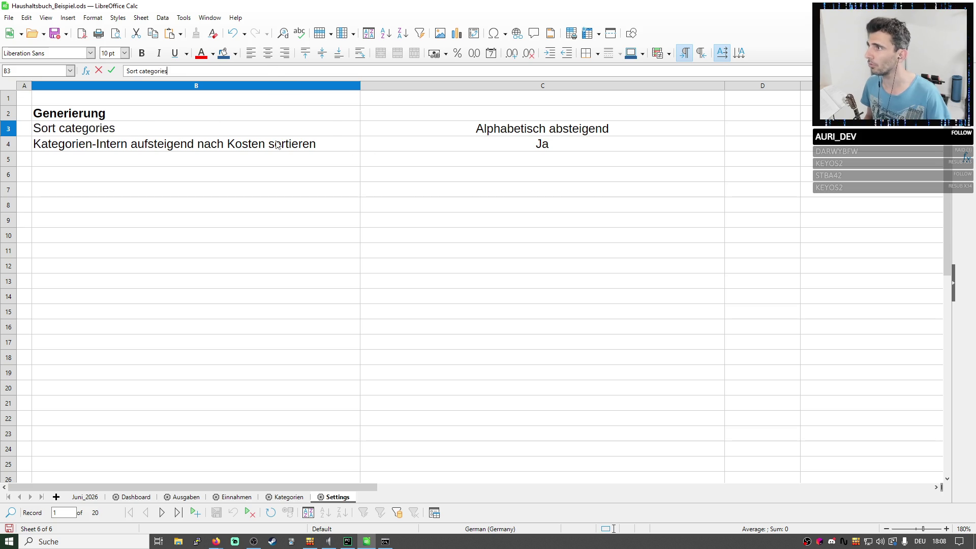
pyautogui.hotkey('alt', 'Tab')
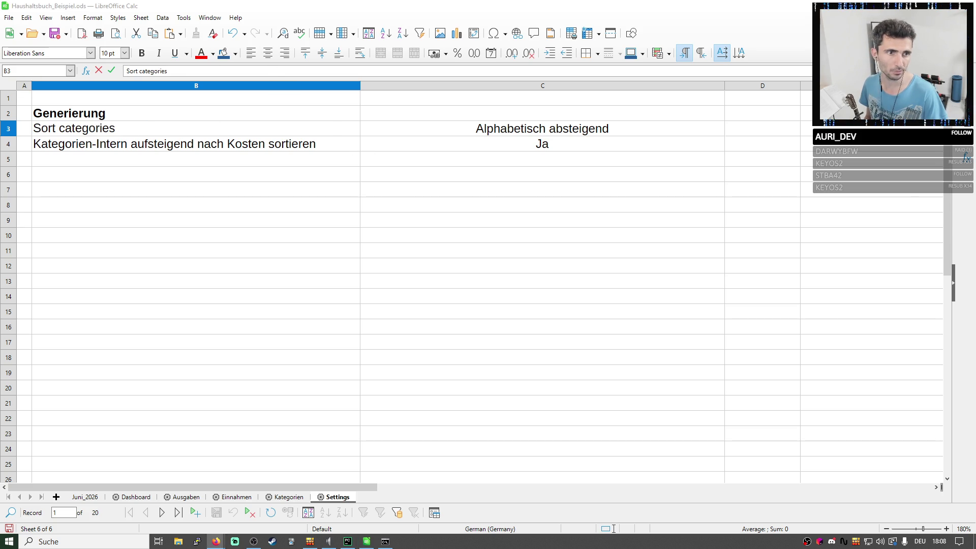
# Relabel B4 as 'Sort items within categories by cost ascending' as plain text.
pyautogui.click(174, 147)
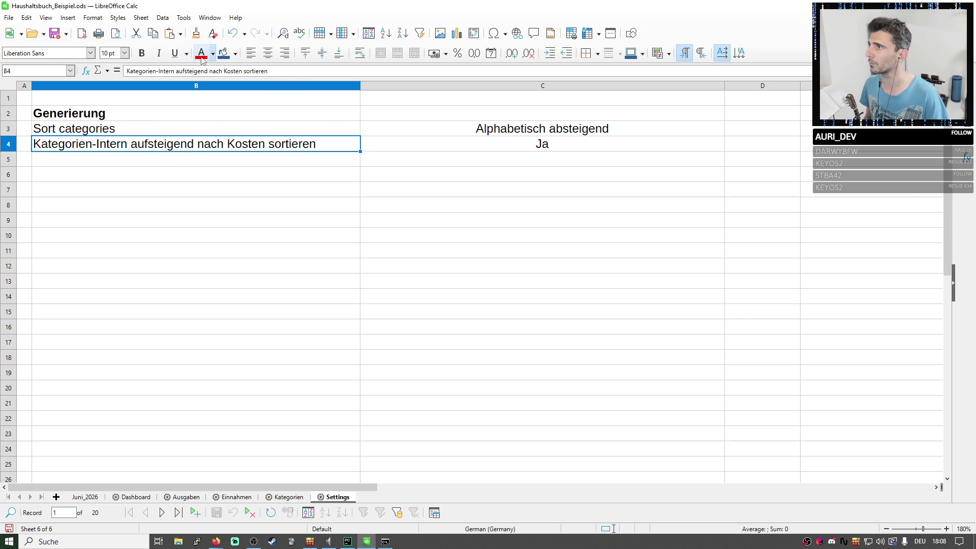
pyautogui.press('F2')
pyautogui.hotkey('ctrl', 'a')
pyautogui.write('Sort items within categories by cost ascending')
pyautogui.click(486, 227)
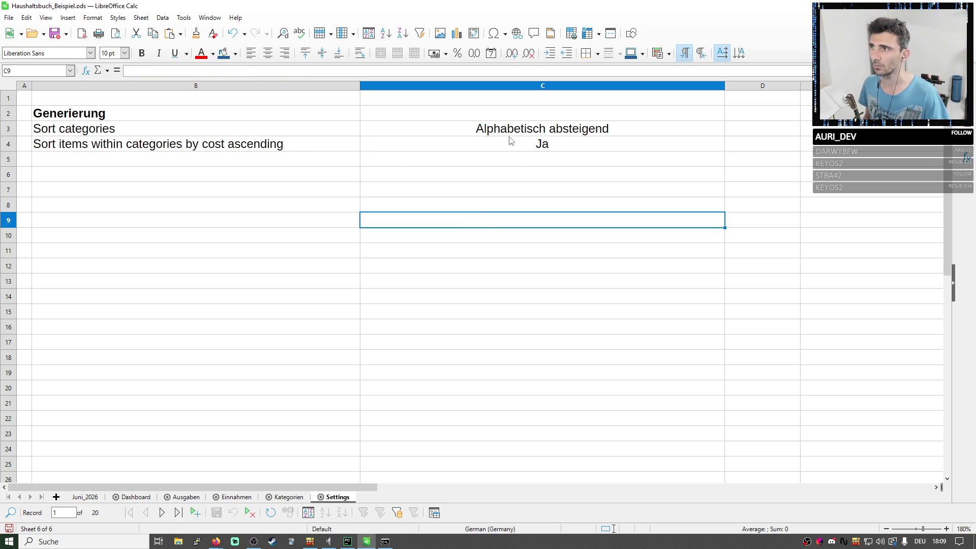
# Set C4's validity entries to Yes and No and confirm.
pyautogui.rightClick(661, 146)
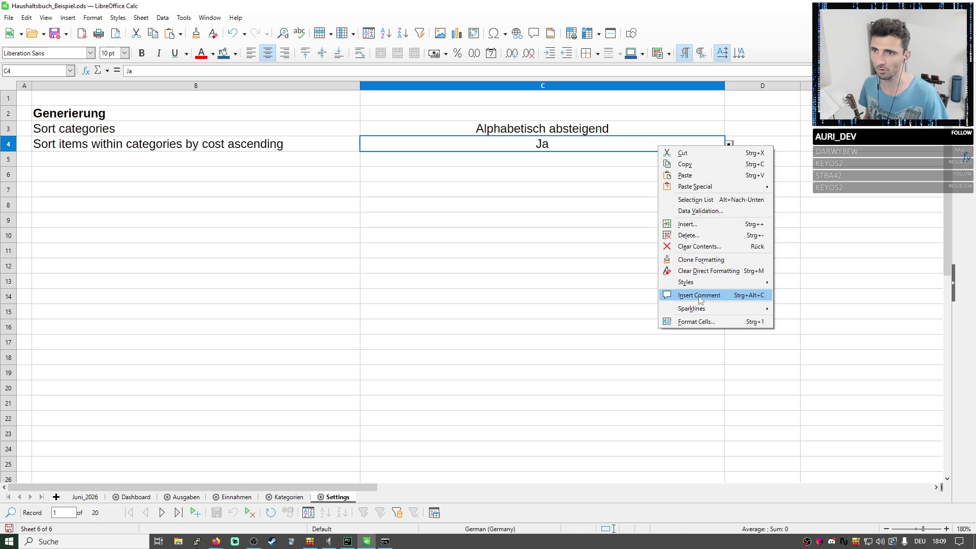
pyautogui.click(695, 210)
pyautogui.write('Y')
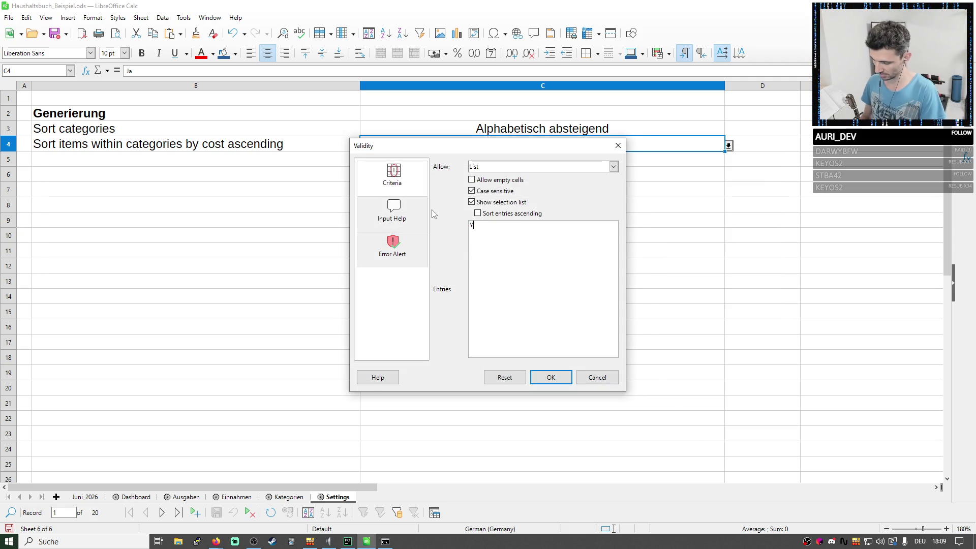
pyautogui.write('es')
pyautogui.press('Return')
pyautogui.write('No')
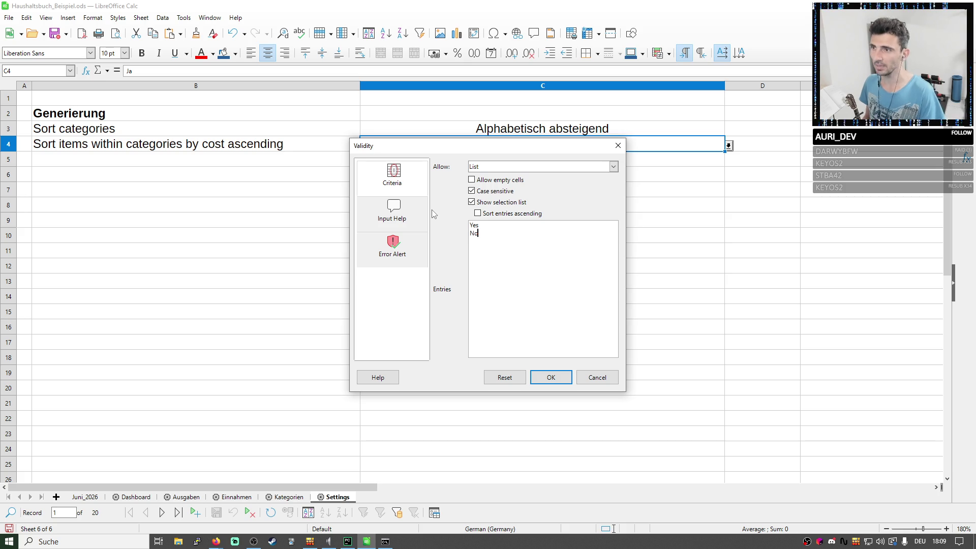
pyautogui.moveTo(522, 253); pyautogui.dragTo(466, 226)
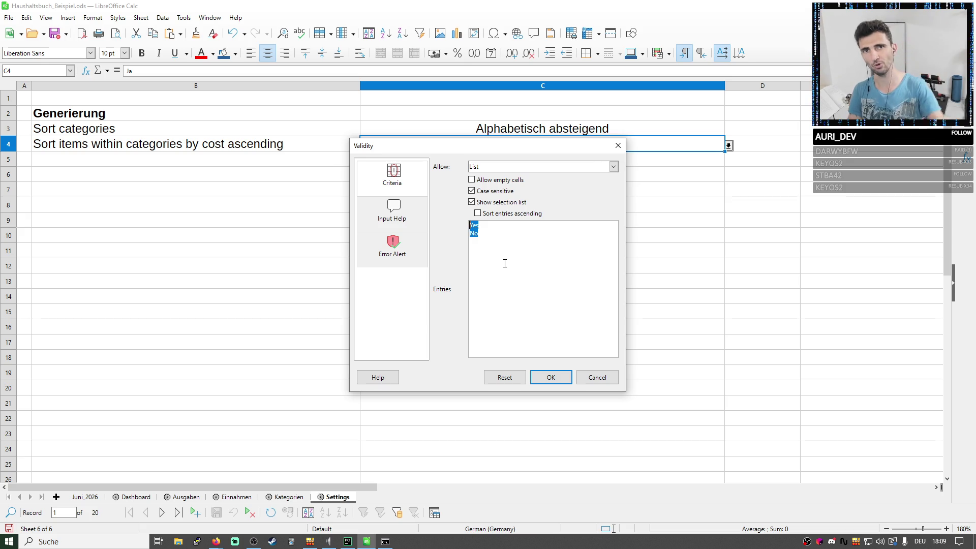
pyautogui.click(475, 231)
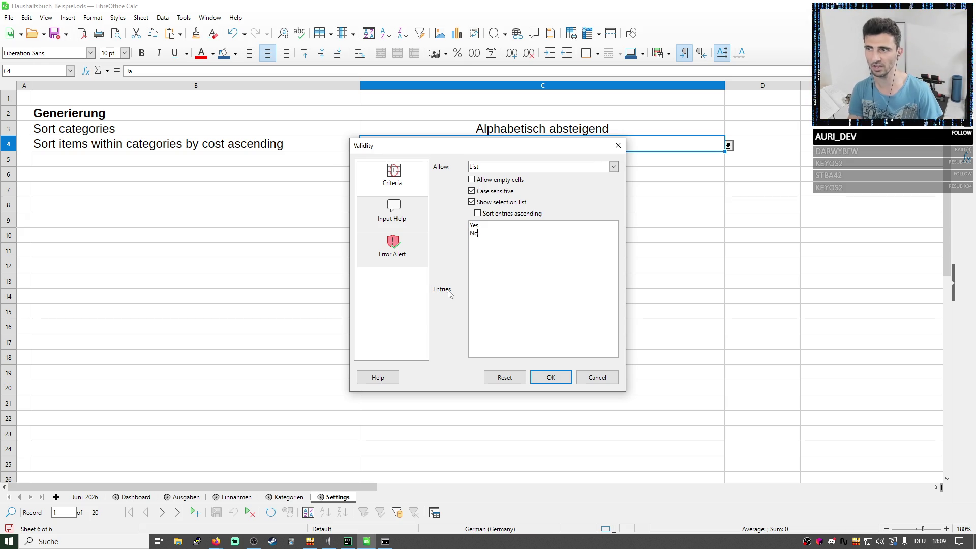
pyautogui.hotkey('ctrl', 'a')
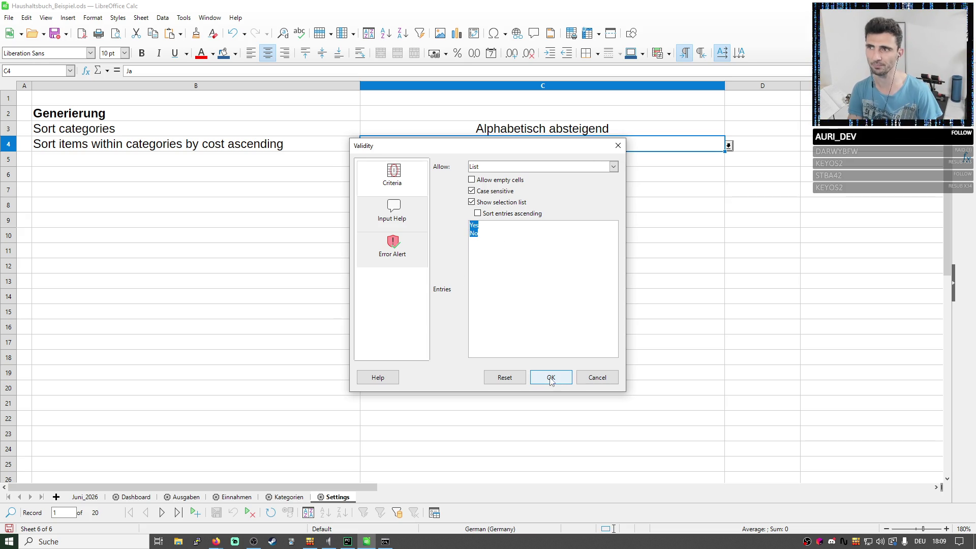
pyautogui.click(551, 379)
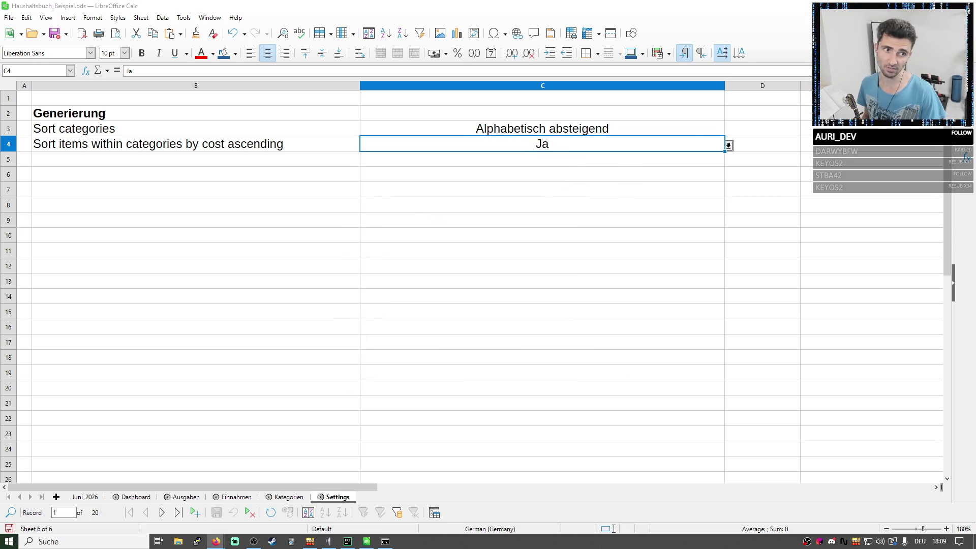
# Paste the English sorting list over C3's German validity entries and confirm.
pyautogui.click(630, 136)
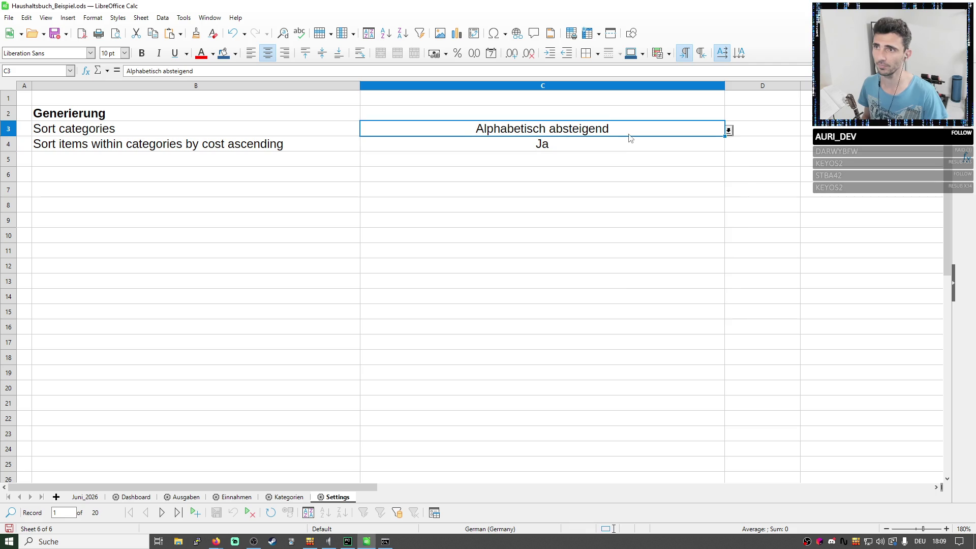
pyautogui.rightClick(629, 135)
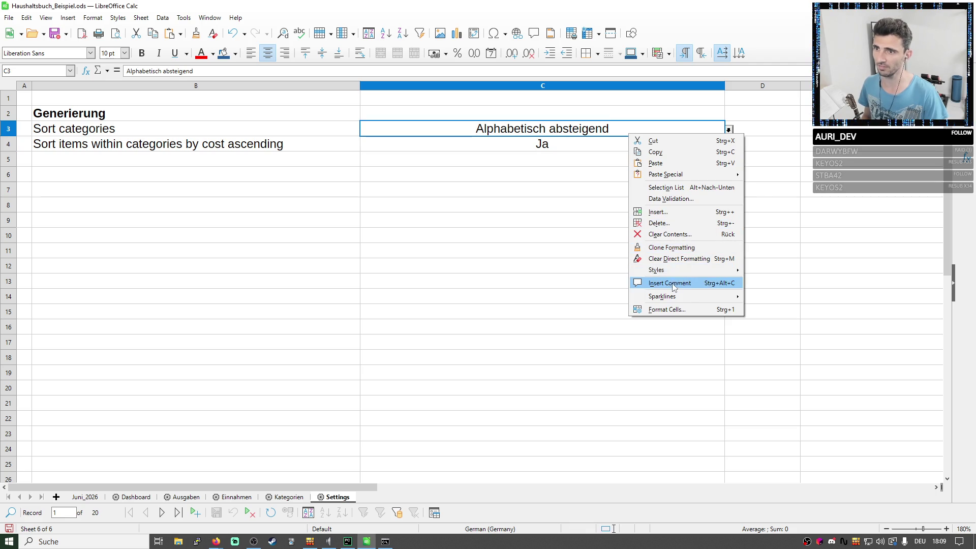
pyautogui.click(661, 199)
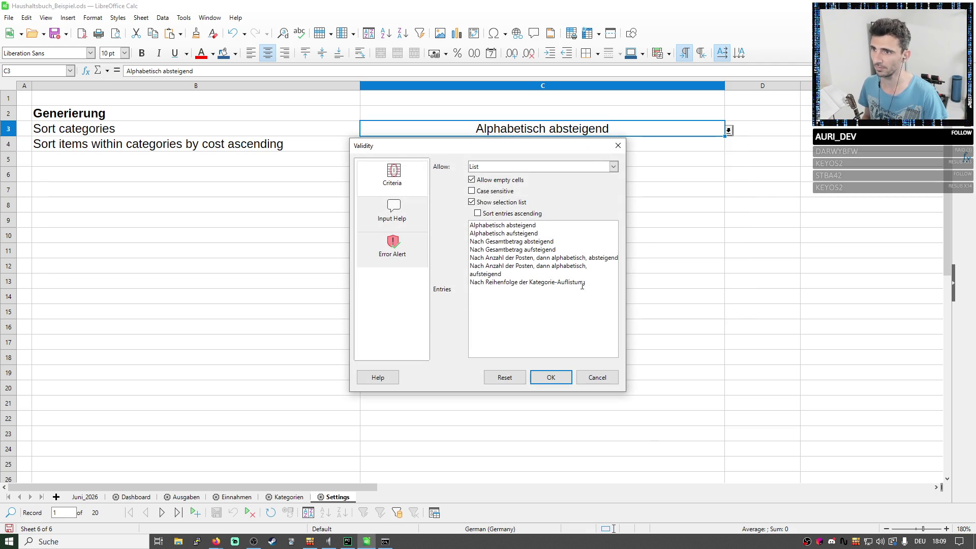
pyautogui.click(543, 274)
pyautogui.hotkey('ctrl', 'a')
pyautogui.write('Alphabetically descending Alphabetically ascending By total amount descending By total amount ascending By number of items, then alphabetically, descending By number of items, then alphabetically, ascending By order of the category list')
pyautogui.click(551, 377)
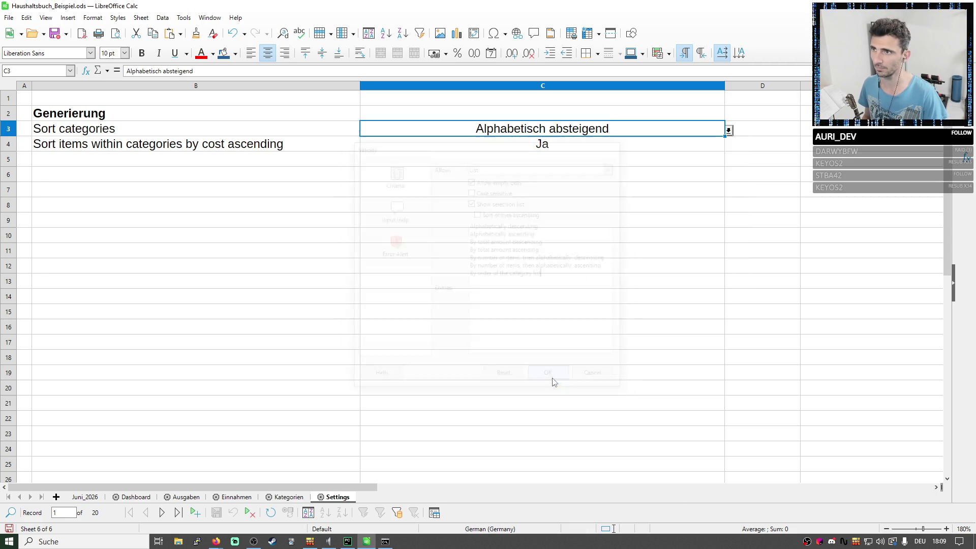
pyautogui.click(692, 146)
pyautogui.click(728, 129)
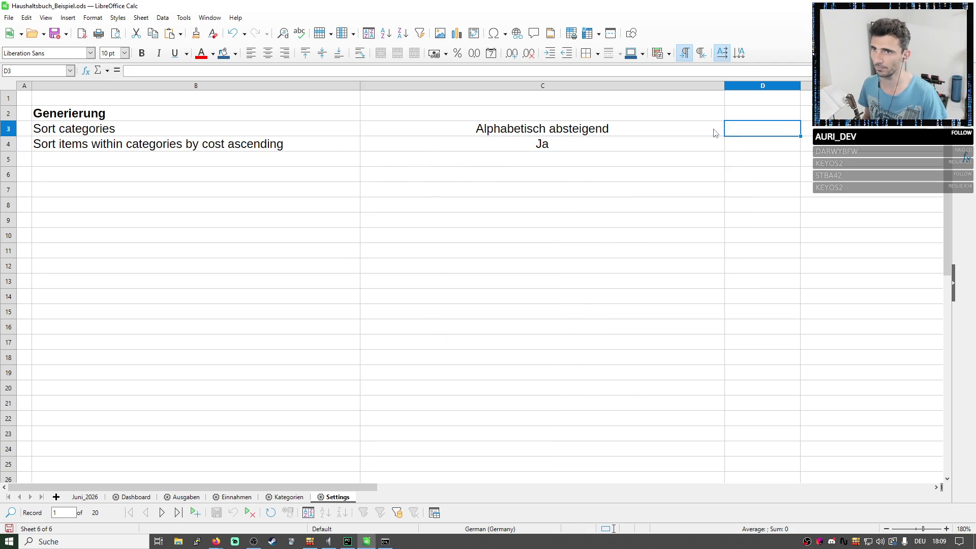
# Try C3's new English choices, including By order of the category list.
pyautogui.click(432, 143)
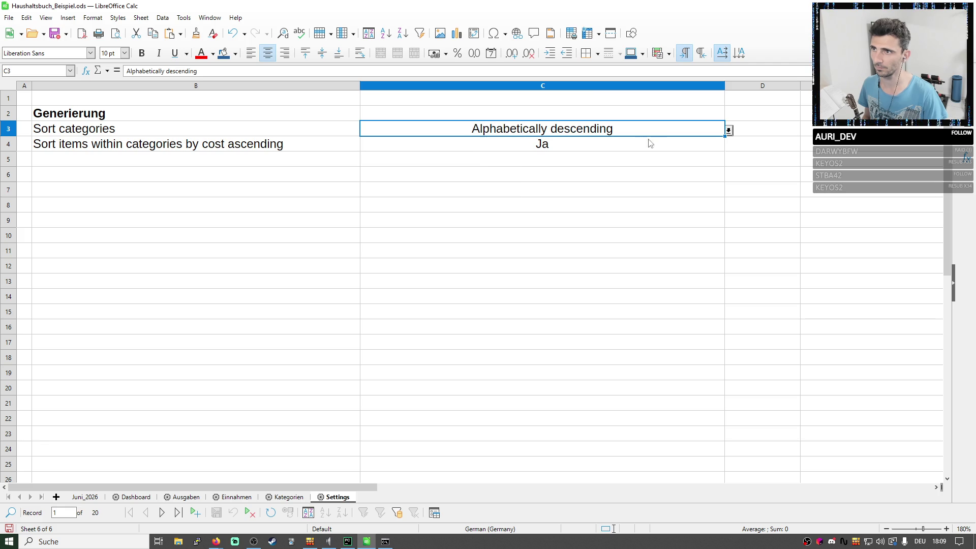
pyautogui.click(728, 131)
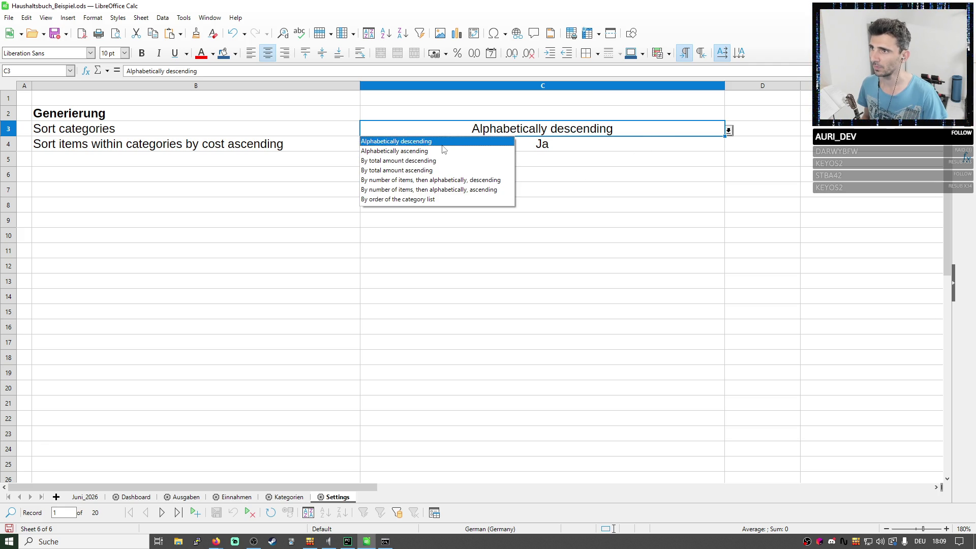
pyautogui.click(436, 199)
pyautogui.click(534, 204)
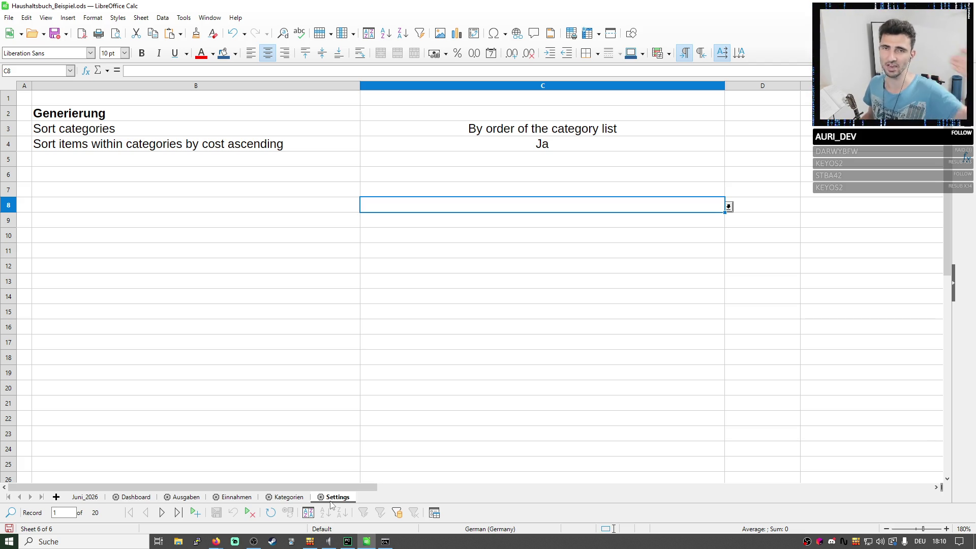
pyautogui.click(523, 122)
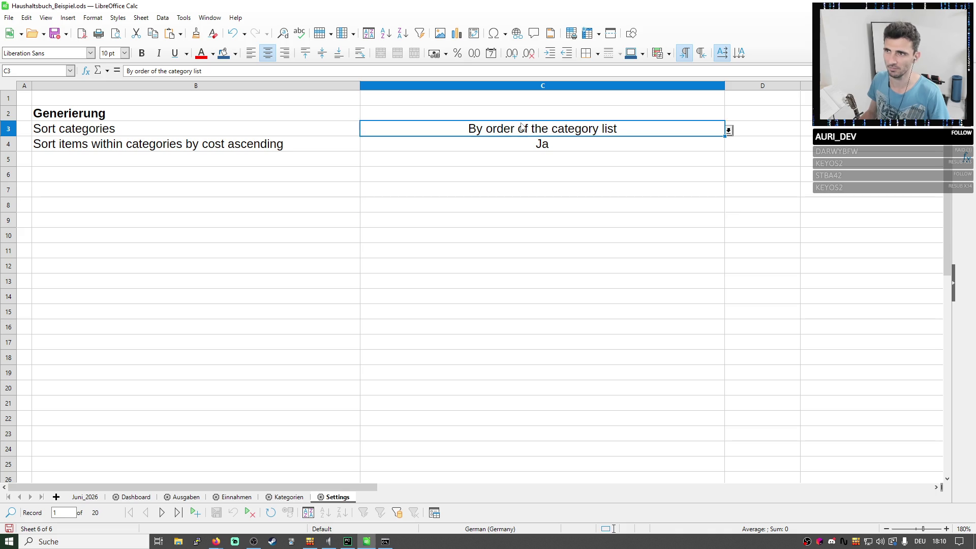
pyautogui.click(727, 129)
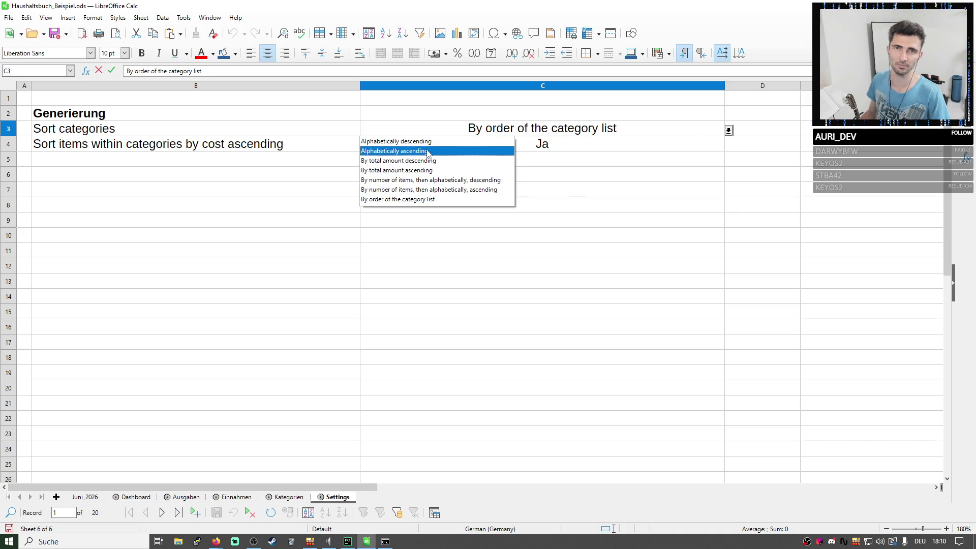
pyautogui.click(458, 198)
pyautogui.doubleClick(555, 128)
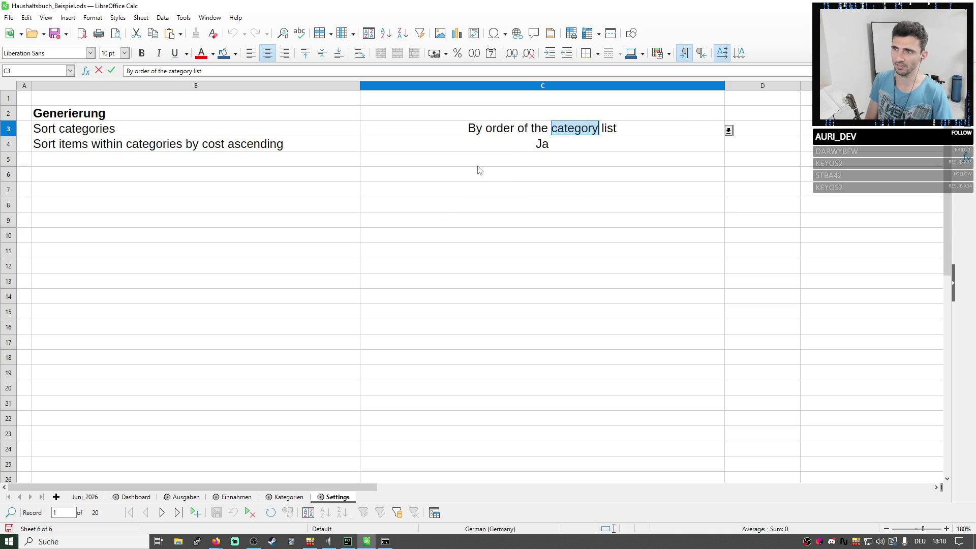
pyautogui.tripleClick(530, 126)
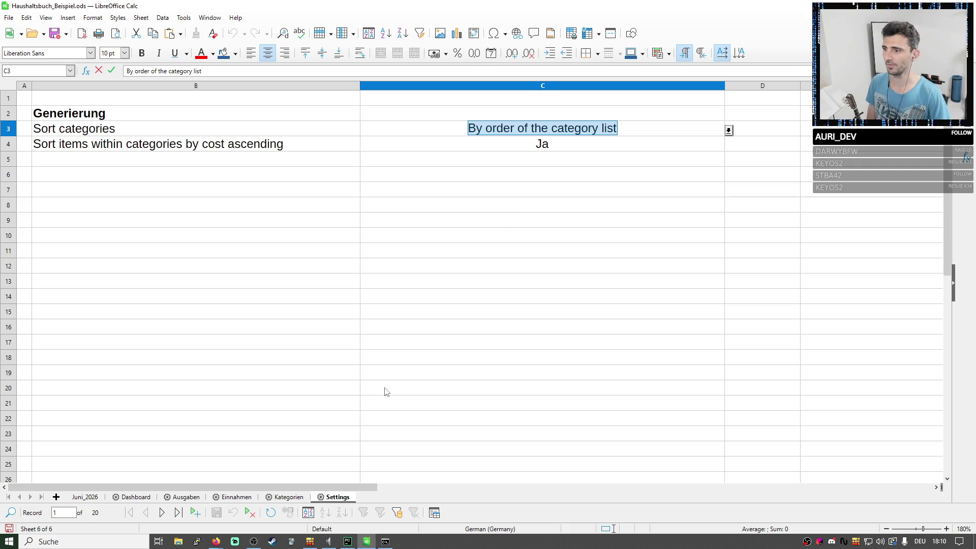
pyautogui.click(548, 208)
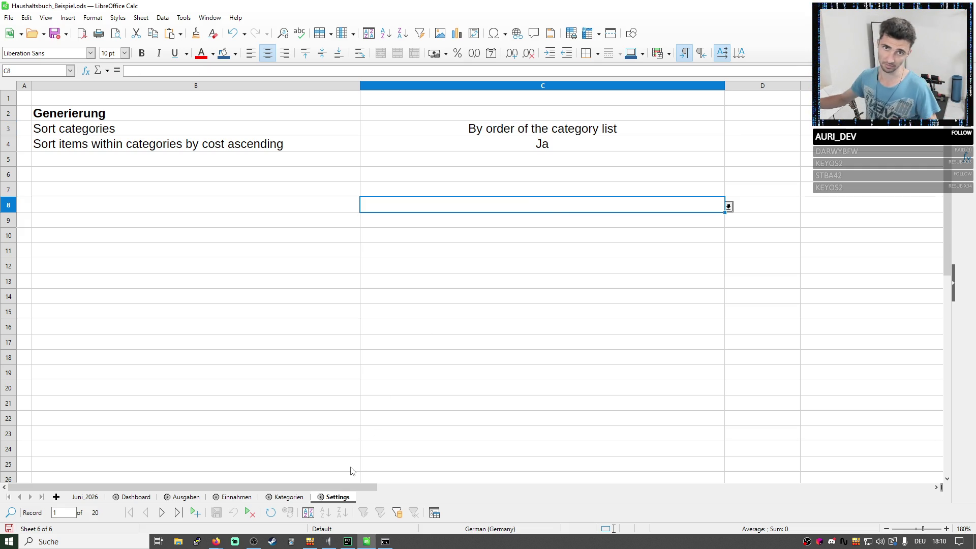
# Try By number of items descending, then settle C3 on Alphabetically descending.
pyautogui.click(653, 116)
pyautogui.click(686, 130)
pyautogui.click(727, 130)
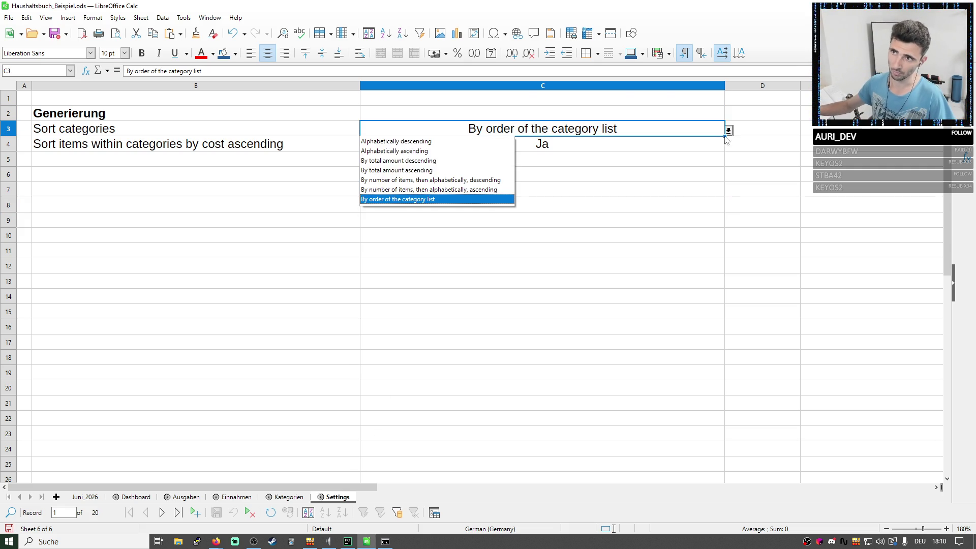
pyautogui.click(419, 181)
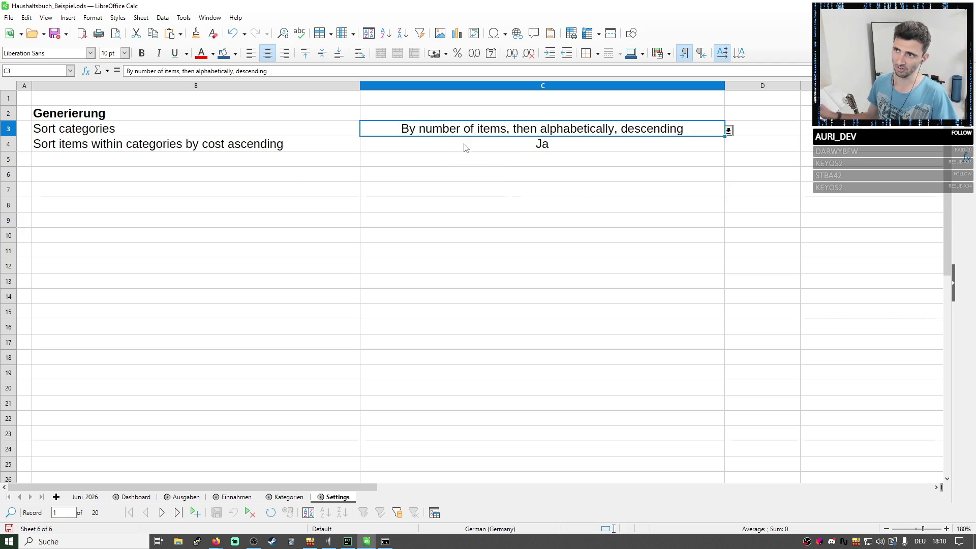
pyautogui.click(729, 131)
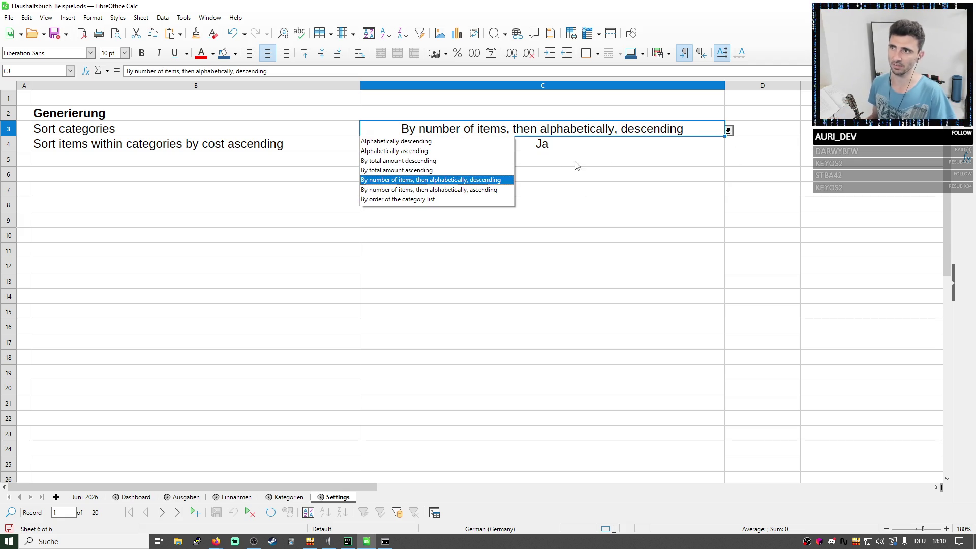
pyautogui.click(471, 145)
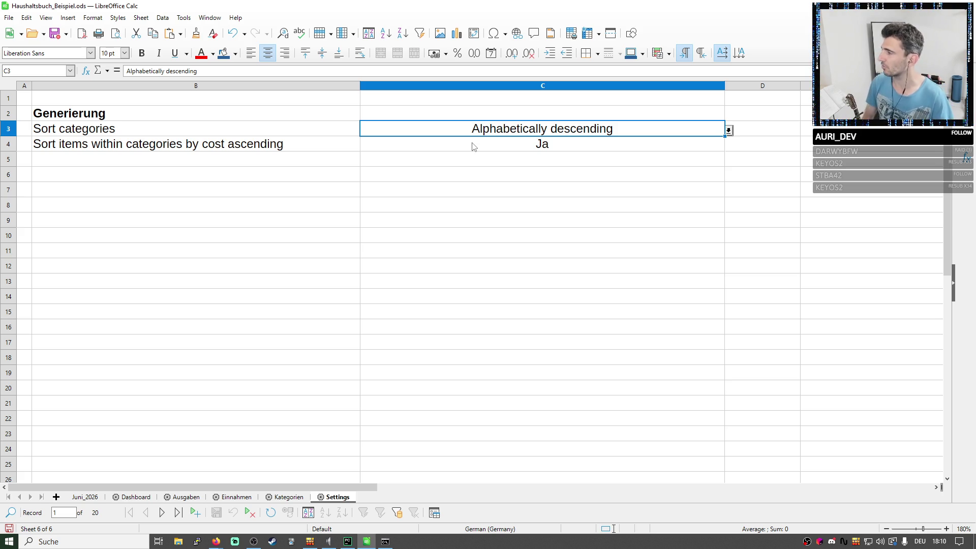
pyautogui.click(554, 152)
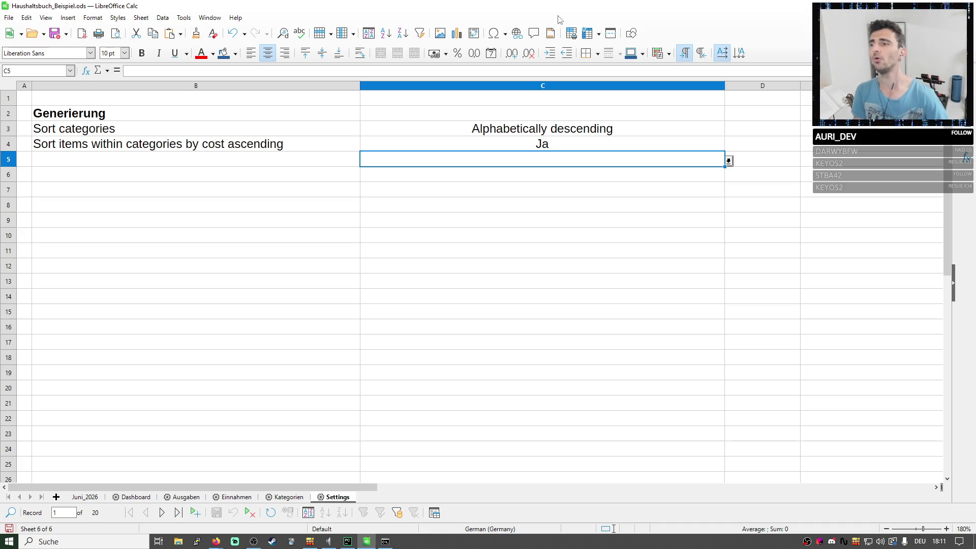
# Review the Juni_2026 overview table and its income and expense blocks.
pyautogui.click(459, 240)
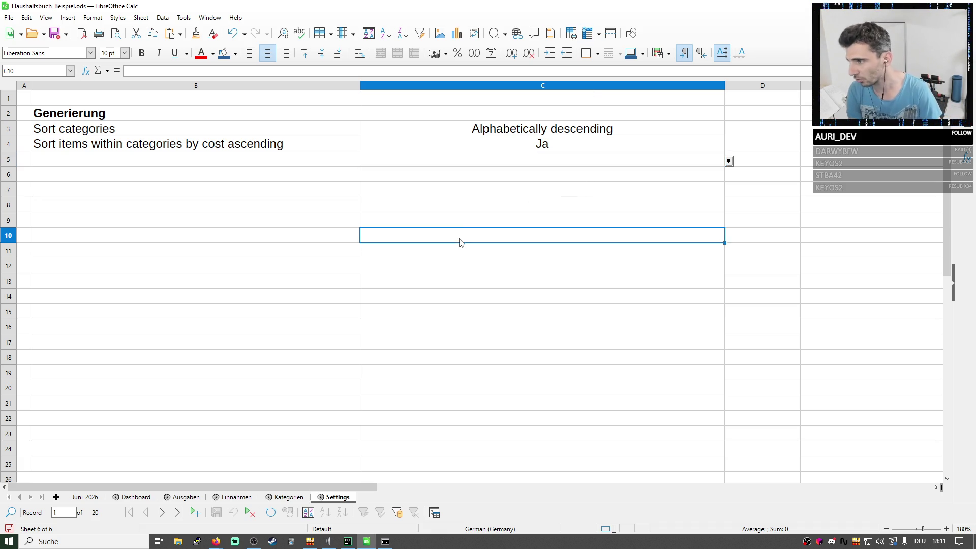
pyautogui.click(90, 497)
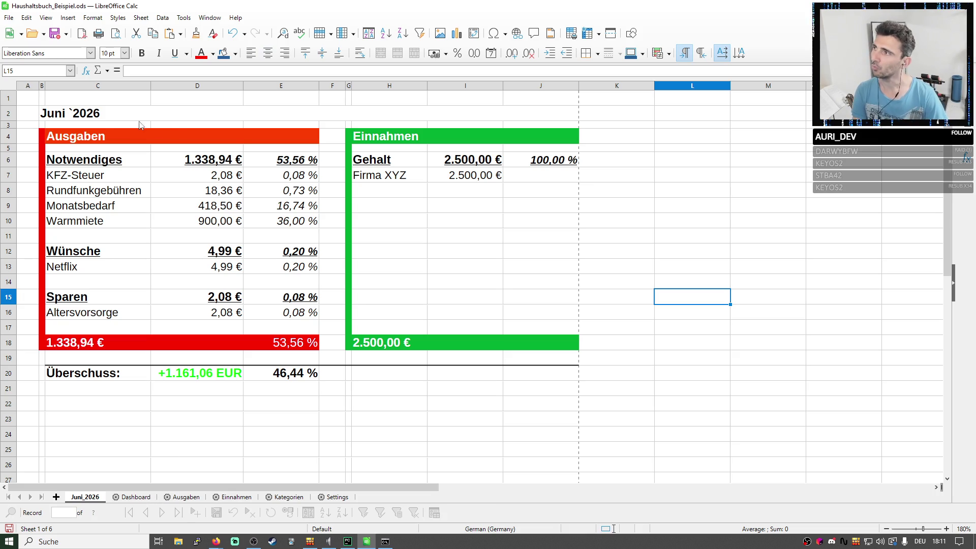
pyautogui.moveTo(93, 118); pyautogui.dragTo(516, 397)
pyautogui.click(630, 433)
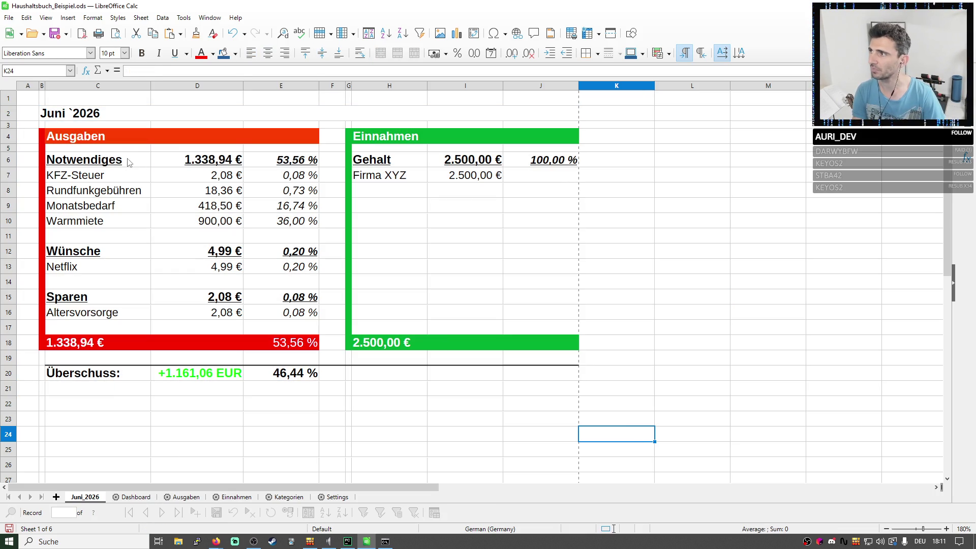
pyautogui.moveTo(128, 161); pyautogui.dragTo(300, 321)
pyautogui.moveTo(374, 160); pyautogui.dragTo(509, 320)
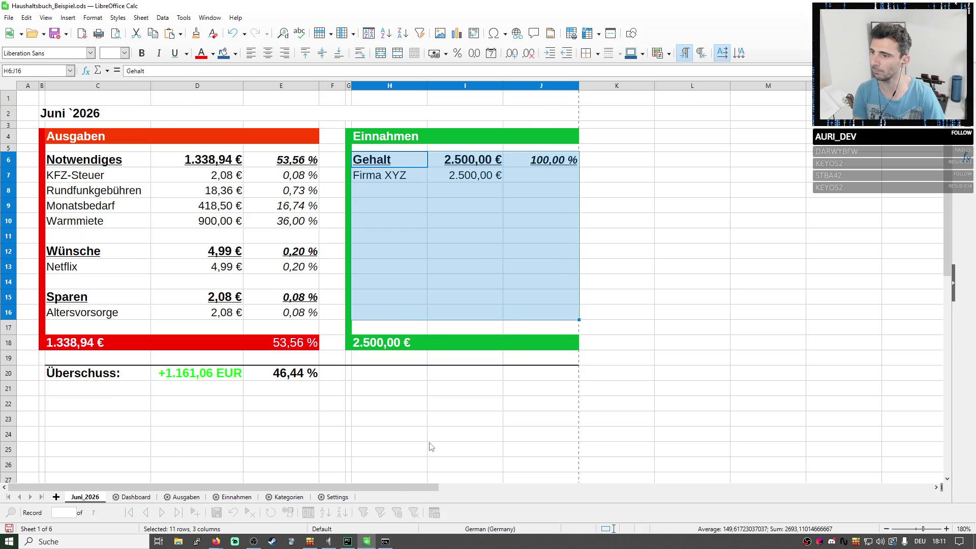
# Browse Dashboard, Ausgaben and Einnahmen, checking expense sums, KFZ-Steuer and Rundfunkgebühren intervals and categories.
pyautogui.click(136, 497)
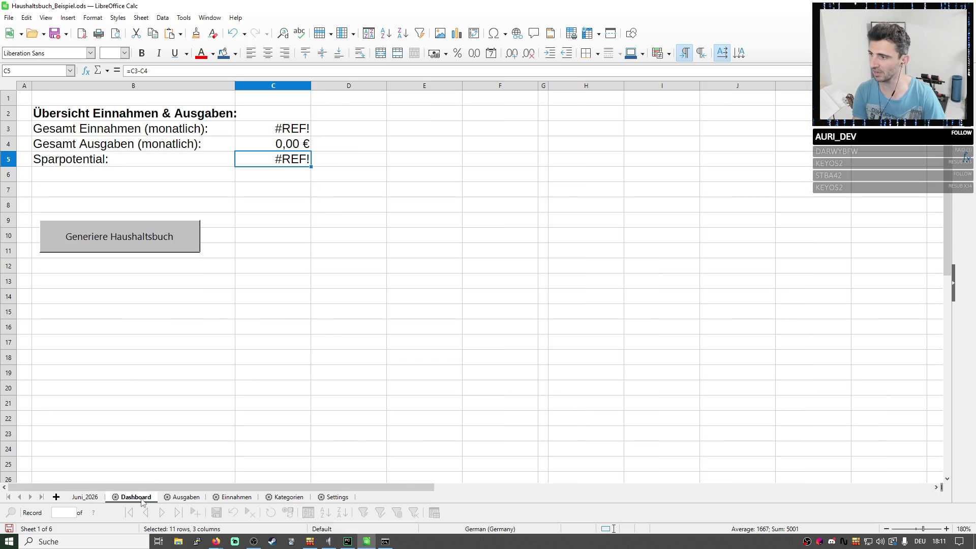
pyautogui.click(186, 496)
pyautogui.click(237, 497)
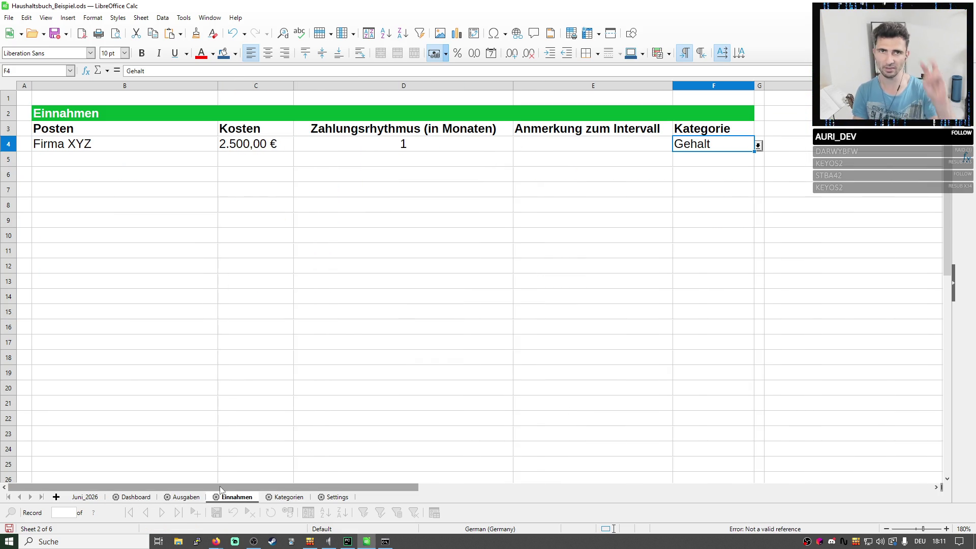
pyautogui.click(185, 499)
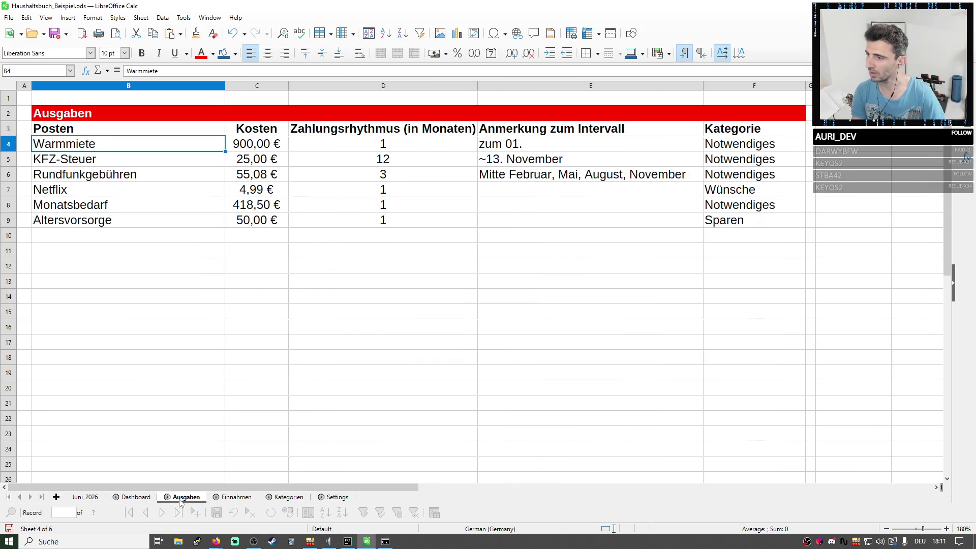
pyautogui.moveTo(244, 145); pyautogui.dragTo(244, 213)
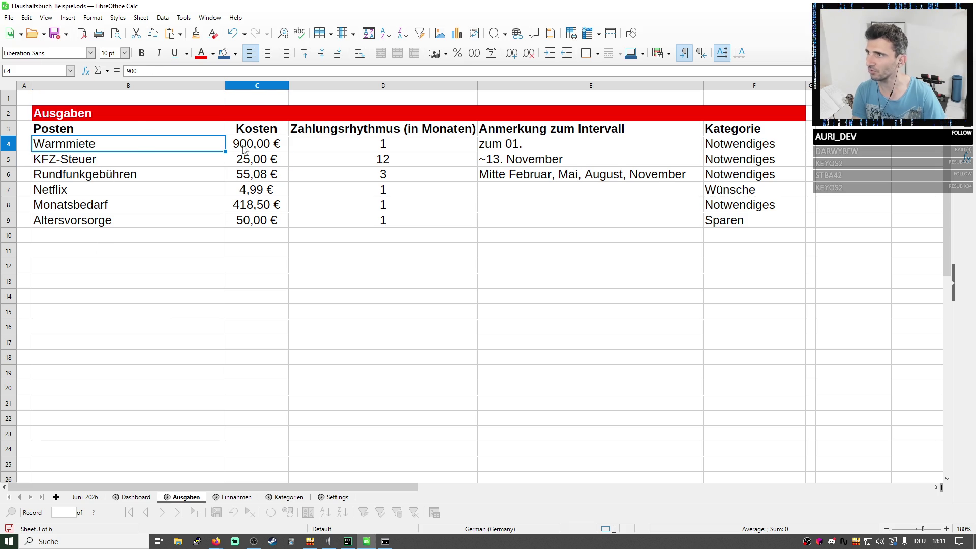
pyautogui.click(387, 146)
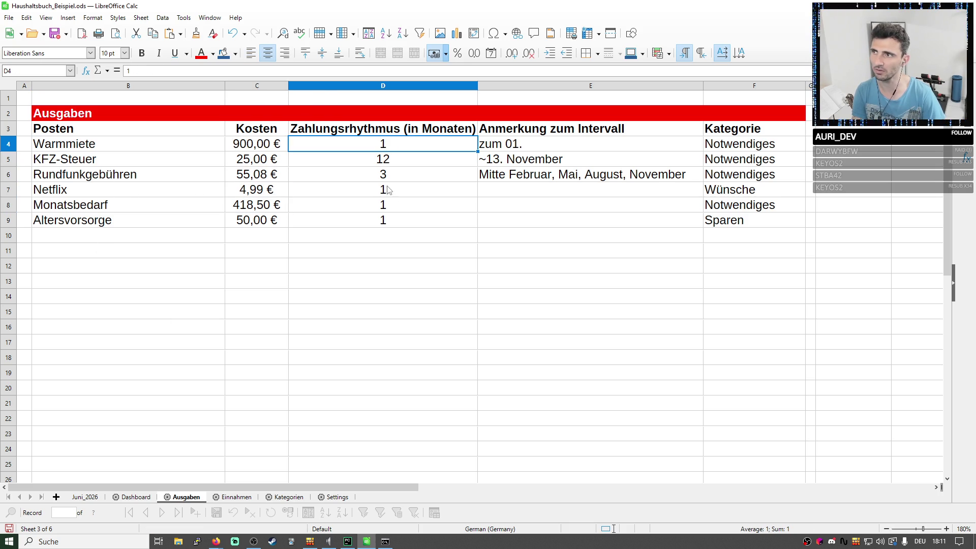
pyautogui.press('Down')
pyautogui.click(385, 179)
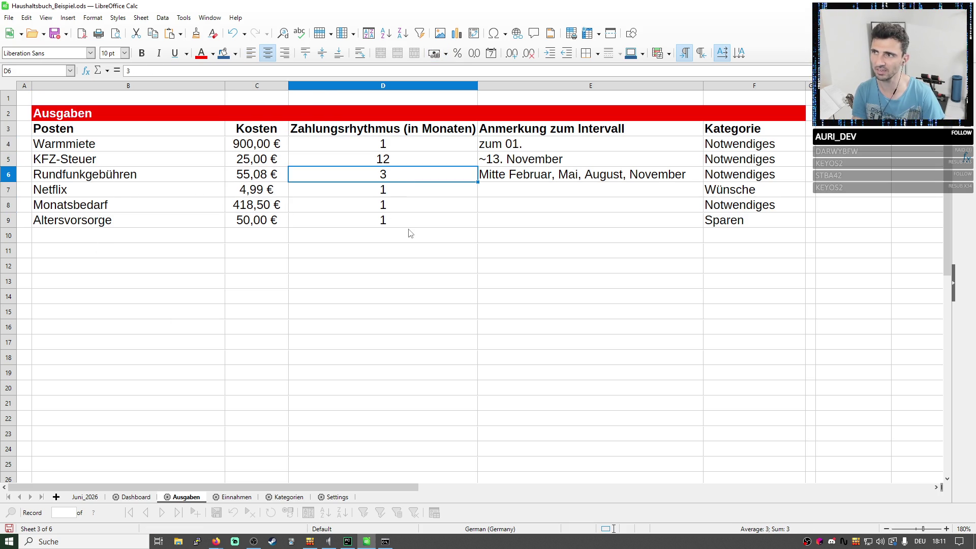
pyautogui.moveTo(748, 146); pyautogui.dragTo(730, 223)
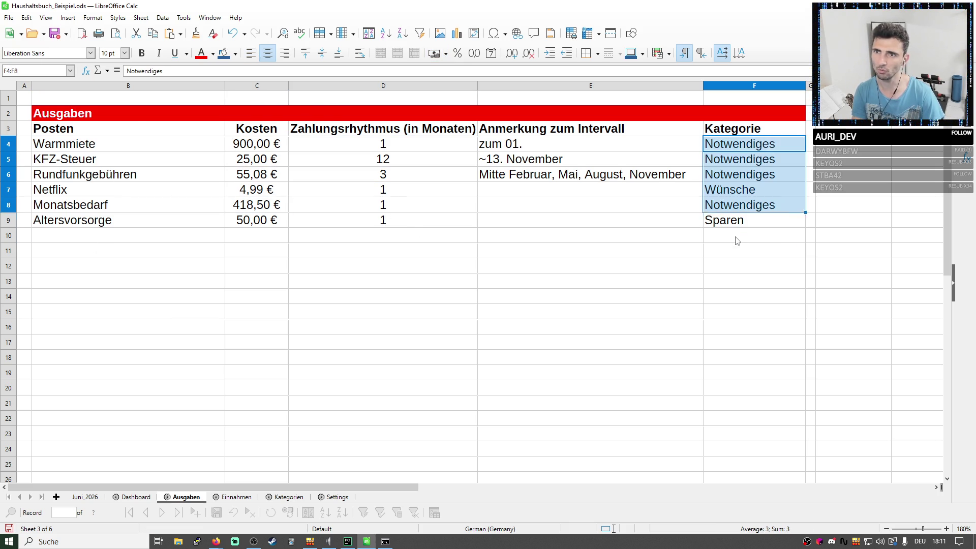
# Review the Kategorien expense and income lists, then land on the Settings sheet's sorting cell.
pyautogui.click(288, 496)
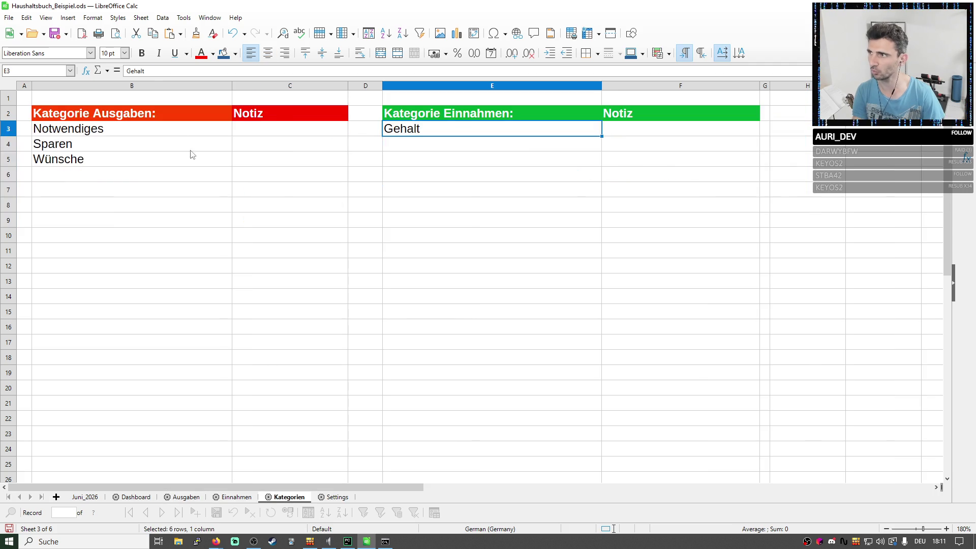
pyautogui.moveTo(118, 130); pyautogui.dragTo(130, 191)
pyautogui.moveTo(411, 128); pyautogui.dragTo(415, 190)
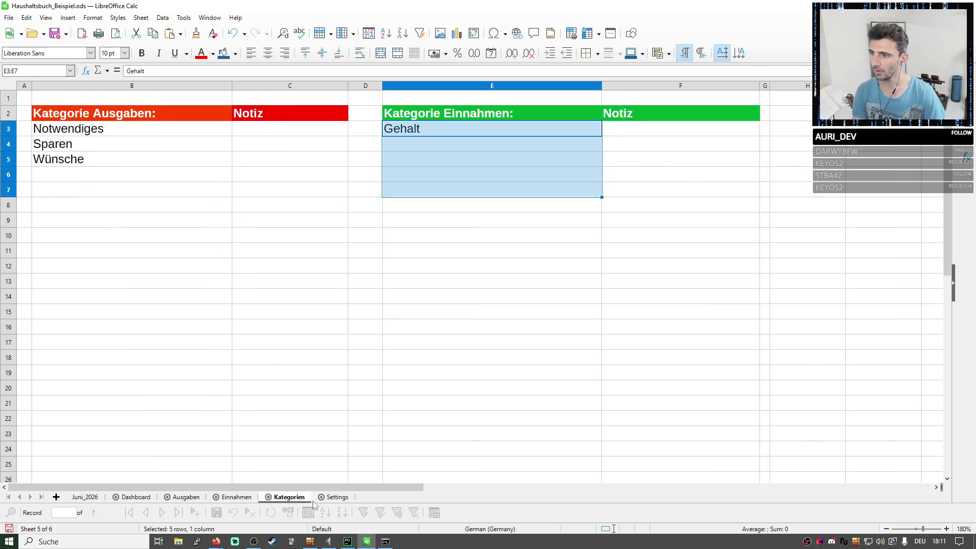
pyautogui.click(335, 497)
pyautogui.click(567, 132)
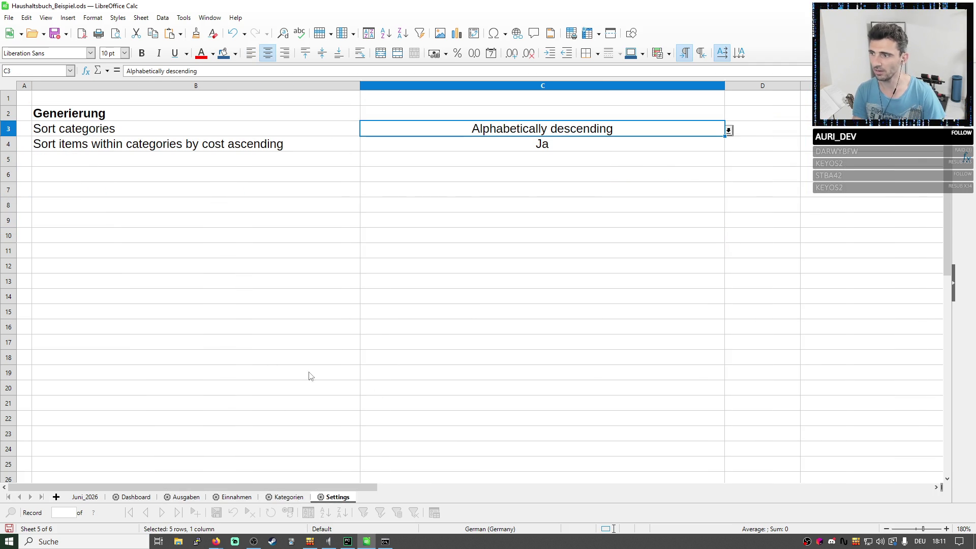
# Generate the Juli_2026 and August_2026 month sheets from the Dashboard's Generiere Haushaltsbuch button.
pyautogui.click(124, 498)
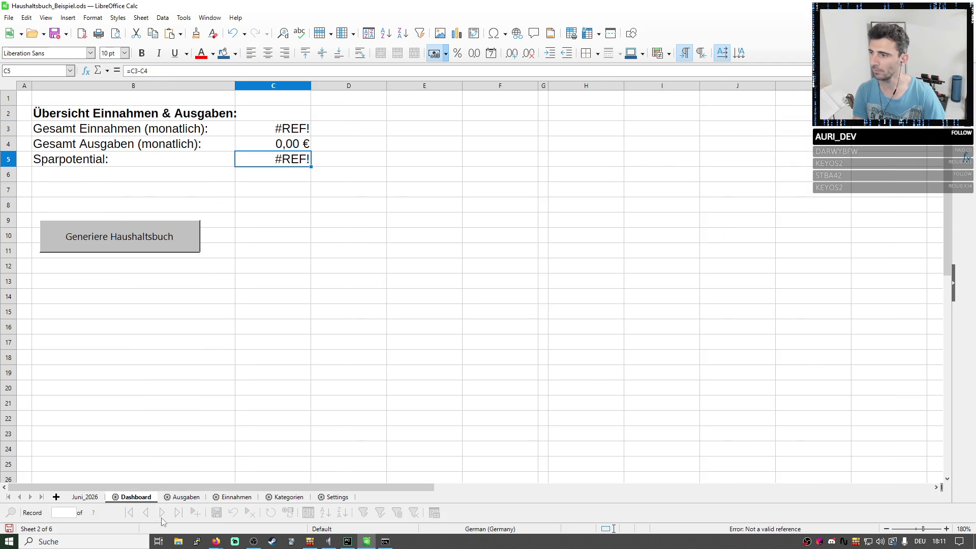
pyautogui.click(141, 238)
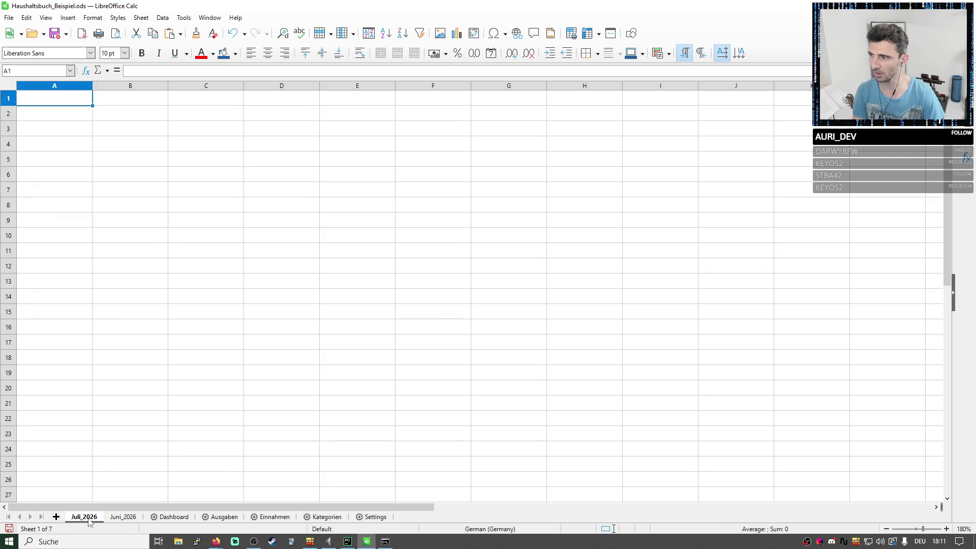
pyautogui.click(183, 521)
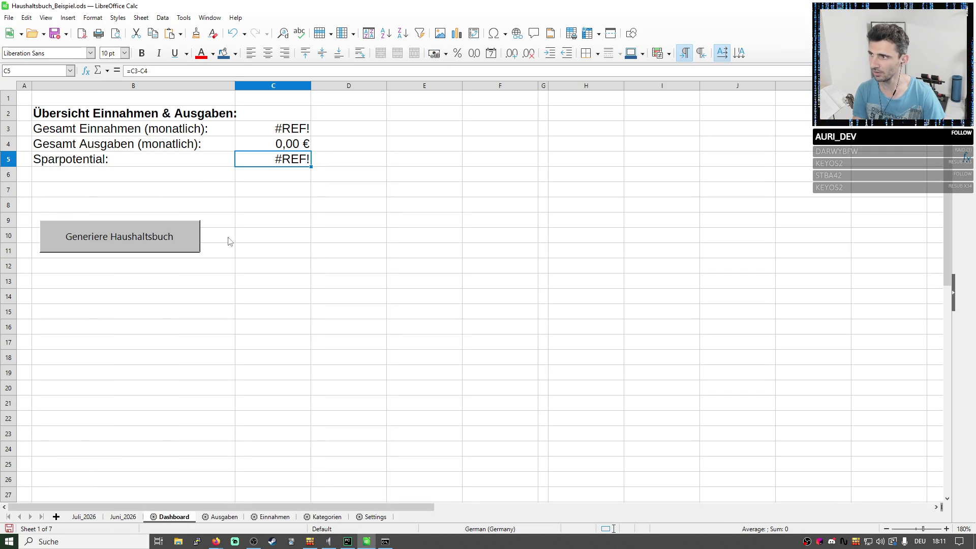
pyautogui.click(172, 238)
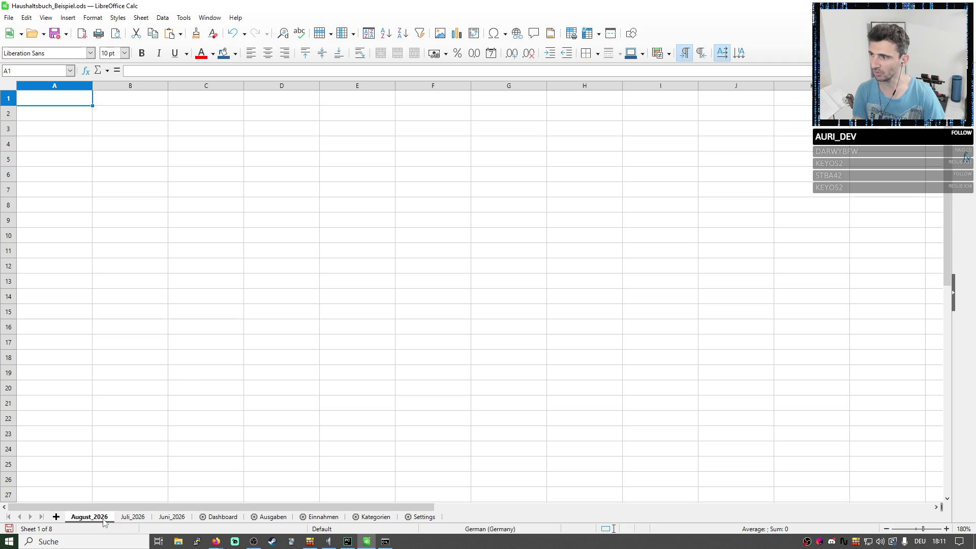
# Delete the blank August_2026 and Juli_2026 sheets again.
pyautogui.rightClick(104, 523)
pyautogui.click(131, 392)
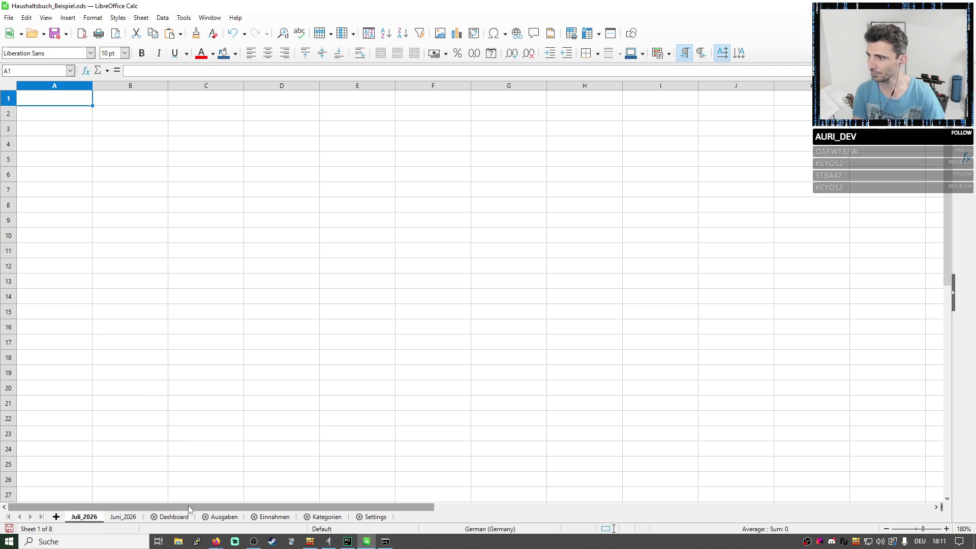
pyautogui.rightClick(85, 519)
pyautogui.click(115, 388)
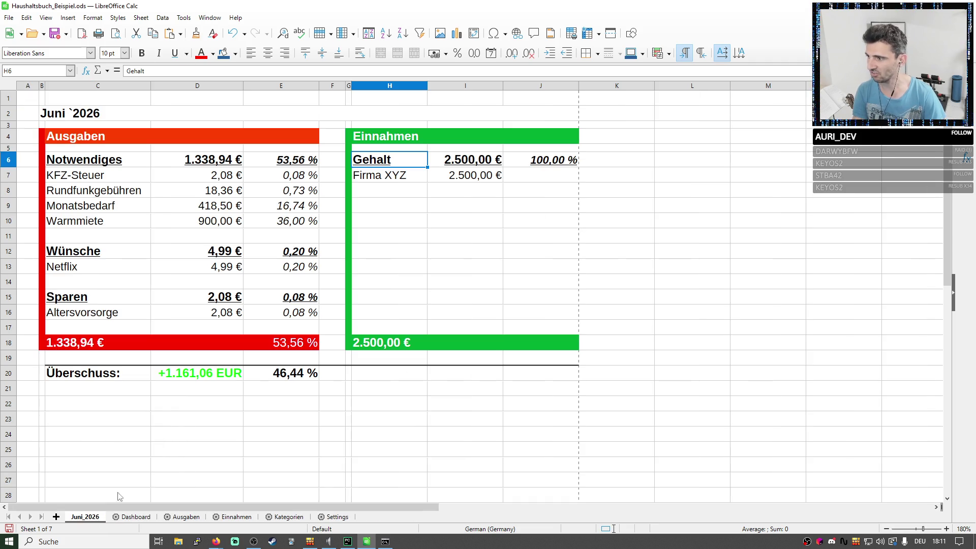
# Review the Juni_2026 overview table by selecting it, then go to the Settings sheet.
pyautogui.click(608, 342)
pyautogui.moveTo(553, 393)
pyautogui.mouseDown()
pyautogui.moveTo(138, 98)
pyautogui.moveTo(65, 109)
pyautogui.moveTo(137, 114)
pyautogui.mouseUp()
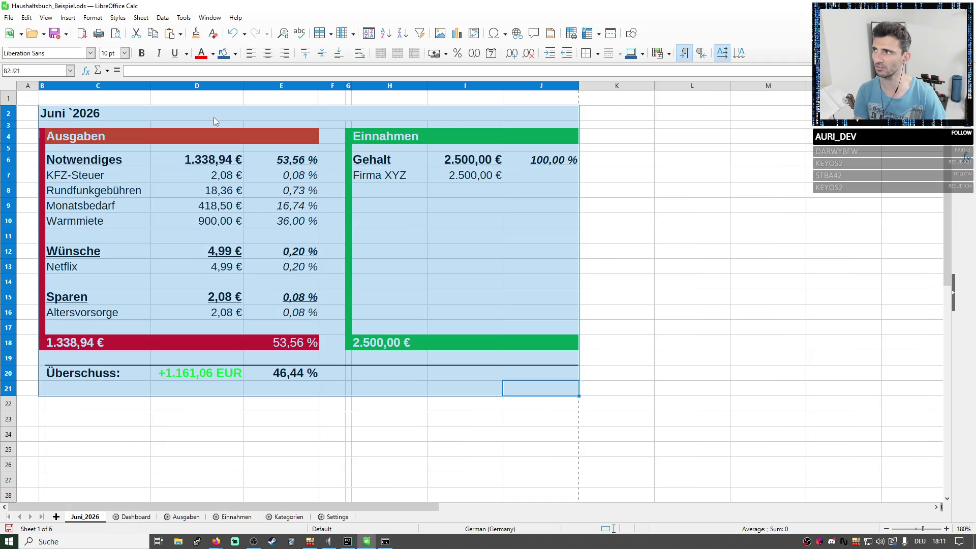
pyautogui.click(675, 171)
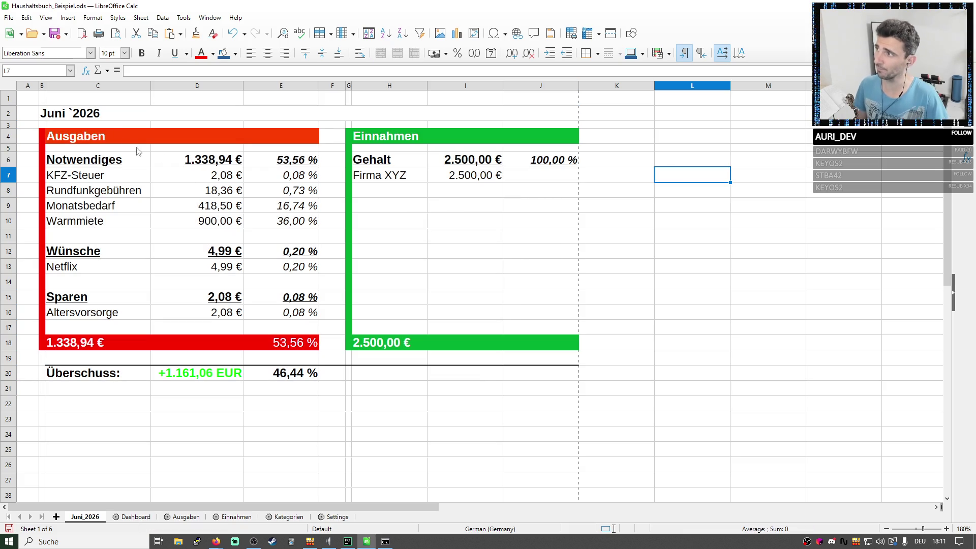
pyautogui.moveTo(107, 118); pyautogui.dragTo(508, 414)
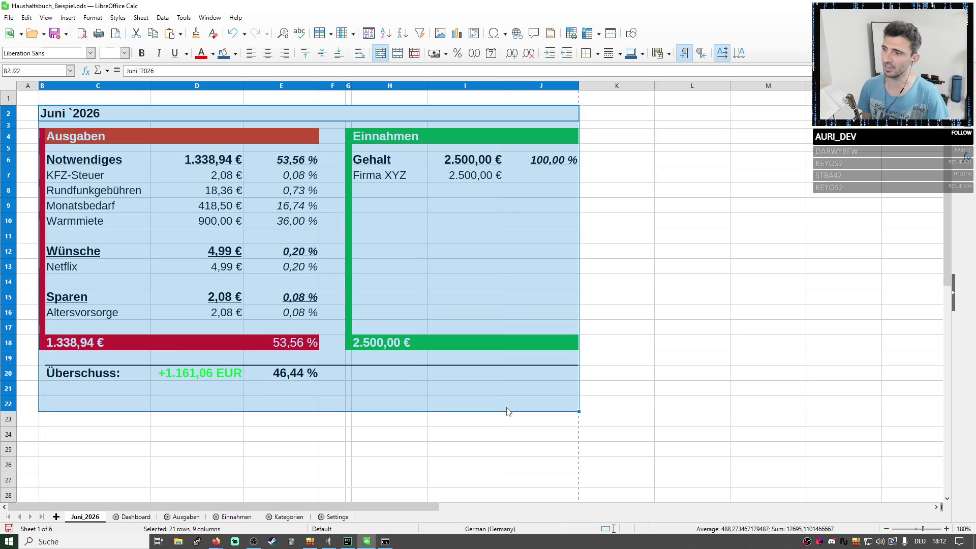
pyautogui.click(335, 516)
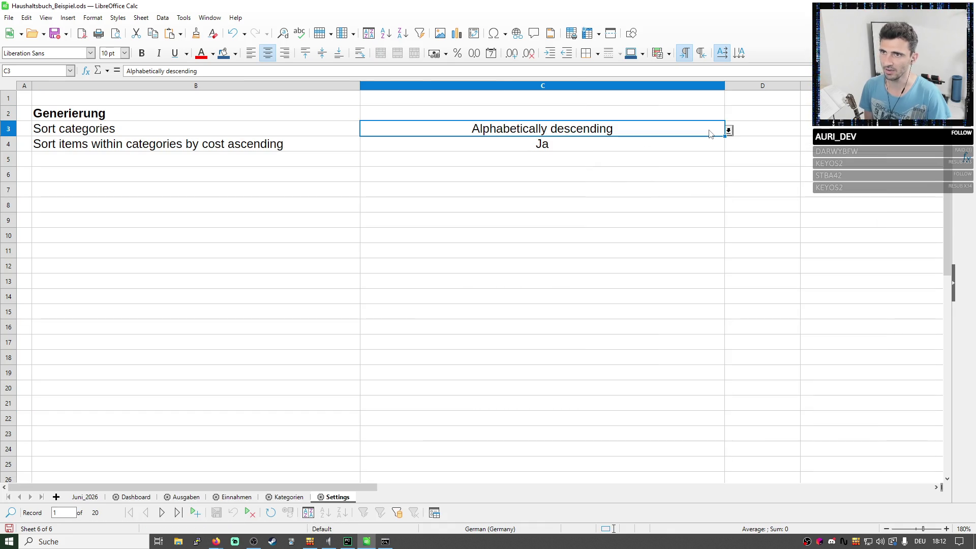
# Inspect the generation setting values and dismiss the Settings sheet context menu without deleting.
pyautogui.moveTo(649, 135); pyautogui.dragTo(691, 150)
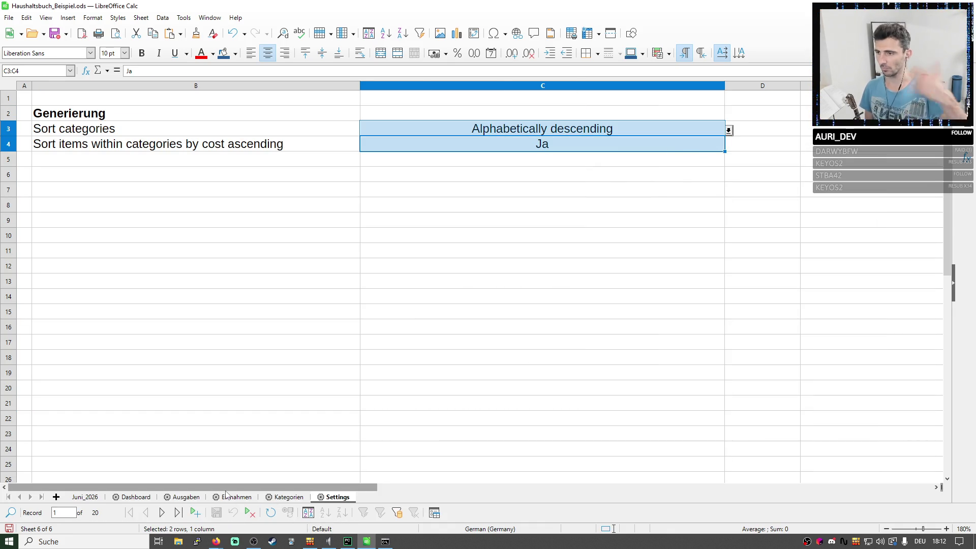
pyautogui.rightClick(341, 501)
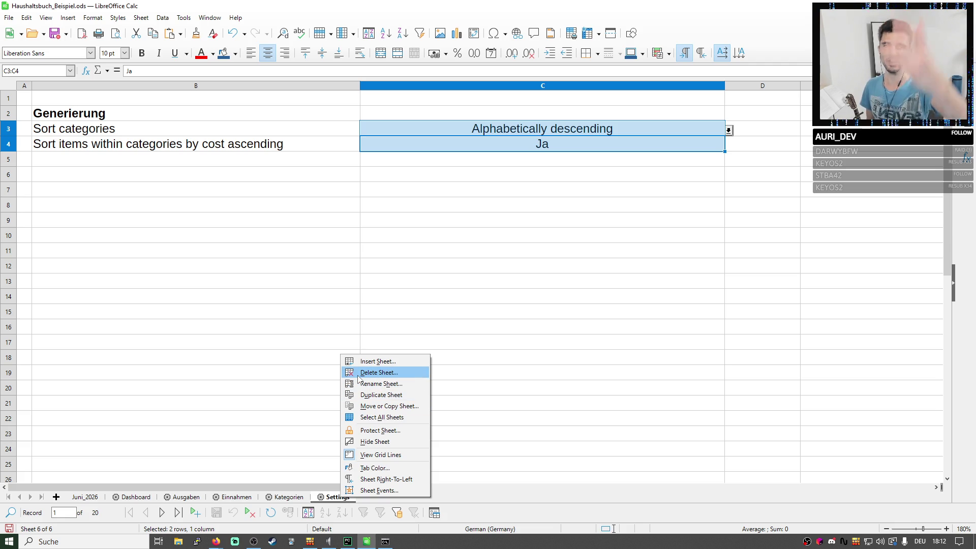
pyautogui.click(240, 290)
pyautogui.moveTo(172, 140); pyautogui.dragTo(167, 120)
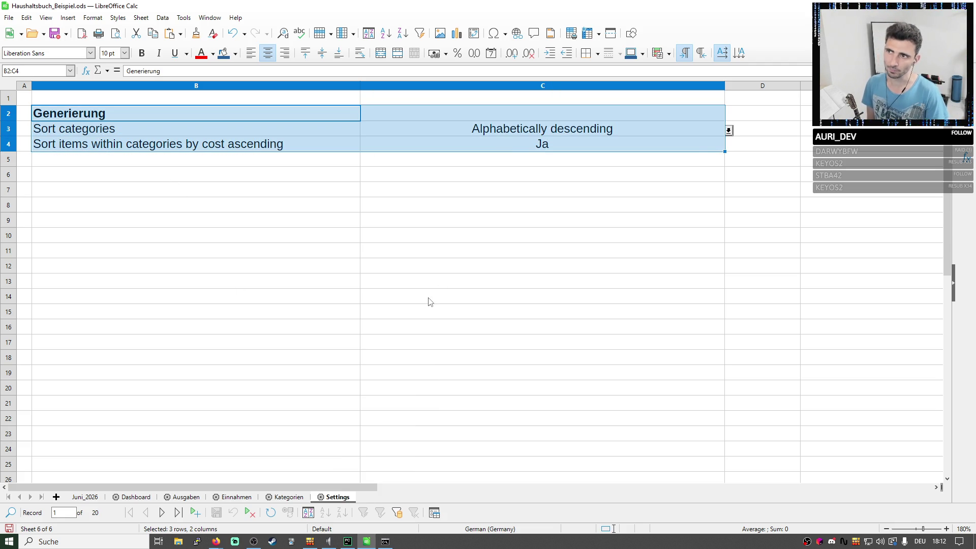
# Check the category sorting dropdown, keeping it alphabetically descending.
pyautogui.click(637, 131)
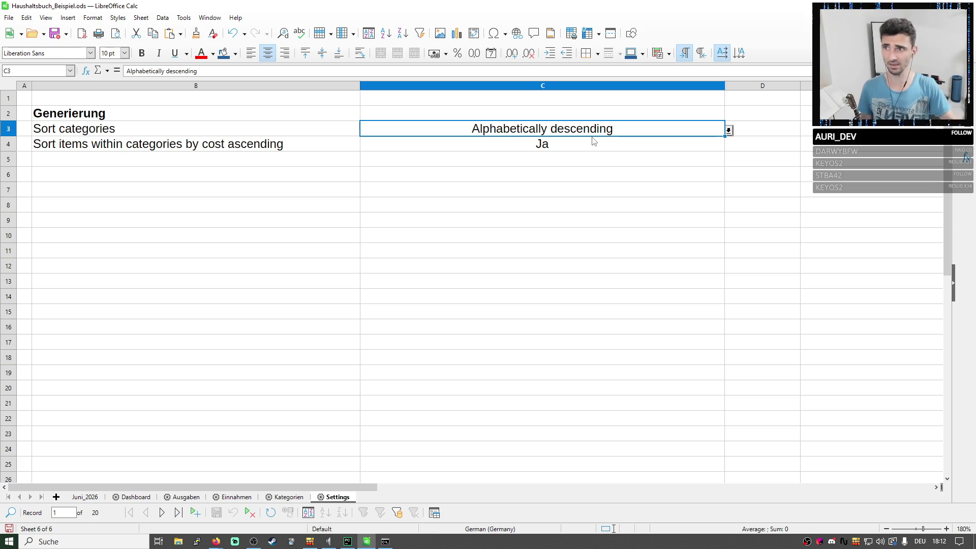
pyautogui.click(728, 131)
pyautogui.press('Escape')
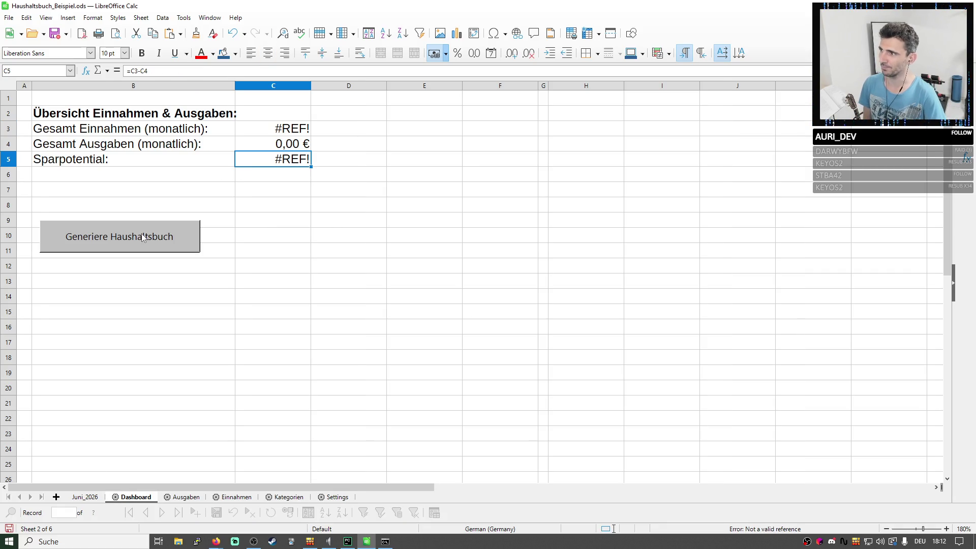
pyautogui.click(87, 496)
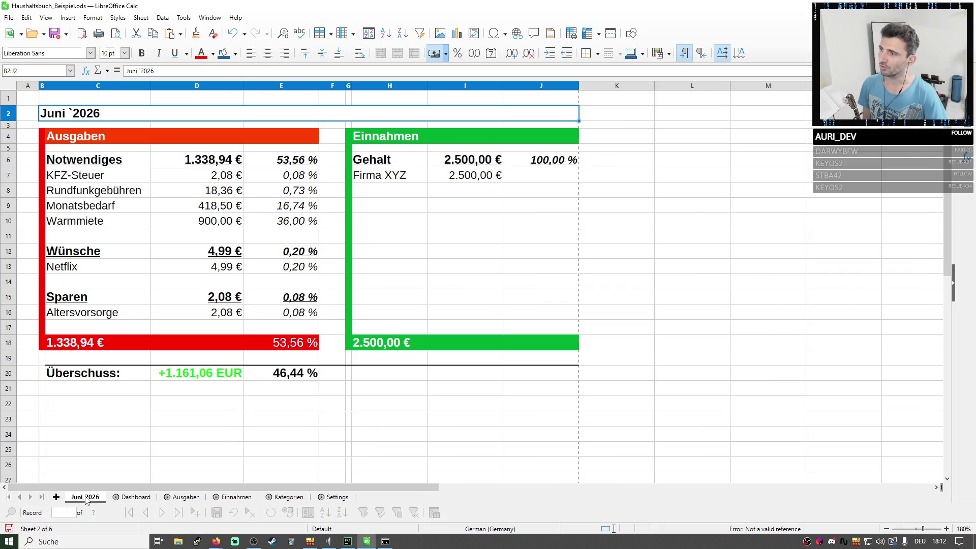
pyautogui.click(338, 497)
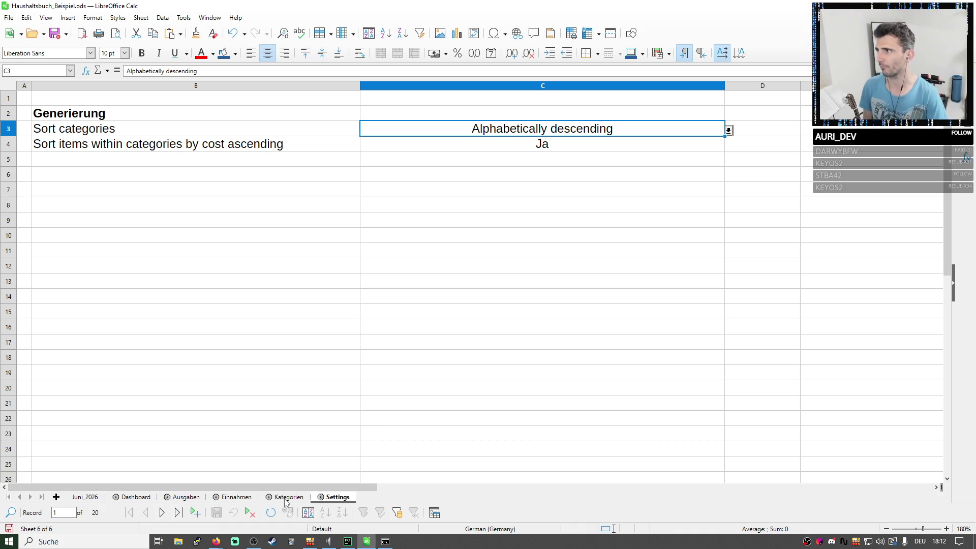
pyautogui.click(220, 499)
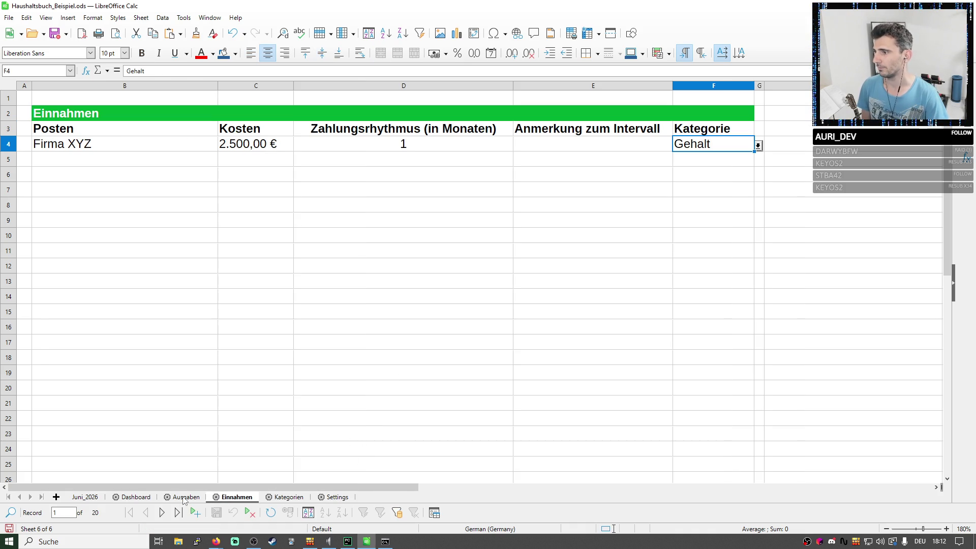
pyautogui.click(184, 498)
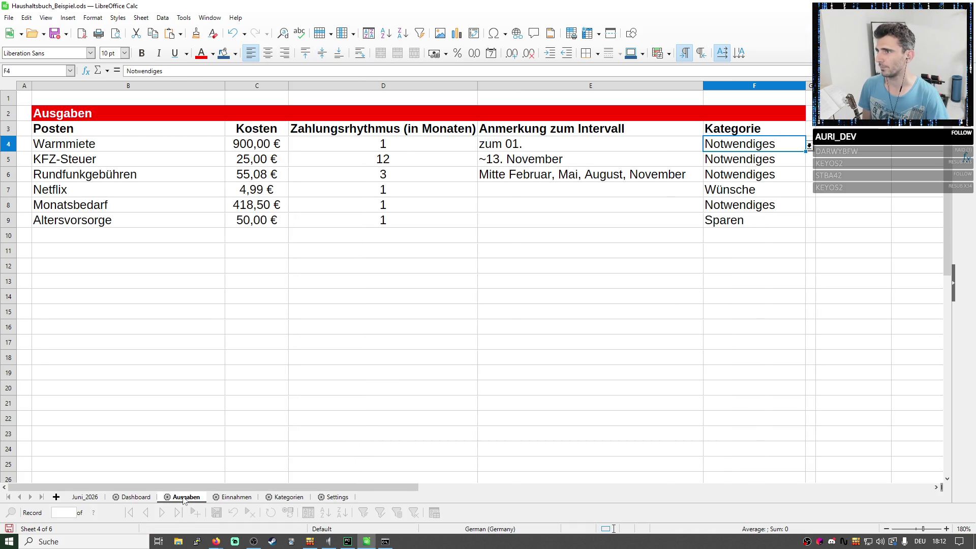
pyautogui.click(136, 497)
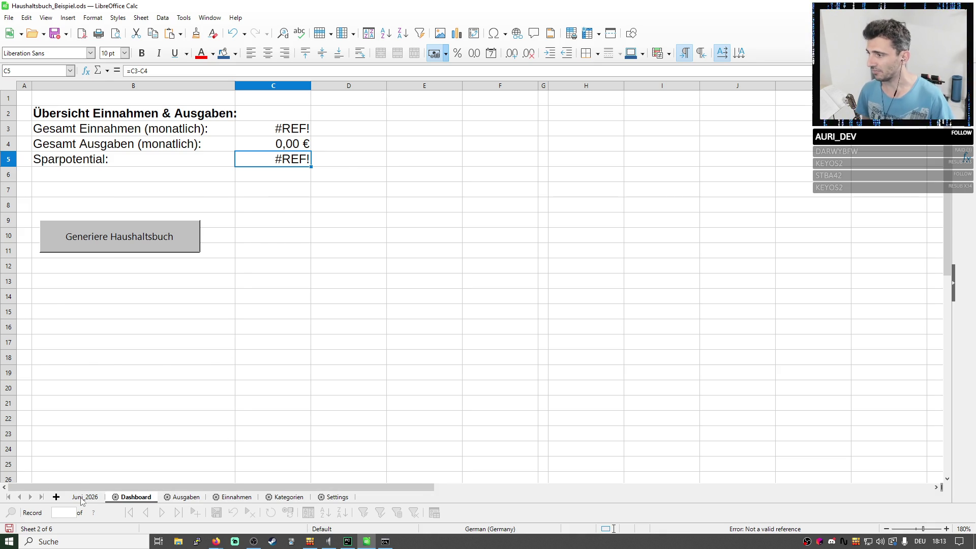
# Go to the Ausgaben sheet and look over the KFZ-Steuer expense row.
pyautogui.click(82, 497)
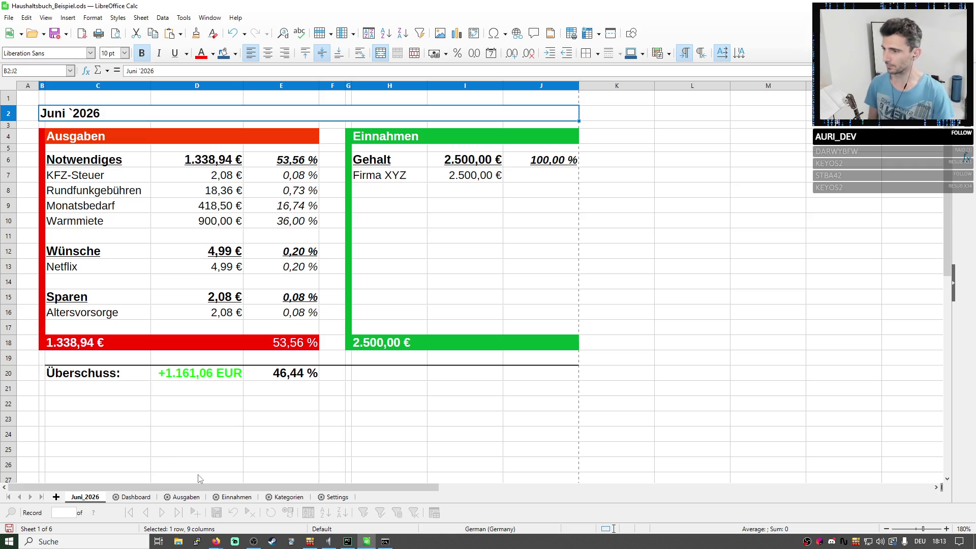
pyautogui.click(180, 497)
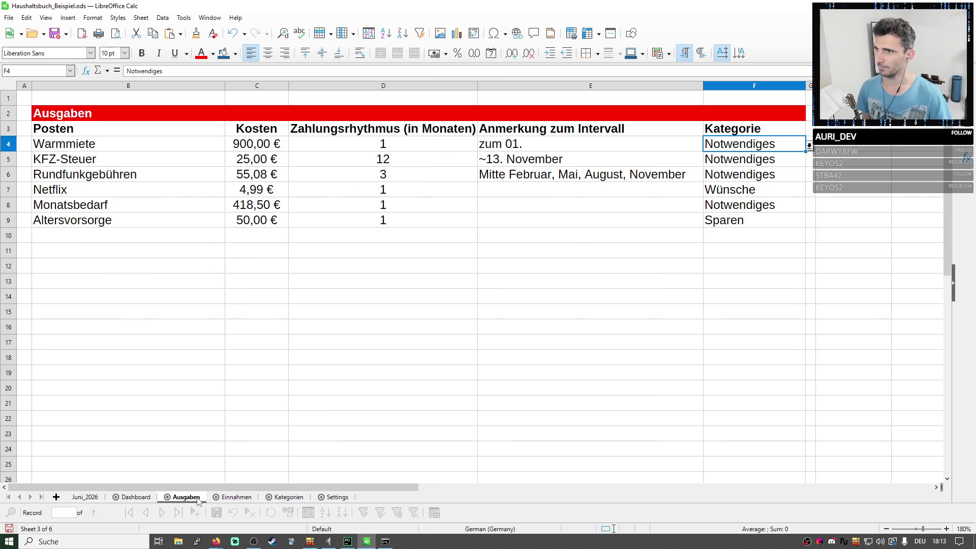
pyautogui.moveTo(105, 151); pyautogui.dragTo(508, 338)
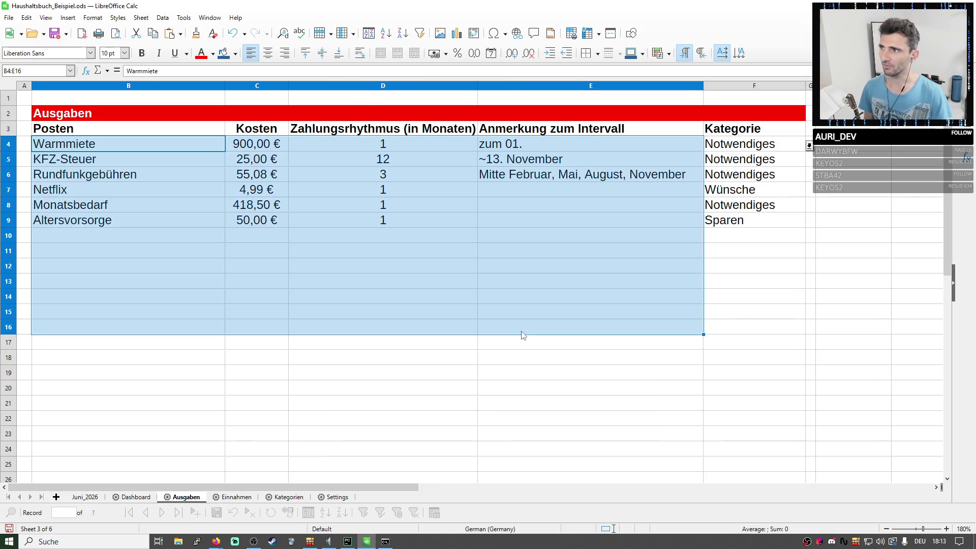
pyautogui.click(394, 164)
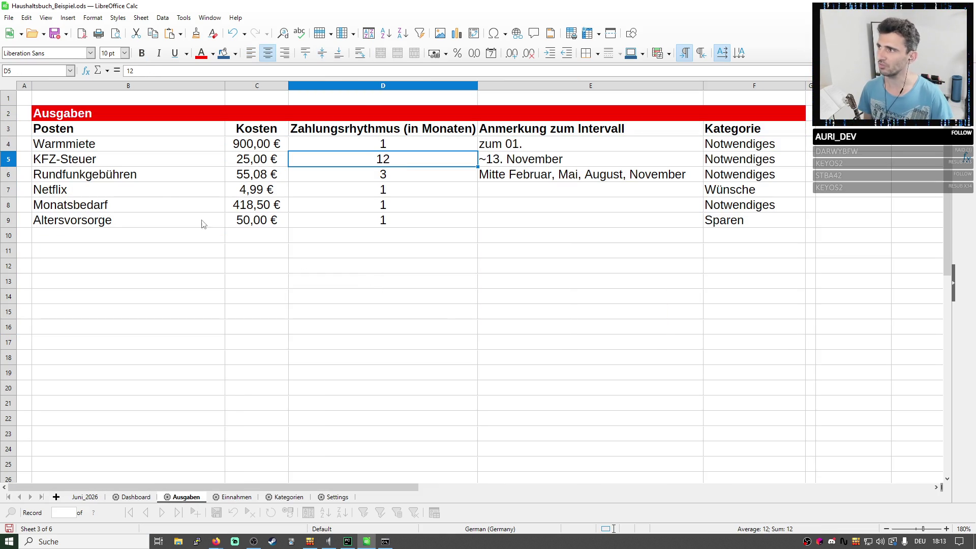
pyautogui.click(130, 158)
pyautogui.click(367, 161)
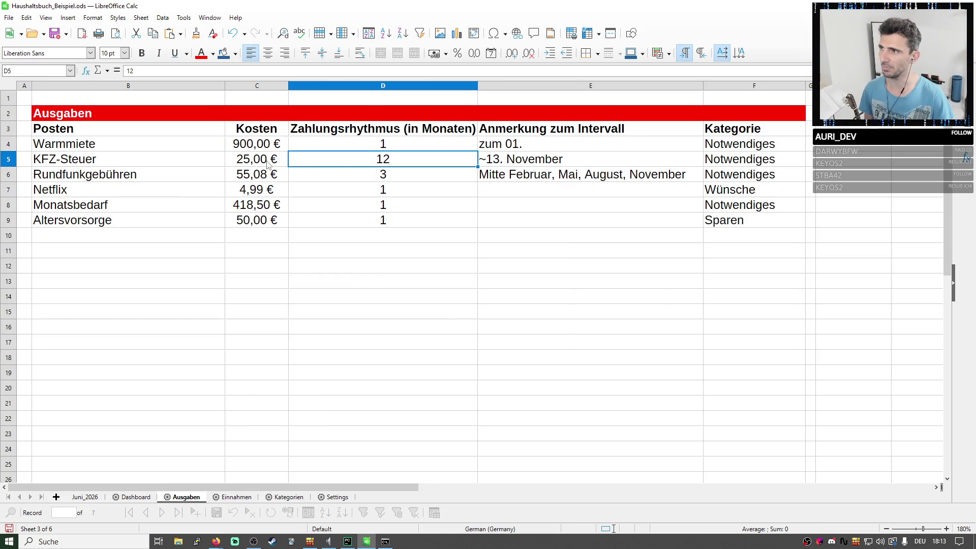
# Change the KFZ-Steuer cost from 25 to 20 €.
pyautogui.click(250, 163)
pyautogui.press('F2')
pyautogui.press('BackSpace')
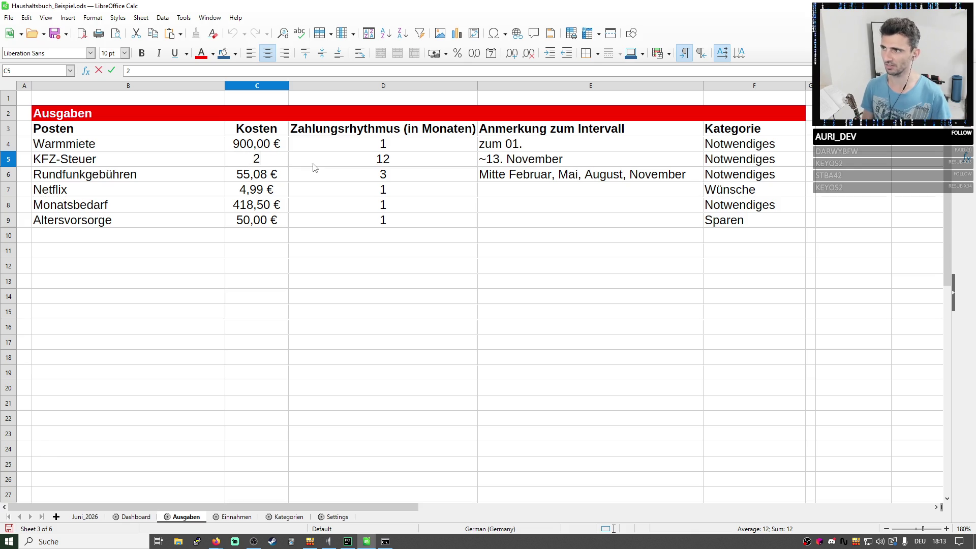
pyautogui.write('0')
pyautogui.press('Return')
pyautogui.click(275, 165)
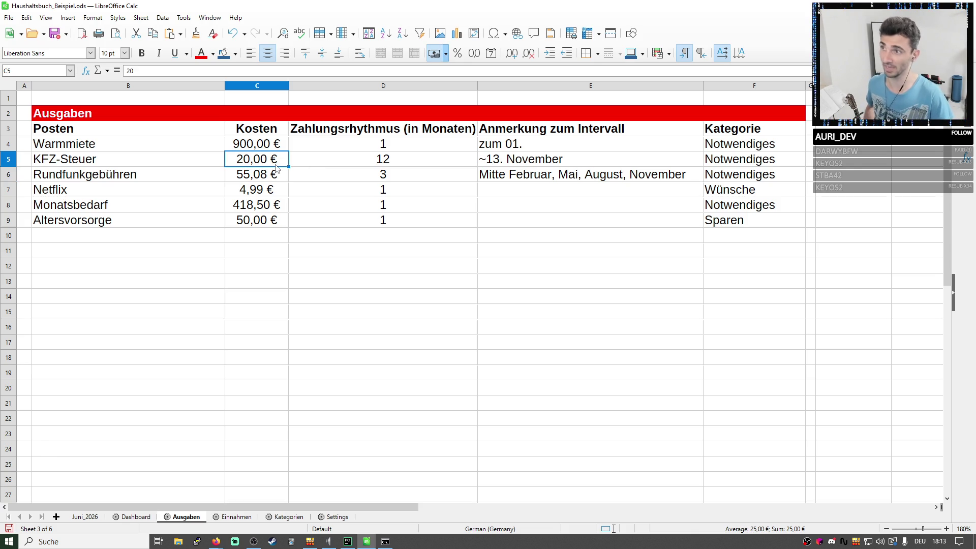
# Check the costs and payment intervals of Warmmiete, Rundfunkgebühren, Netflix, Monatsbedarf and Altersvorsorge.
pyautogui.click(256, 146)
pyautogui.click(344, 150)
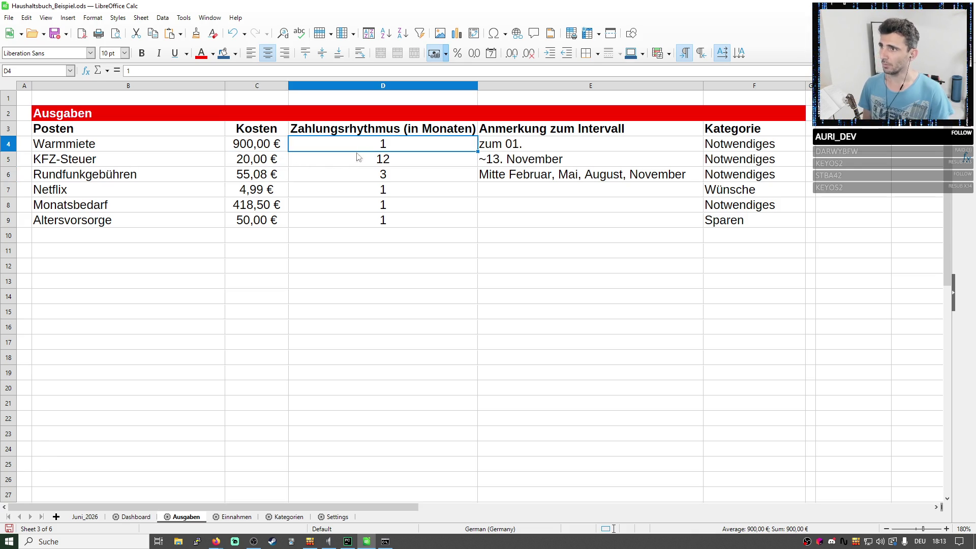
pyautogui.click(227, 176)
pyautogui.click(377, 176)
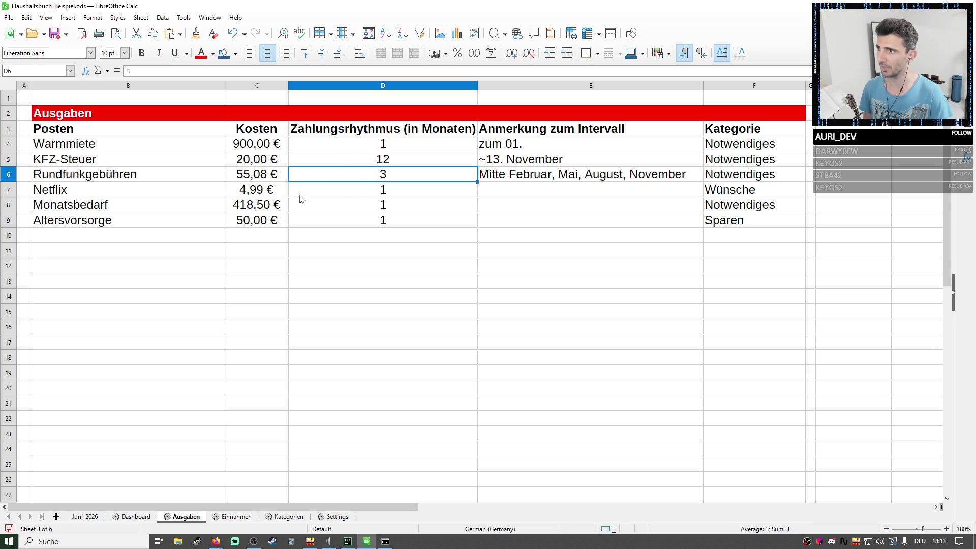
pyautogui.click(262, 193)
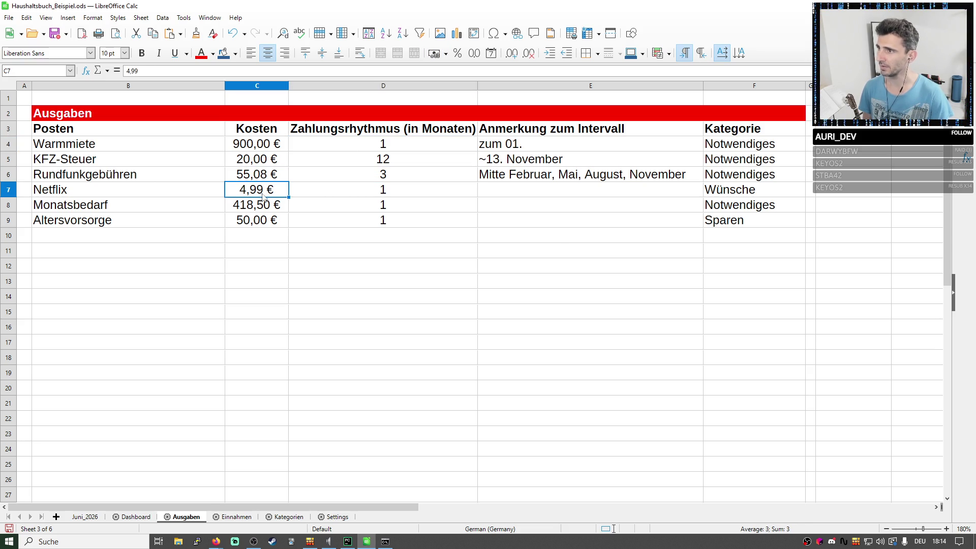
pyautogui.press('Right')
pyautogui.click(258, 207)
pyautogui.press('Right')
pyautogui.click(252, 220)
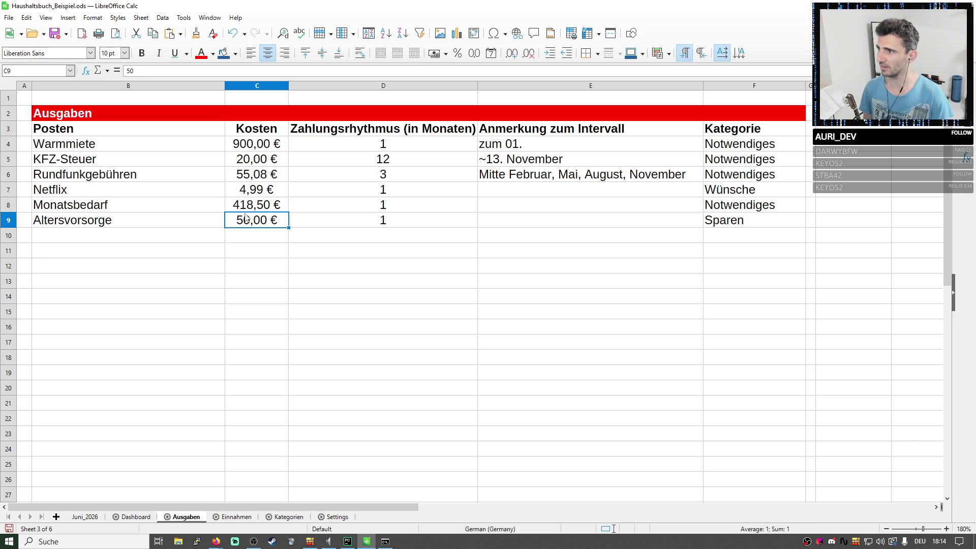
pyautogui.press('Right')
# Recheck the expense block and the updated KFZ-Steuer cost, then return to the Juni_2026 overview.
pyautogui.moveTo(86, 150); pyautogui.dragTo(251, 220)
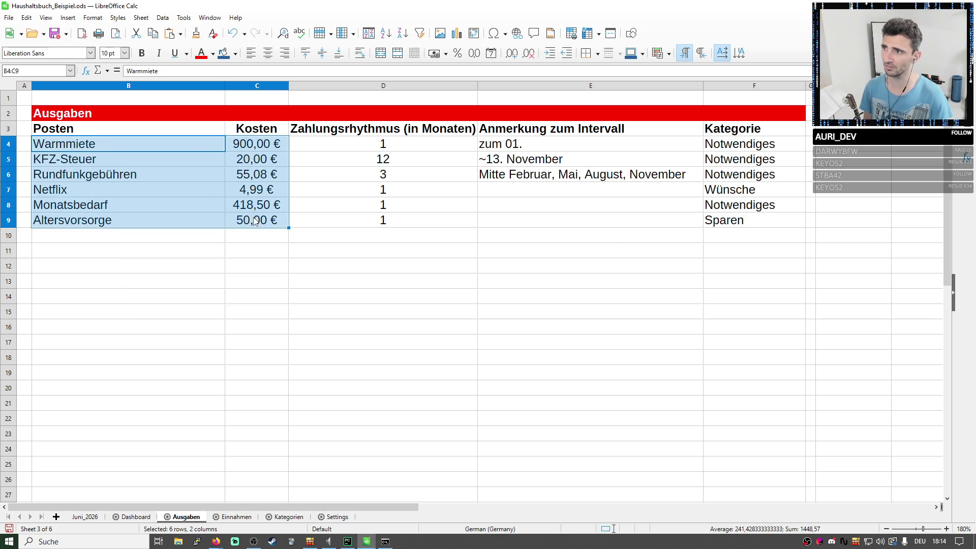
pyautogui.keyDown('shift'); pyautogui.click(358, 224); pyautogui.keyUp('shift')
pyautogui.click(386, 161)
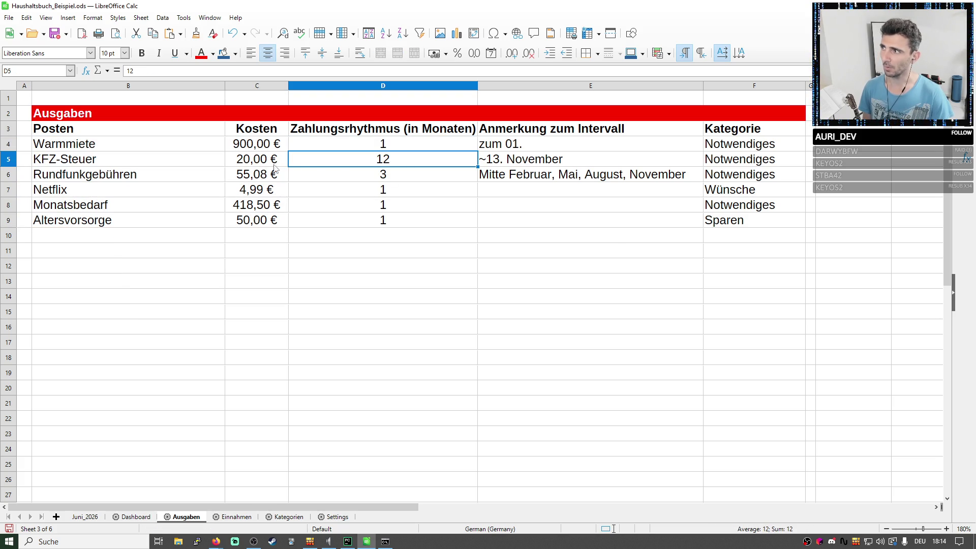
pyautogui.click(264, 163)
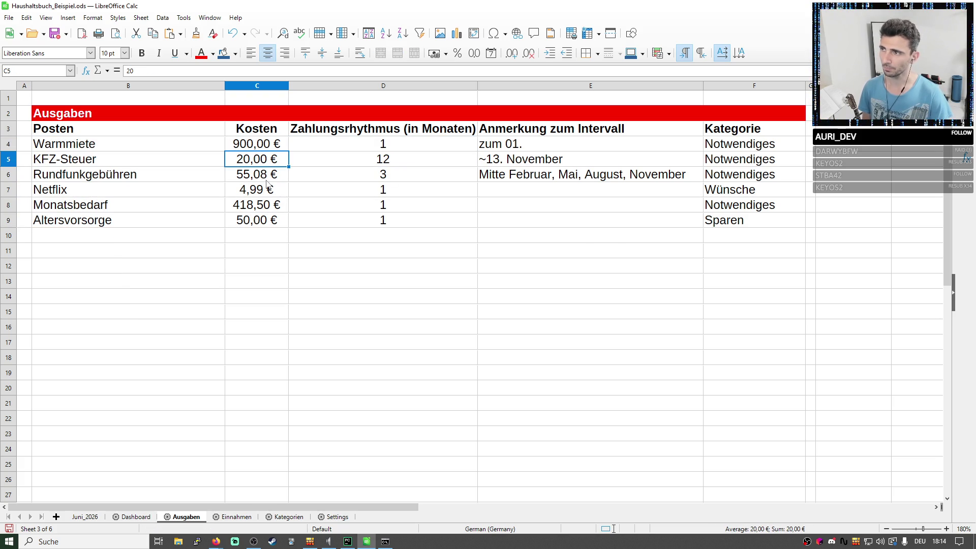
pyautogui.click(85, 517)
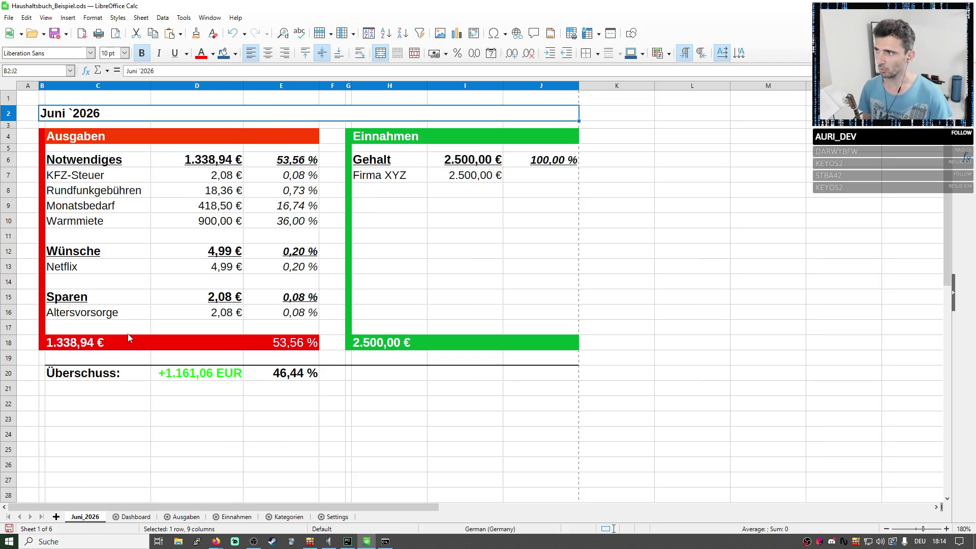
# Inspect the KFZ-Steuer row in the Juni_2026 overview.
pyautogui.click(160, 179)
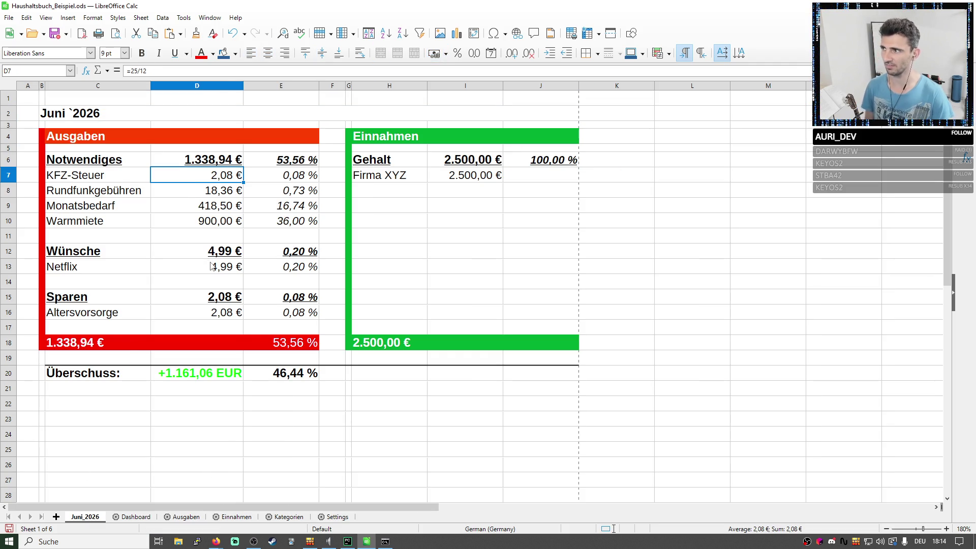
pyautogui.moveTo(222, 180)
pyautogui.mouseDown()
pyautogui.moveTo(95, 183)
pyautogui.moveTo(95, 193)
pyautogui.mouseUp()
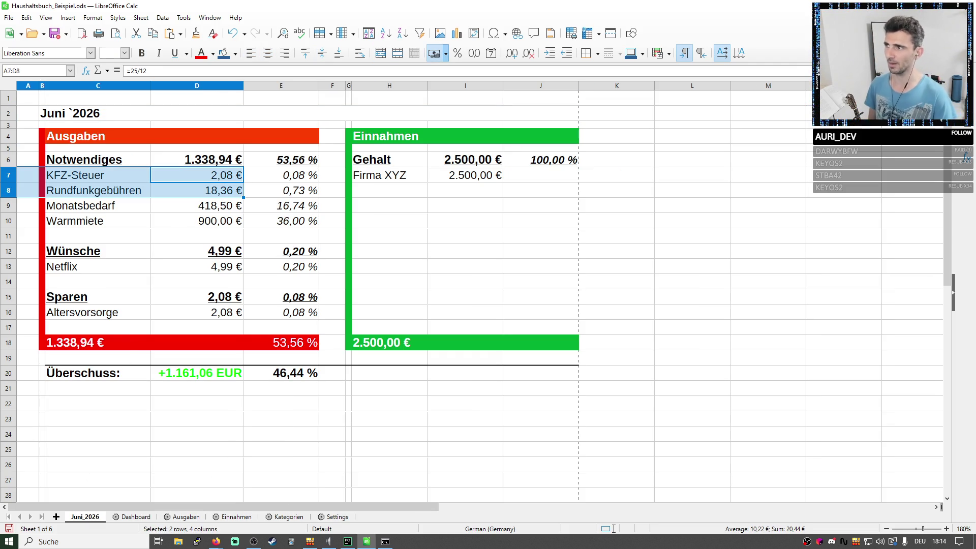
pyautogui.click(200, 184)
pyautogui.moveTo(30, 180); pyautogui.dragTo(231, 177)
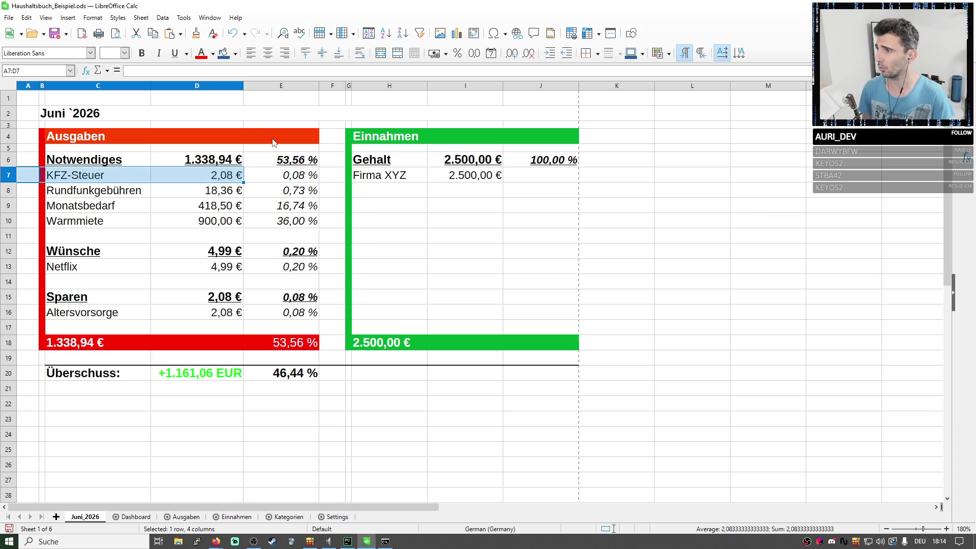
pyautogui.click(189, 171)
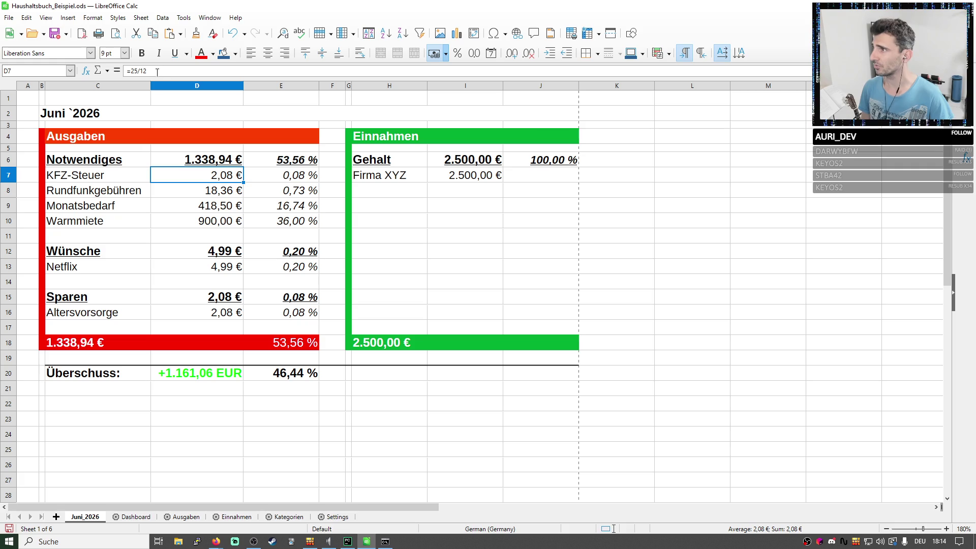
# Change the monthly KFZ-Steuer formula from =25/12 to =20/12, giving 1,67 € and recalculated totals.
pyautogui.doubleClick(166, 174)
pyautogui.write('20')
pyautogui.press('Return')
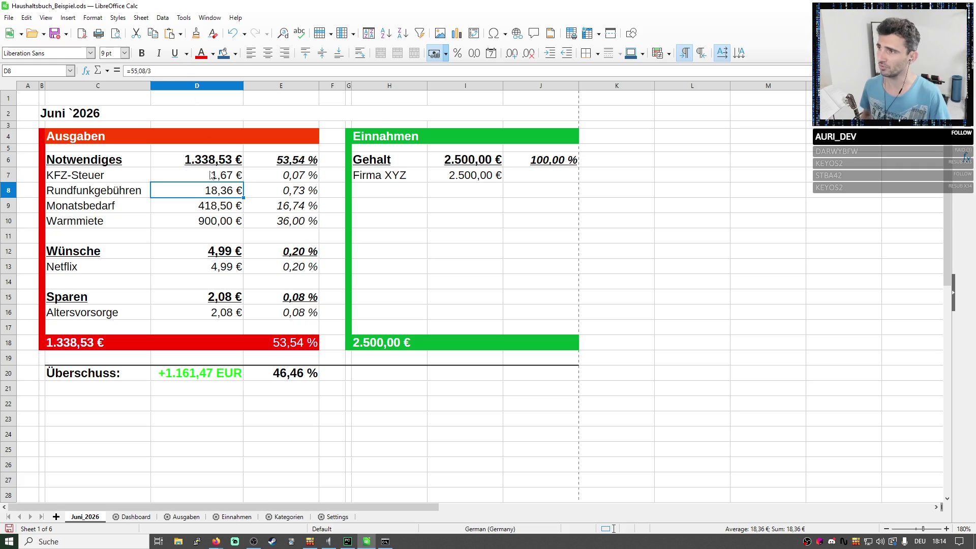
pyautogui.click(214, 177)
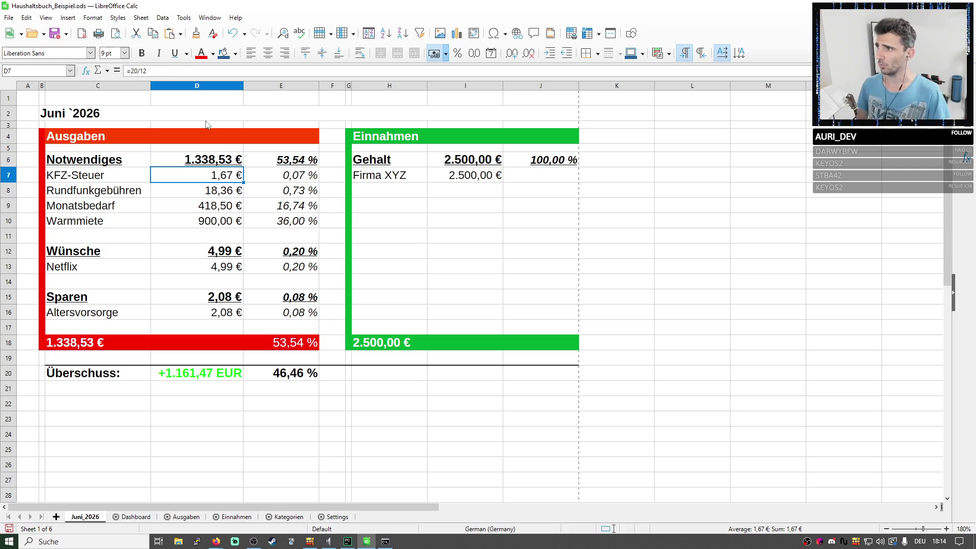
pyautogui.doubleClick(180, 72)
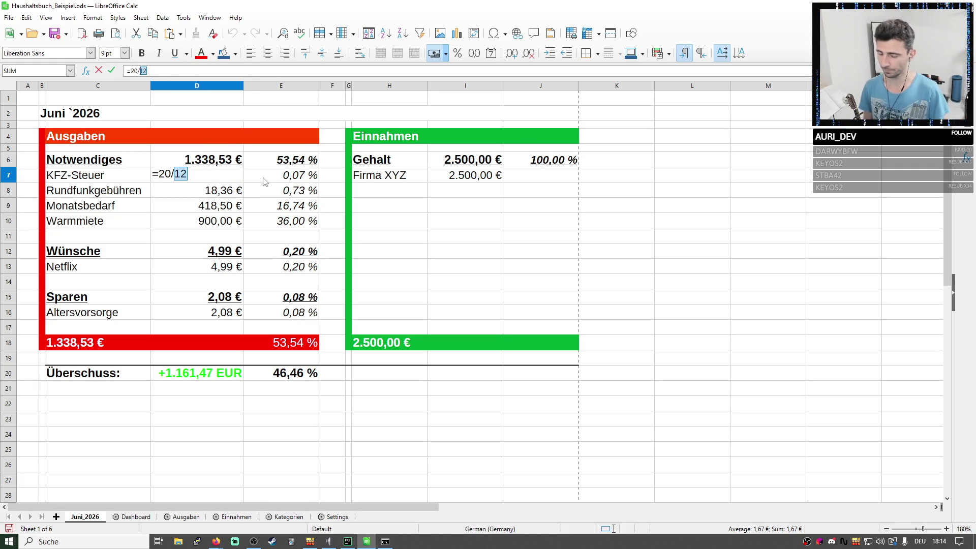
pyautogui.press('Return')
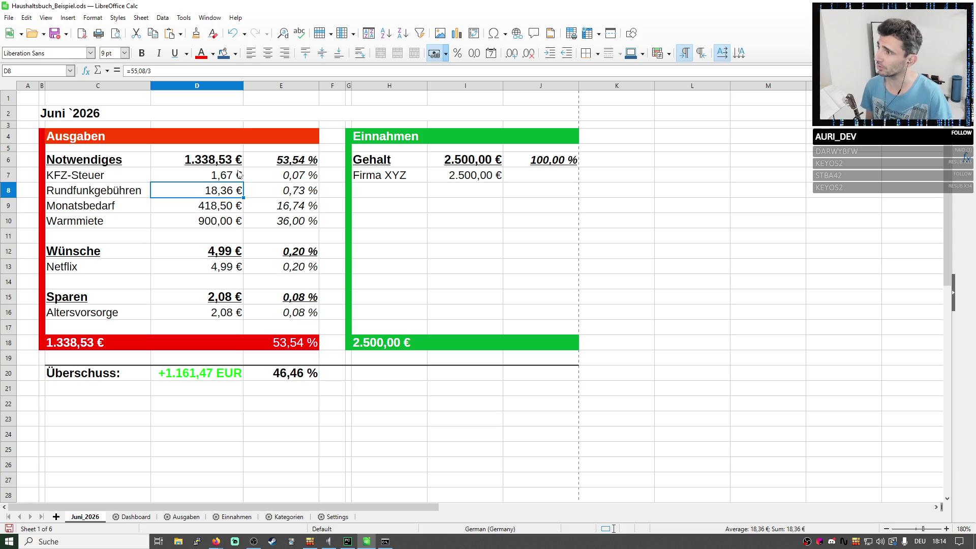
pyautogui.moveTo(98, 178); pyautogui.dragTo(202, 178)
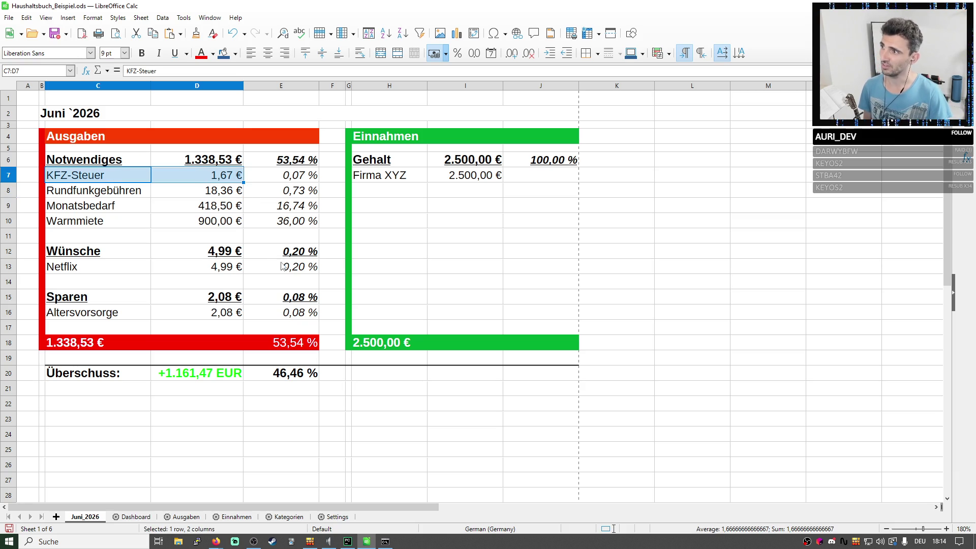
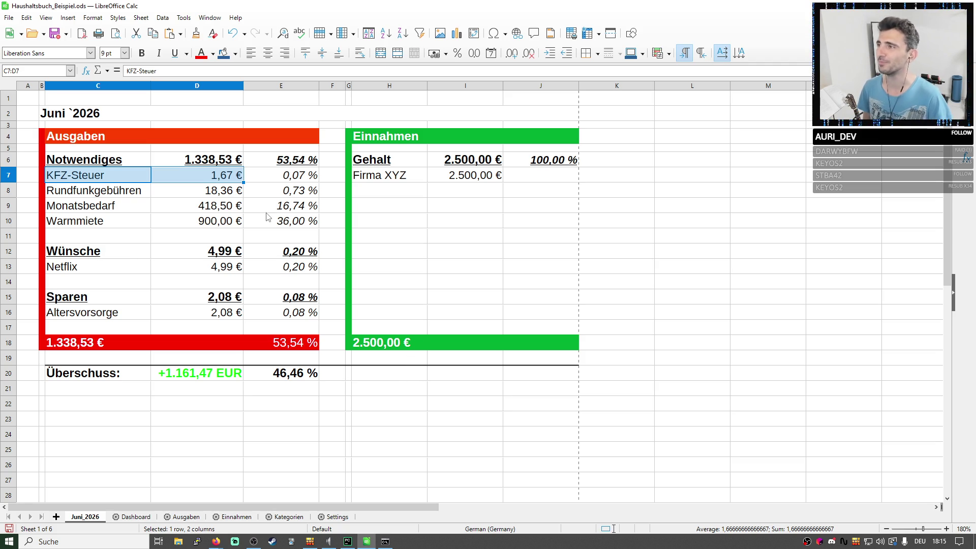
# Review the KFZ-Steuer cost of 20,00 € and its 12-month interval on the Ausgaben sheet.
pyautogui.click(188, 517)
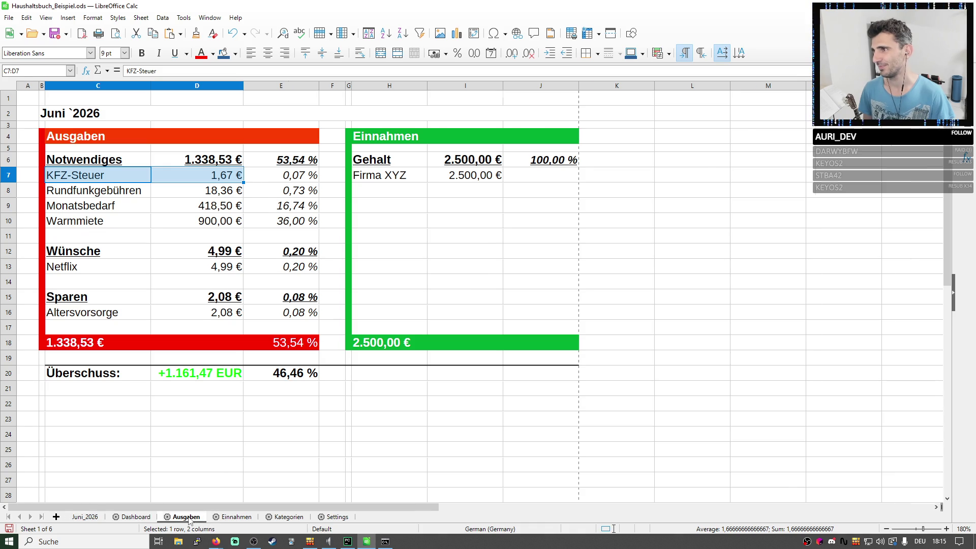
pyautogui.click(252, 161)
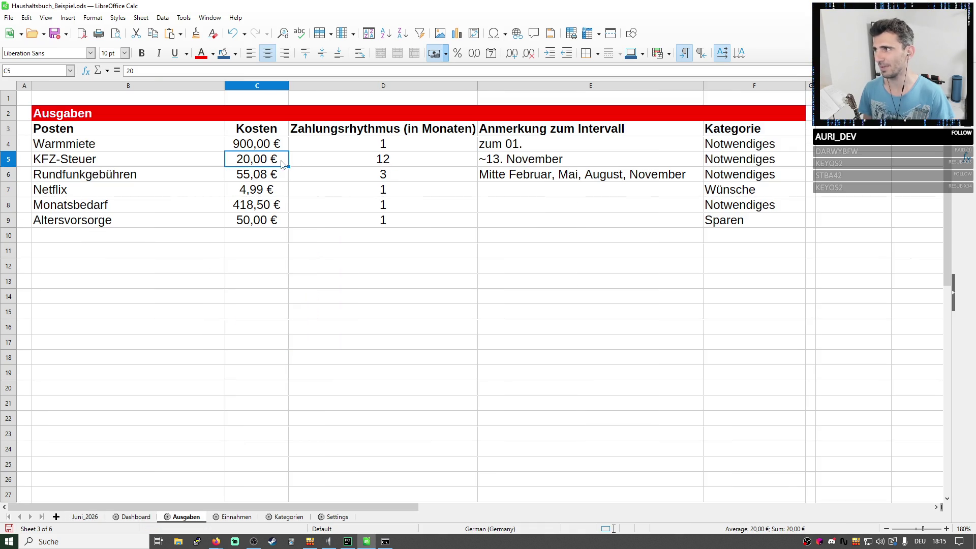
pyautogui.moveTo(282, 162); pyautogui.dragTo(348, 159)
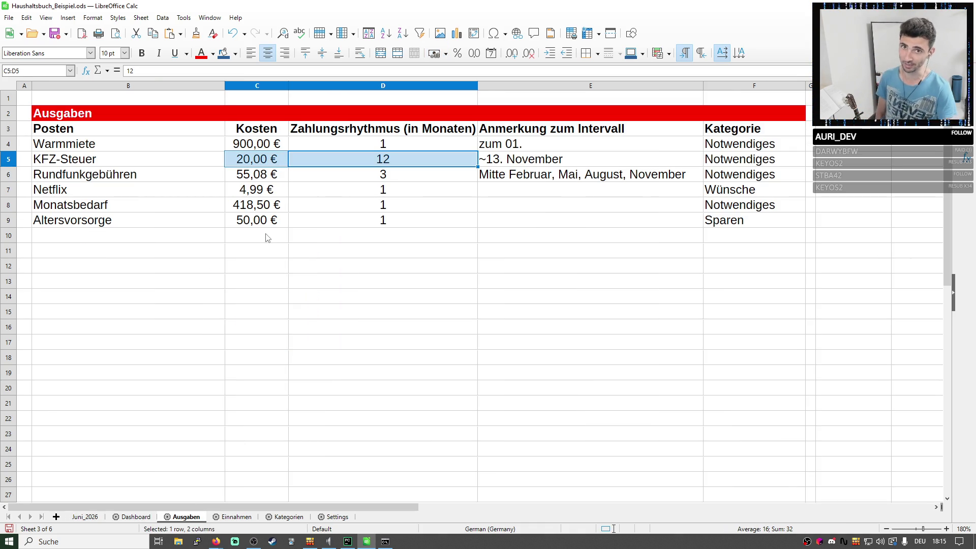
pyautogui.click(253, 160)
pyautogui.press('Right')
pyautogui.click(267, 163)
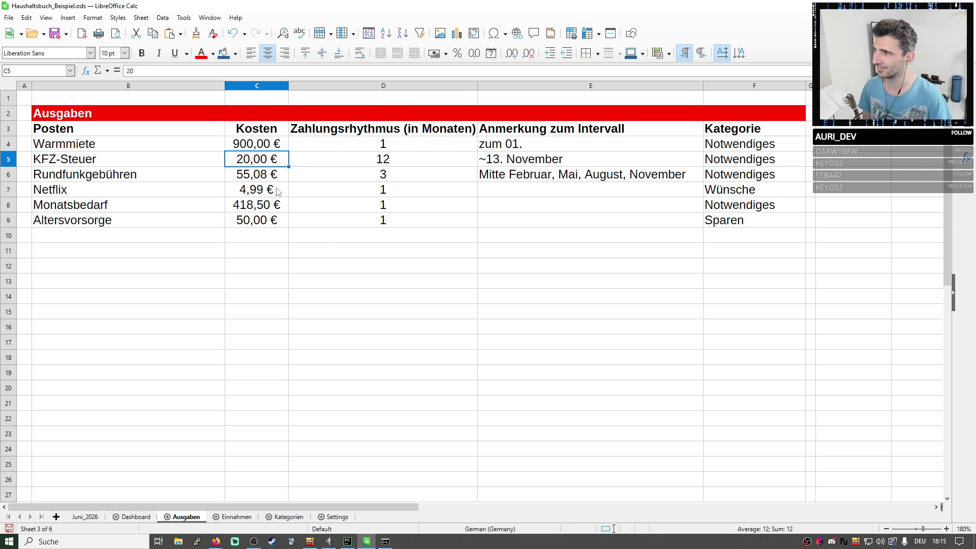
pyautogui.moveTo(344, 174); pyautogui.dragTo(344, 160)
pyautogui.click(344, 159)
pyautogui.moveTo(264, 160); pyautogui.dragTo(311, 159)
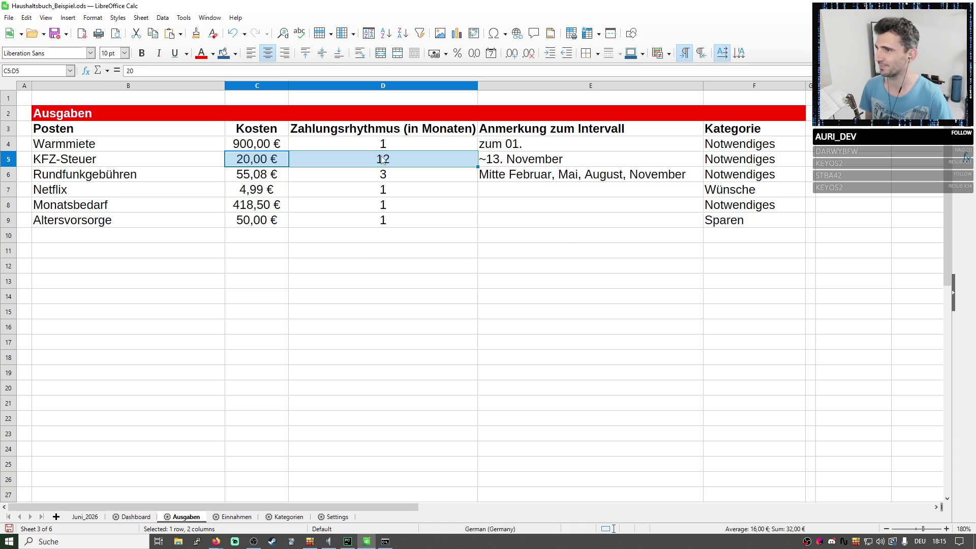
# Back on Juni_2026, review the KFZ-Steuer line, the Einnahmen and Ausgaben tables and the Überschuss row.
pyautogui.click(134, 517)
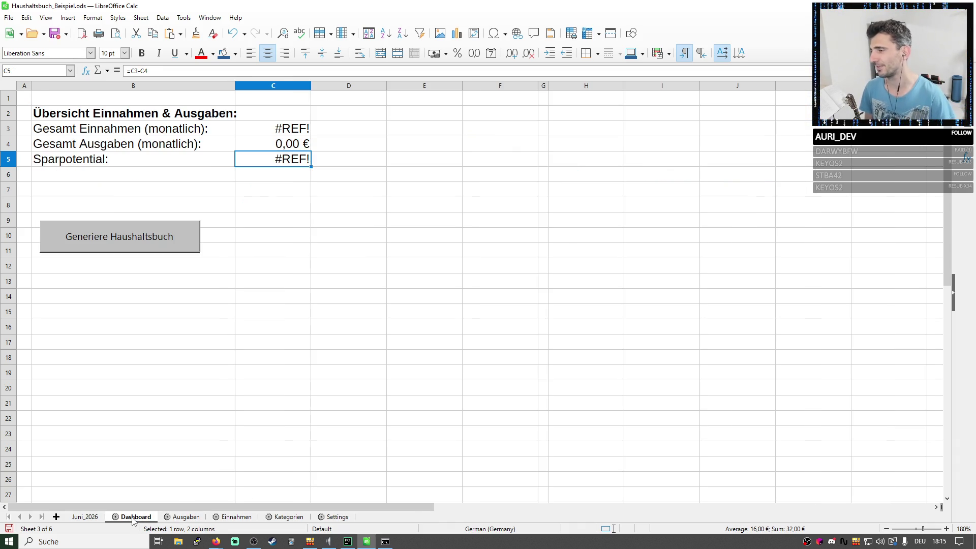
pyautogui.click(84, 516)
pyautogui.click(205, 178)
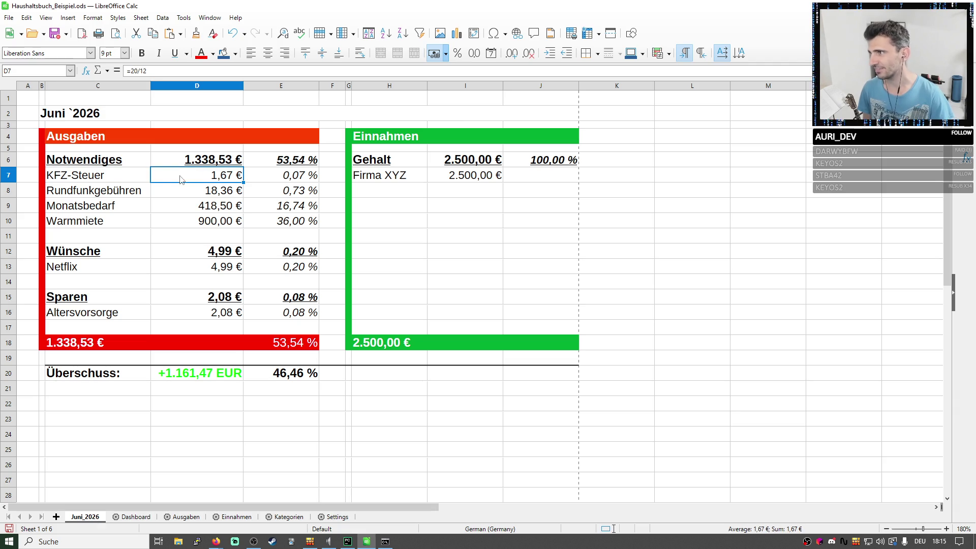
pyautogui.moveTo(181, 179); pyautogui.dragTo(17, 183)
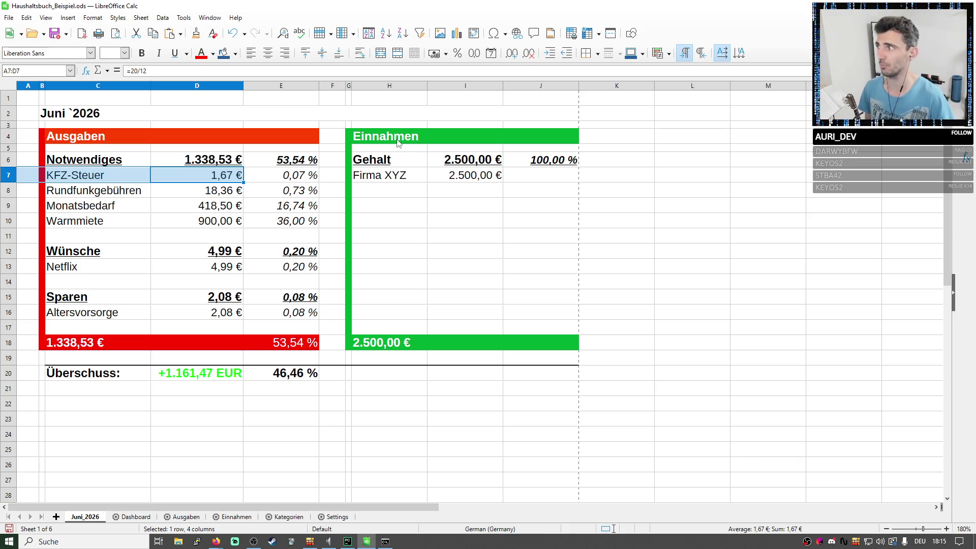
pyautogui.click(525, 225)
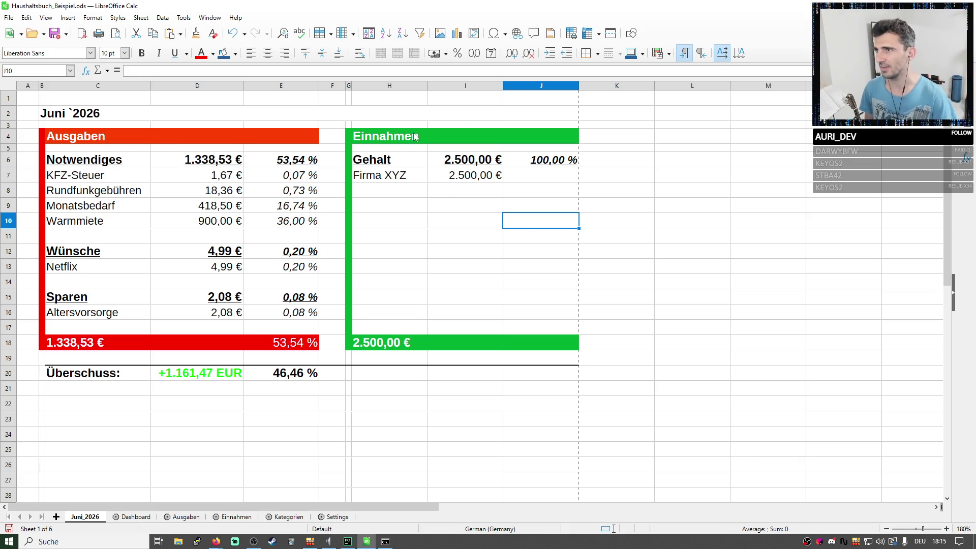
pyautogui.moveTo(415, 137); pyautogui.dragTo(436, 464)
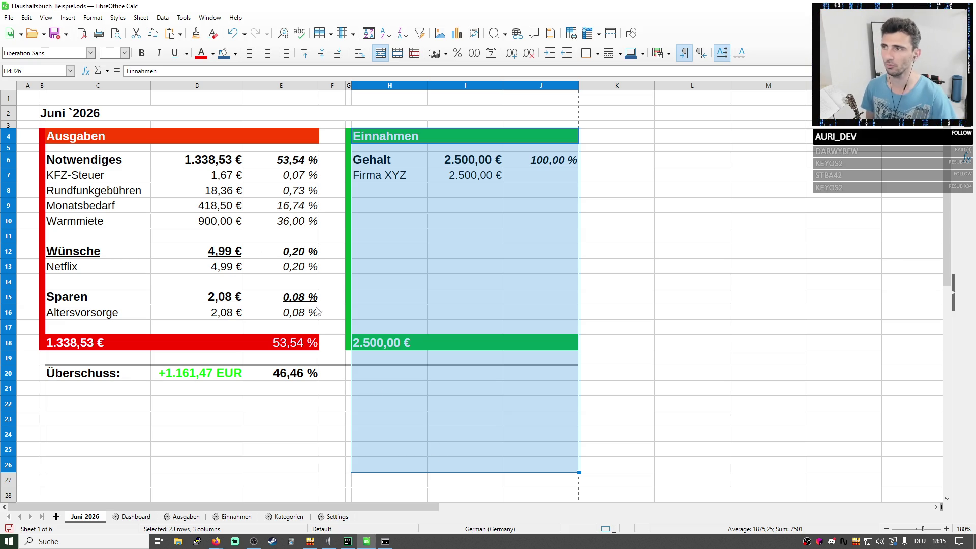
pyautogui.moveTo(132, 131); pyautogui.dragTo(182, 439)
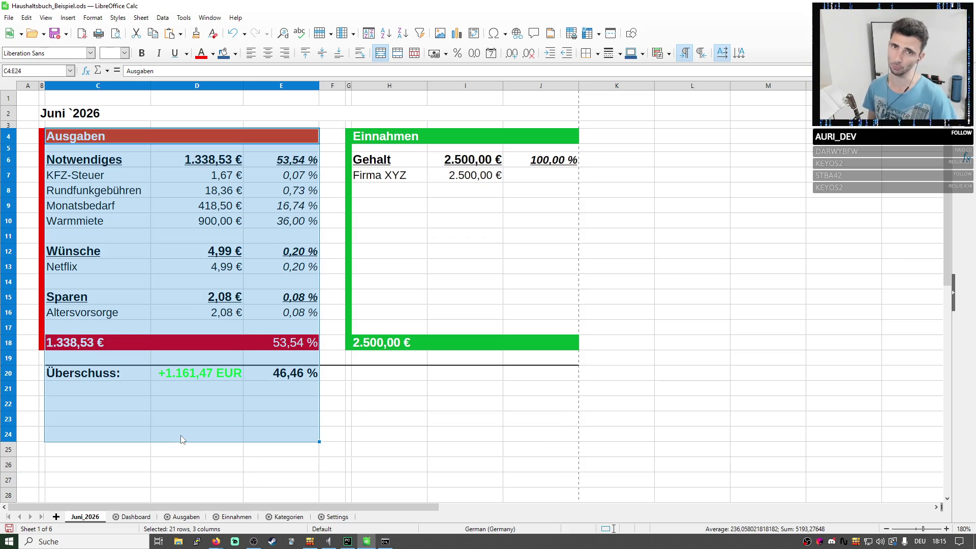
pyautogui.click(186, 381)
pyautogui.click(39, 373)
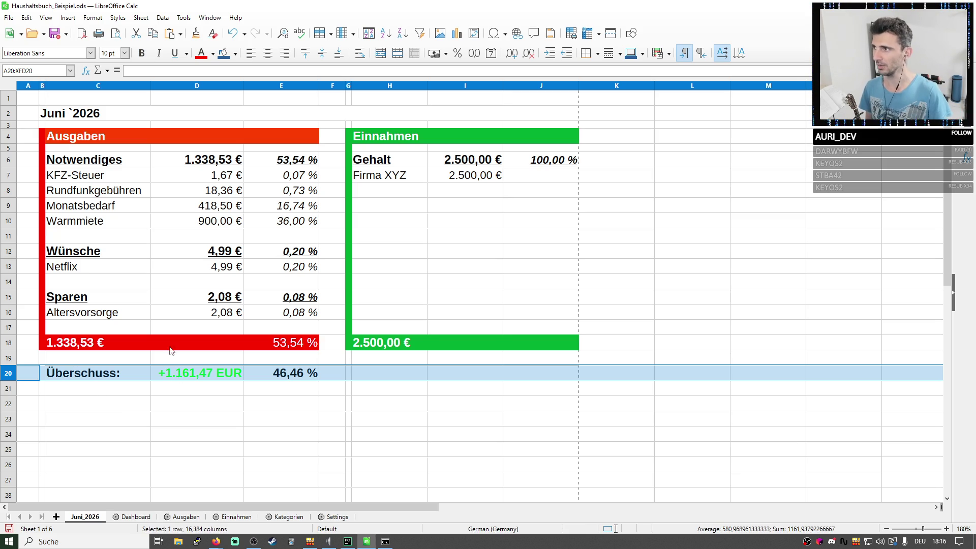
pyautogui.moveTo(232, 187)
pyautogui.mouseDown()
pyautogui.moveTo(93, 190)
pyautogui.moveTo(200, 178)
pyautogui.mouseUp()
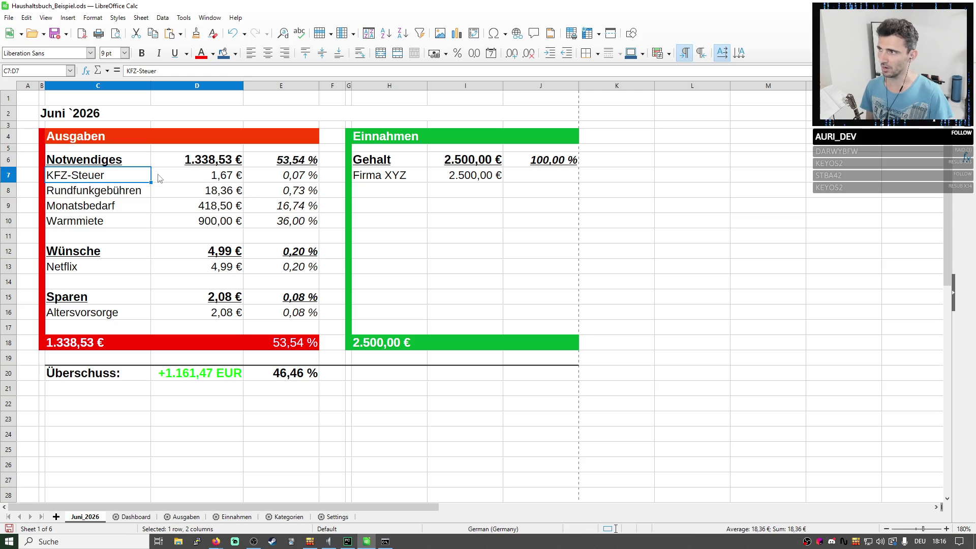
pyautogui.click(201, 178)
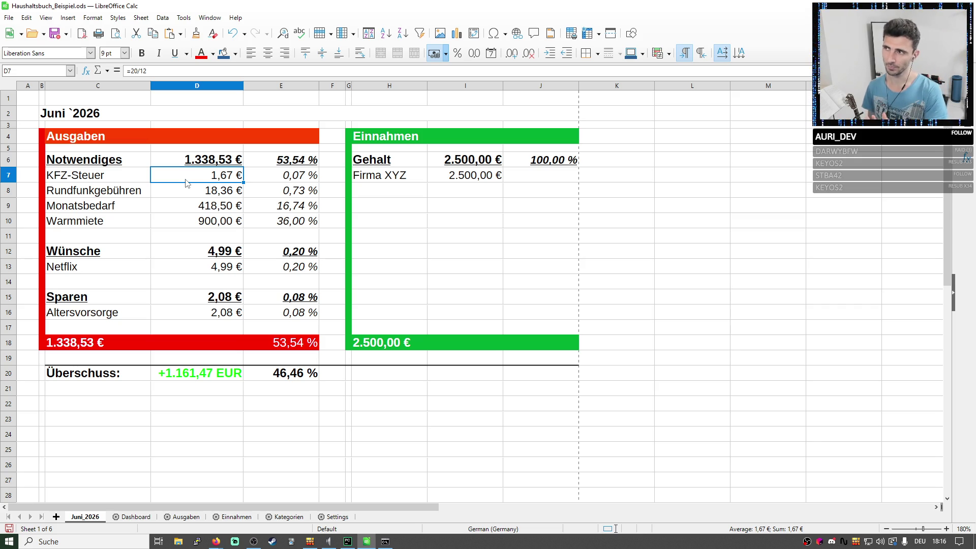
pyautogui.moveTo(127, 181); pyautogui.dragTo(286, 178)
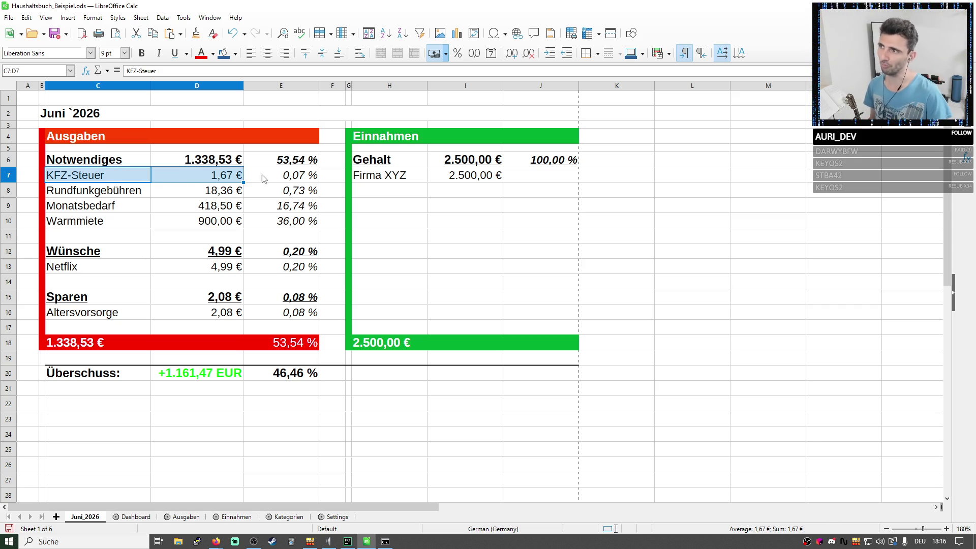
pyautogui.click(145, 181)
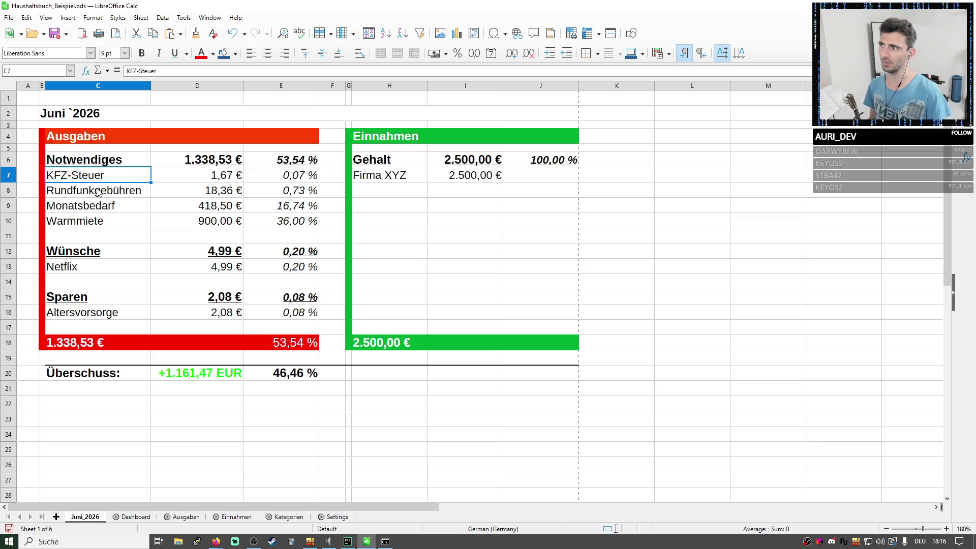
pyautogui.click(12, 179)
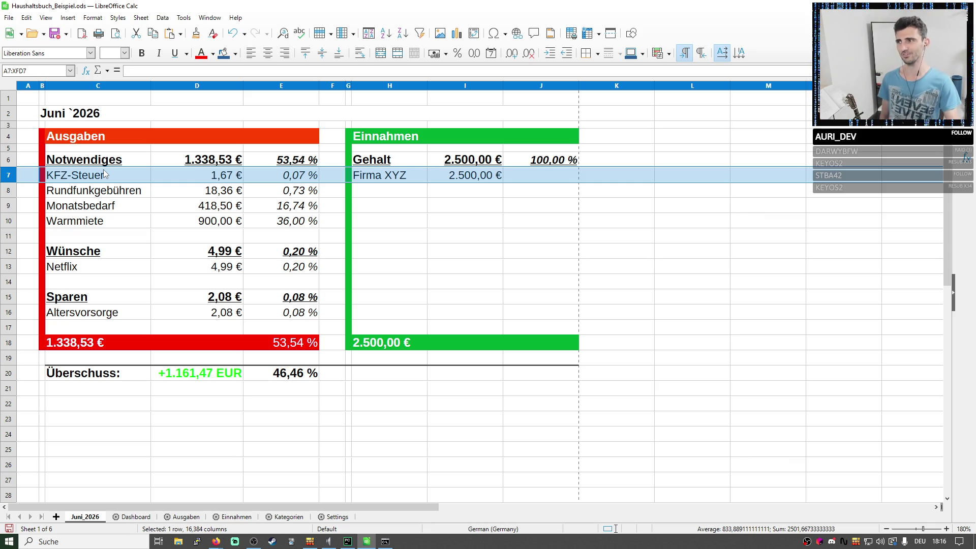
# Inspect the Warmmiete amount of 900, both tables again and the monthly KFZ-Steuer formula row.
pyautogui.click(239, 240)
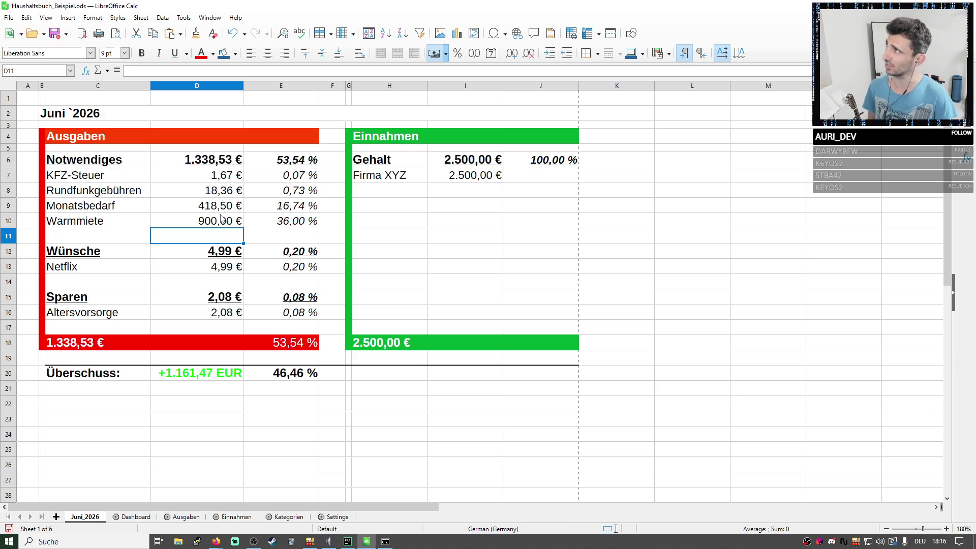
pyautogui.click(221, 220)
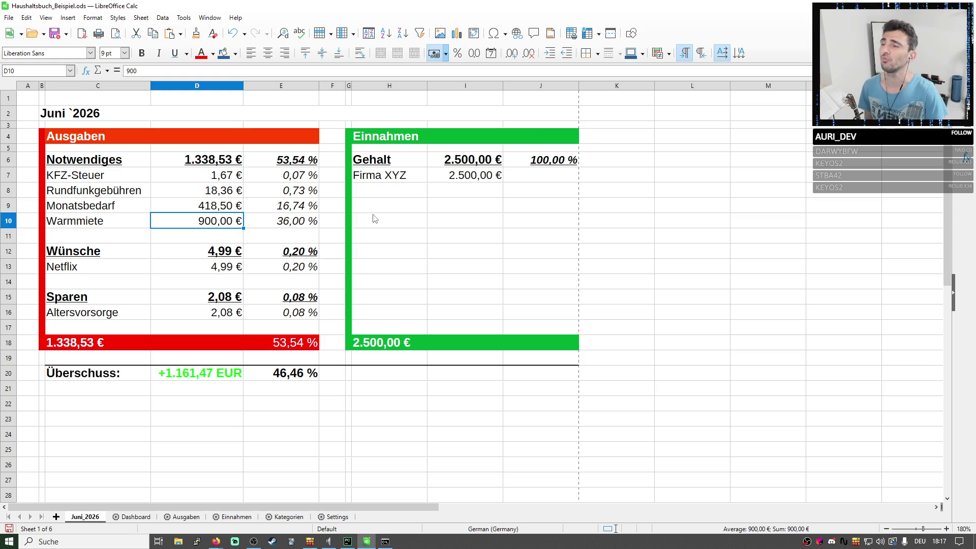
pyautogui.click(401, 194)
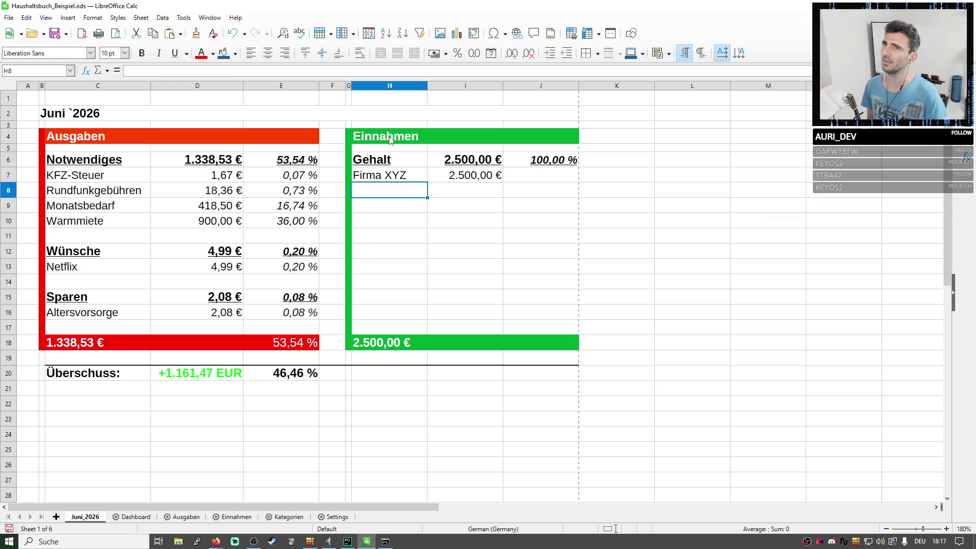
pyautogui.moveTo(388, 137); pyautogui.dragTo(441, 443)
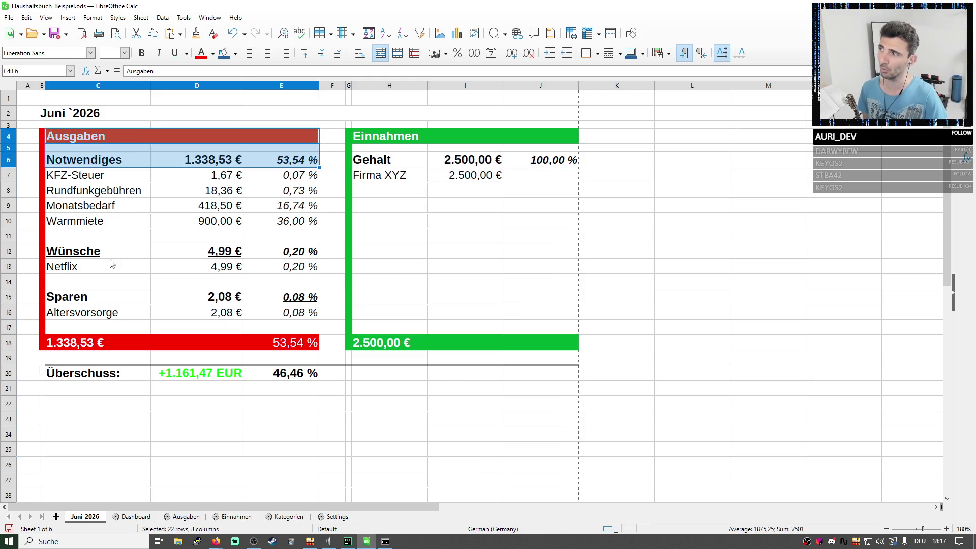
pyautogui.moveTo(76, 137); pyautogui.dragTo(99, 458)
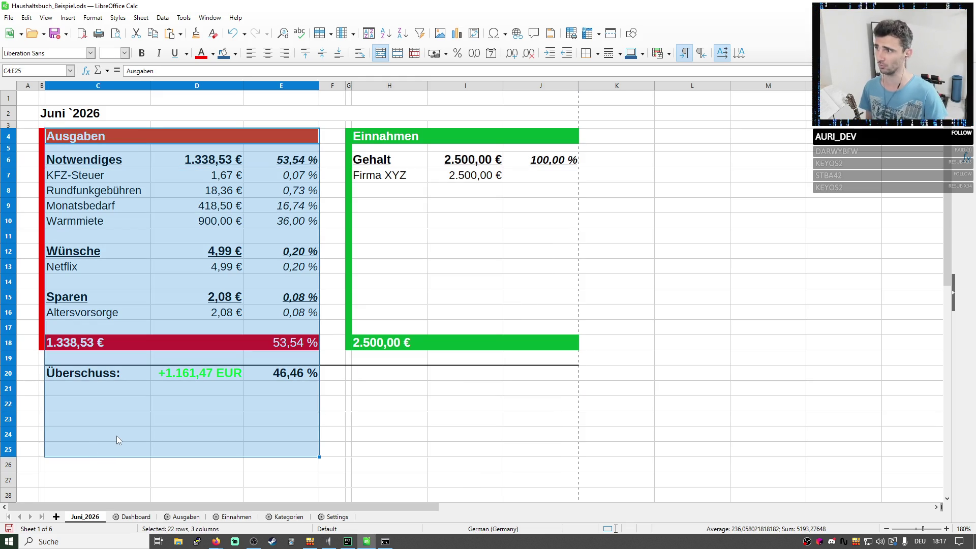
pyautogui.click(214, 208)
pyautogui.click(8, 175)
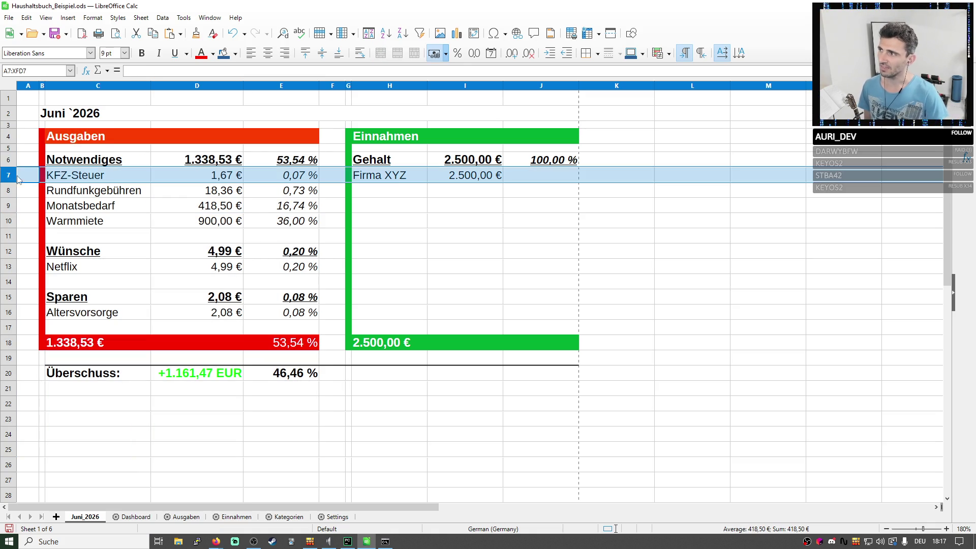
pyautogui.click(220, 179)
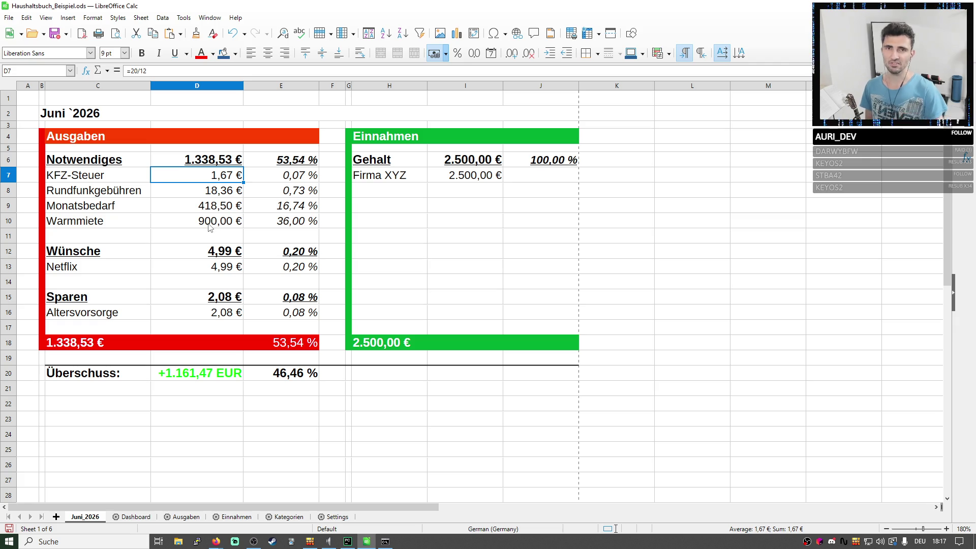
pyautogui.click(9, 373)
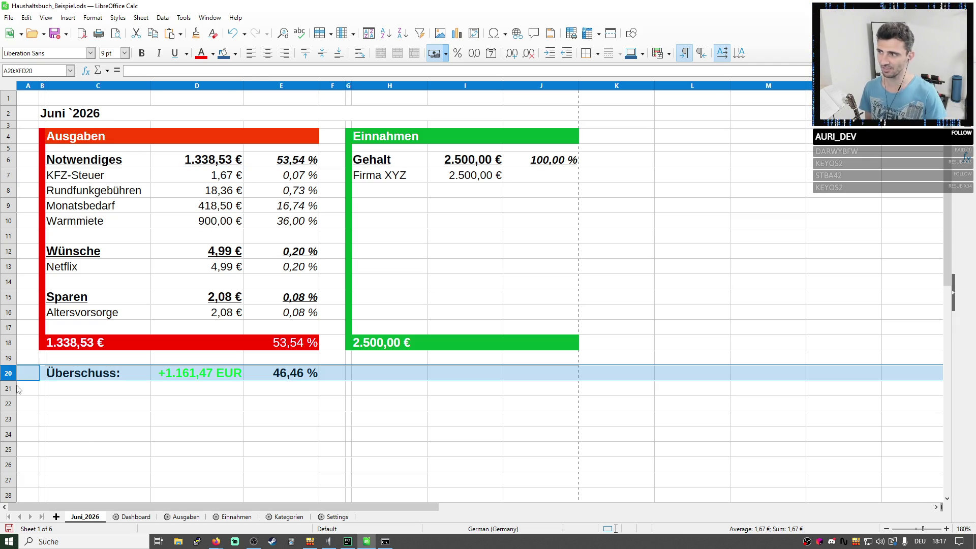
pyautogui.moveTo(84, 160); pyautogui.dragTo(282, 314)
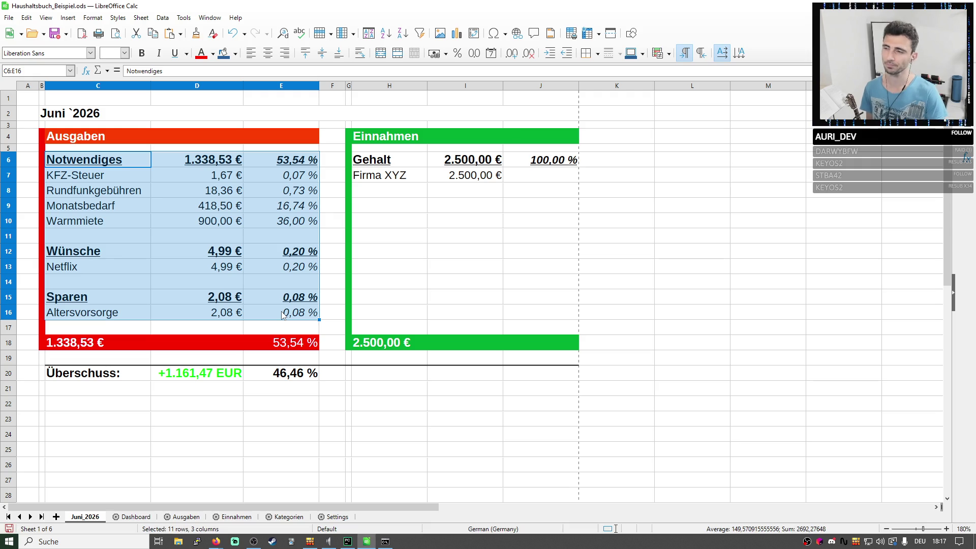
pyautogui.click(202, 179)
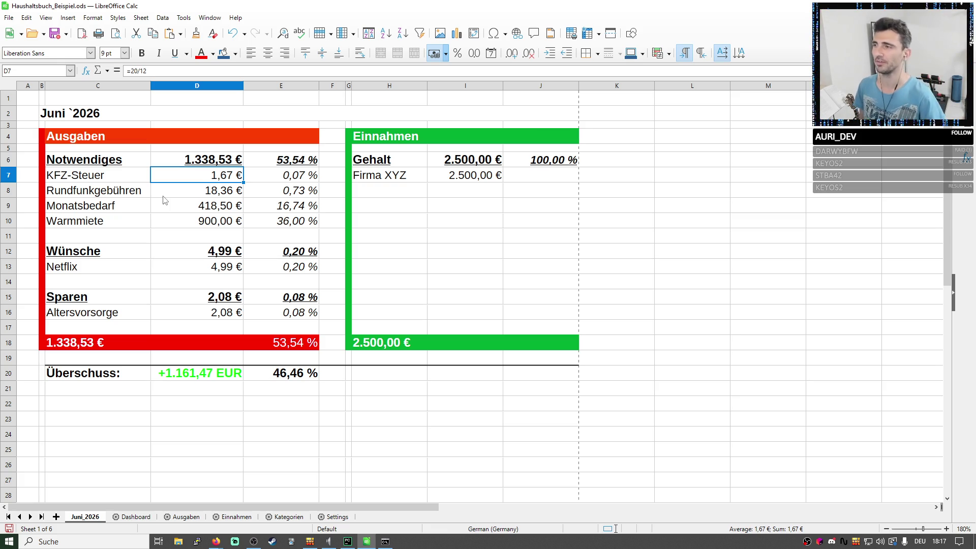
pyautogui.click(183, 234)
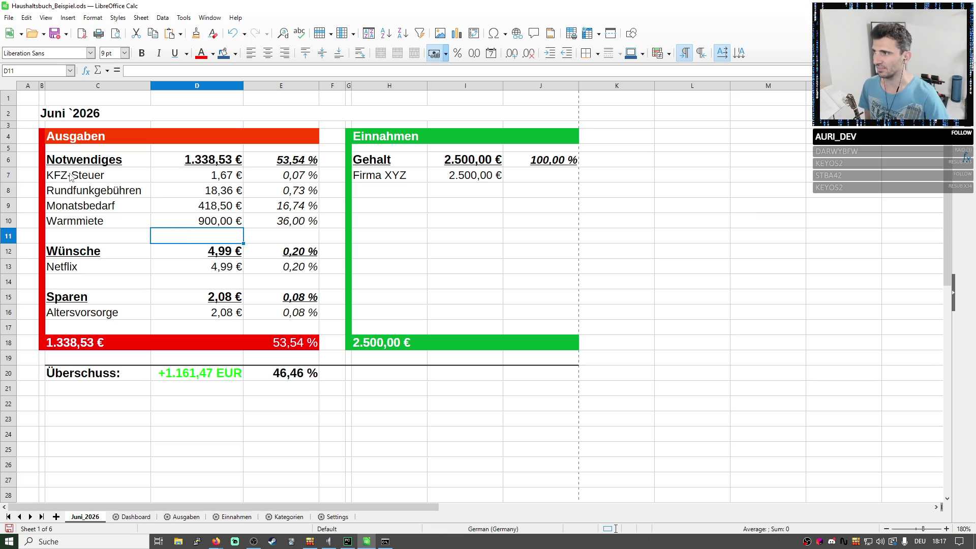
pyautogui.click(12, 175)
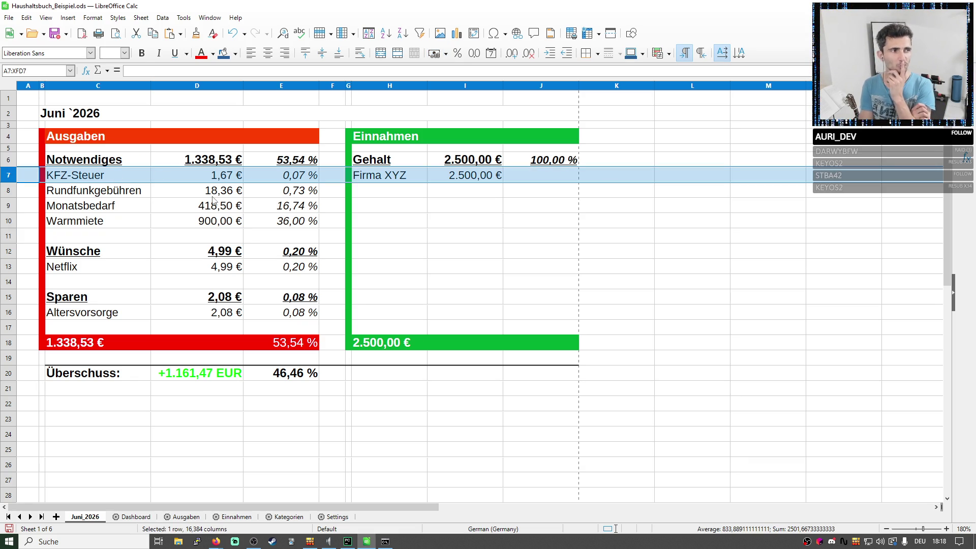
pyautogui.click(105, 175)
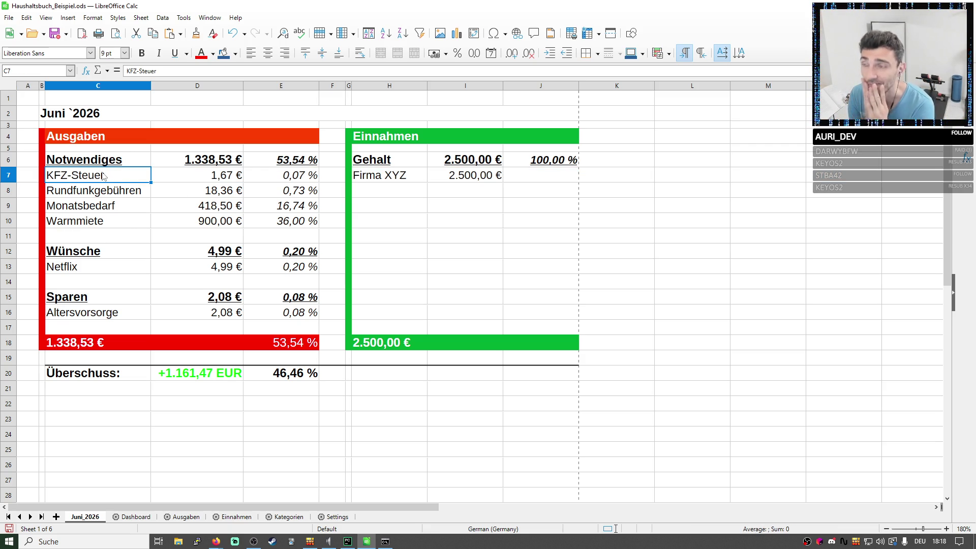
pyautogui.click(92, 197)
pyautogui.click(77, 179)
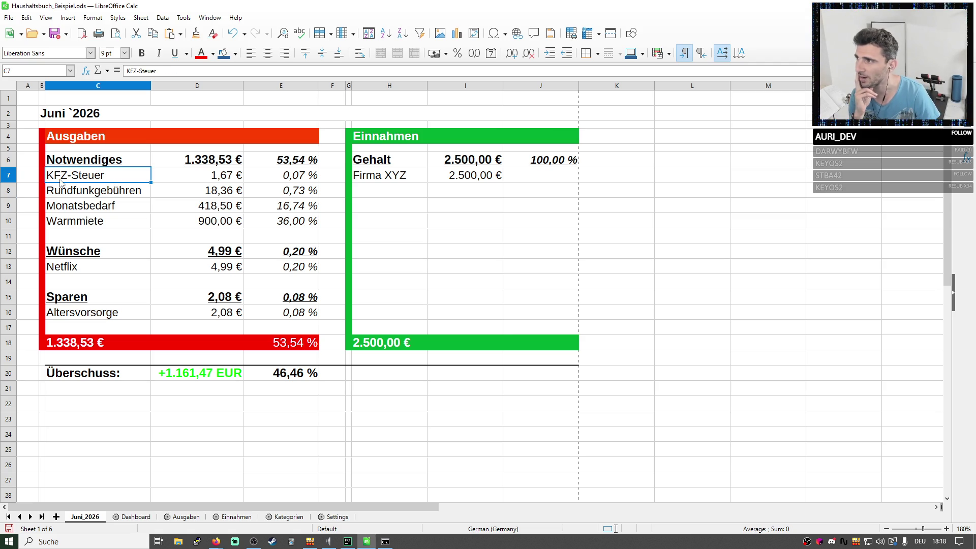
pyautogui.click(10, 175)
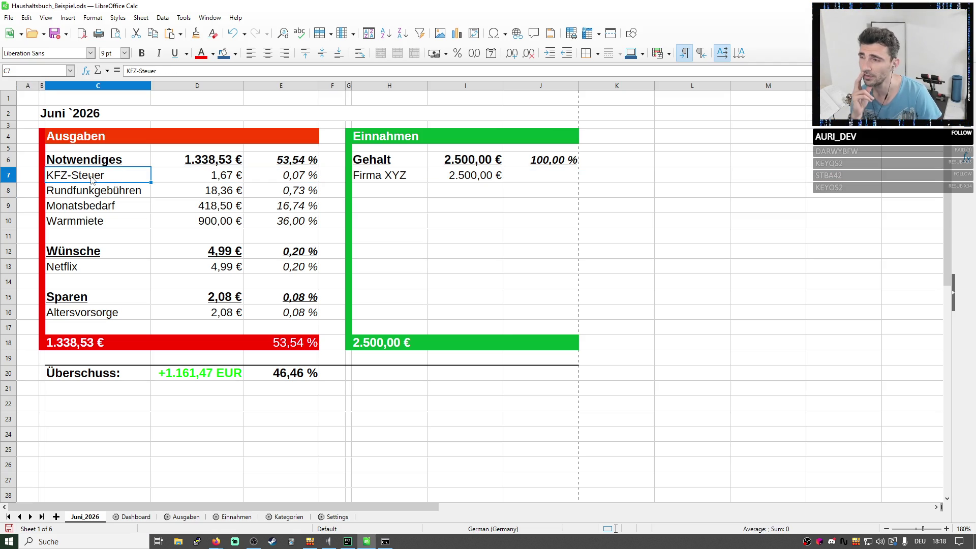
pyautogui.scroll(-4, 192, 447)
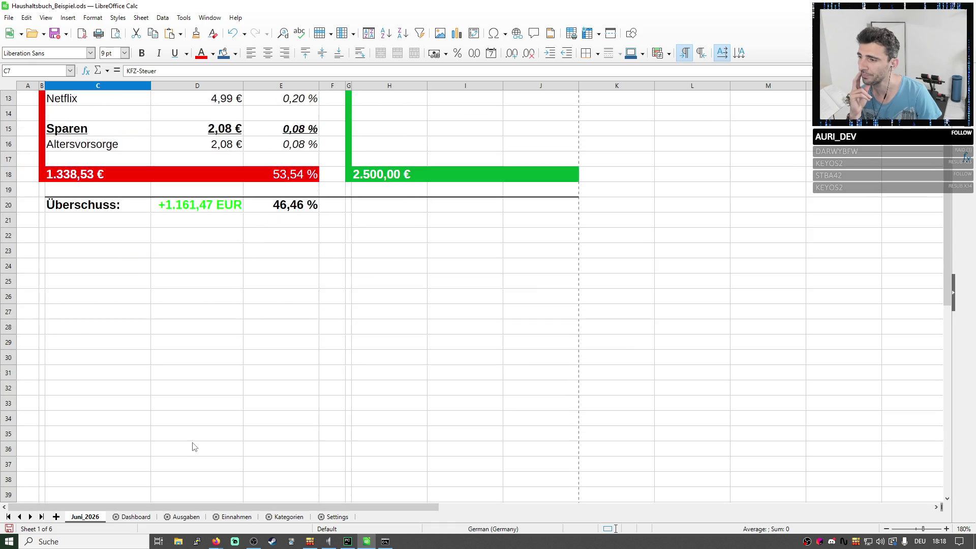
pyautogui.scroll(-3, 153, 411)
# Add the note 'Dez: 12€' in C40 below the budget and 'Jan' in D25 to start a month list.
pyautogui.click(120, 372)
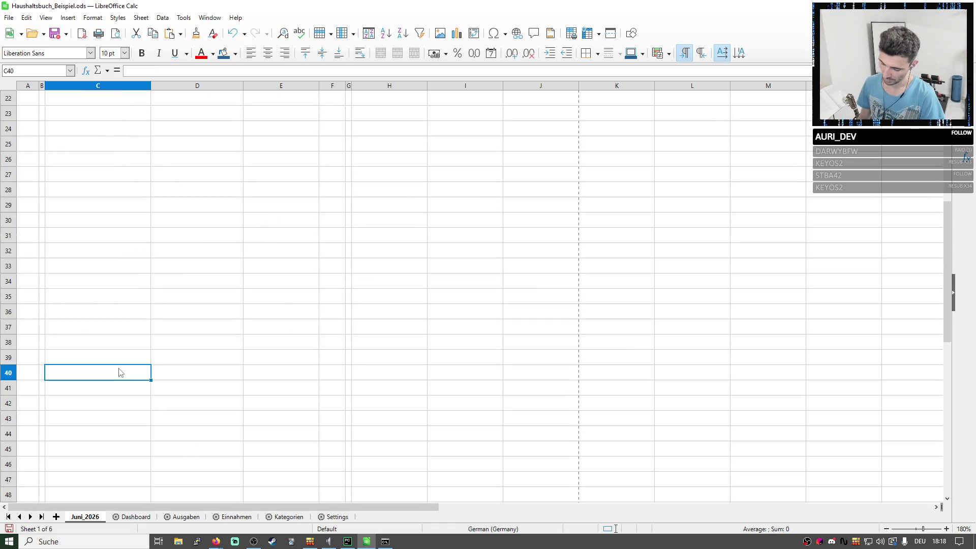
pyautogui.write('Dez')
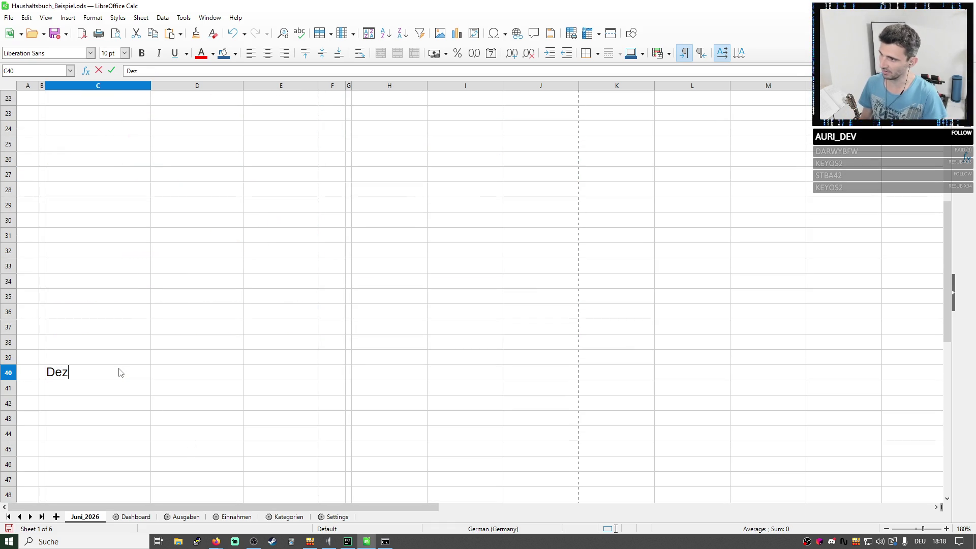
pyautogui.write(': 3')
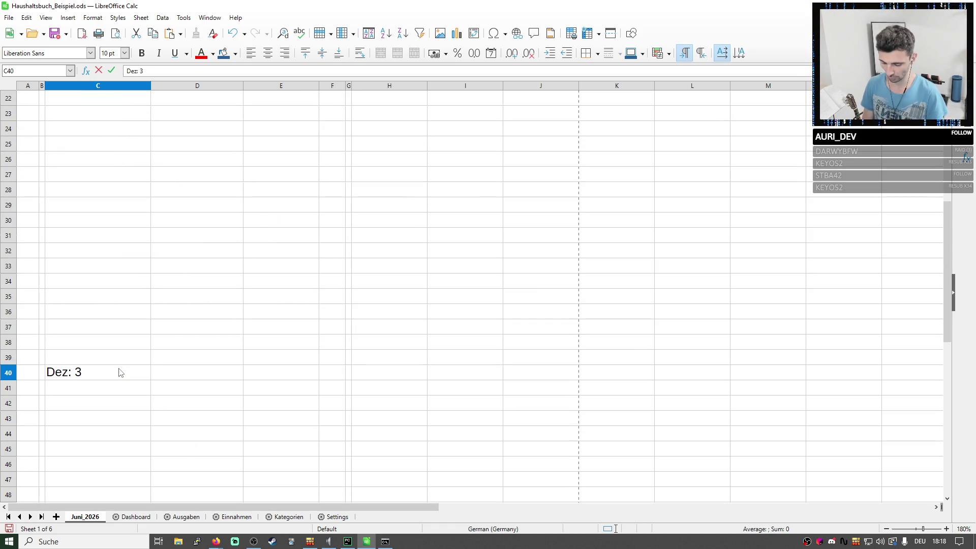
pyautogui.press('BackSpace')
pyautogui.write('12')
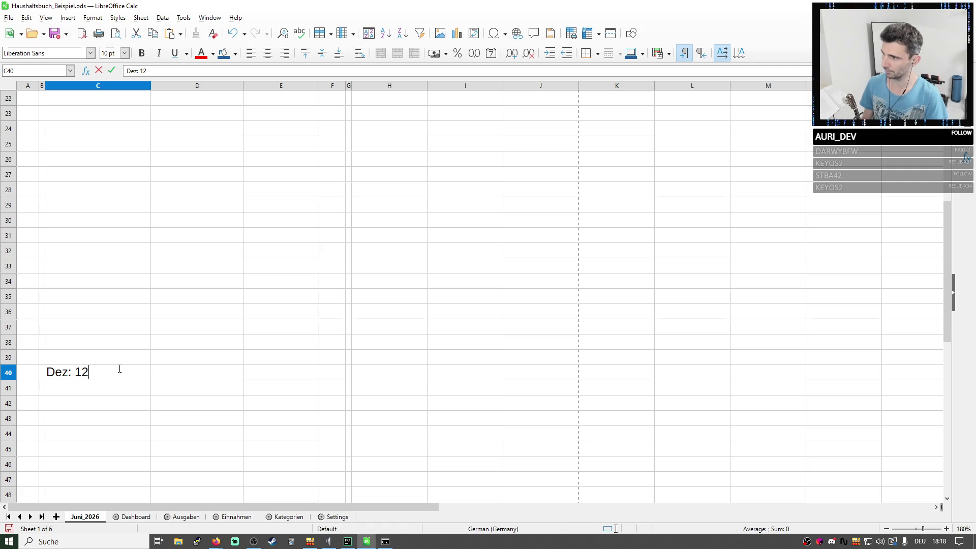
pyautogui.write('€')
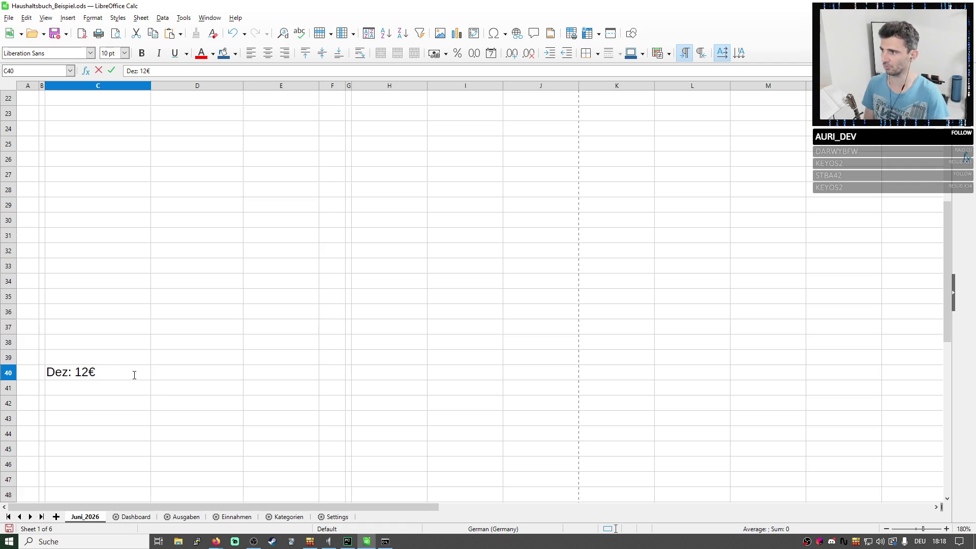
pyautogui.click(163, 378)
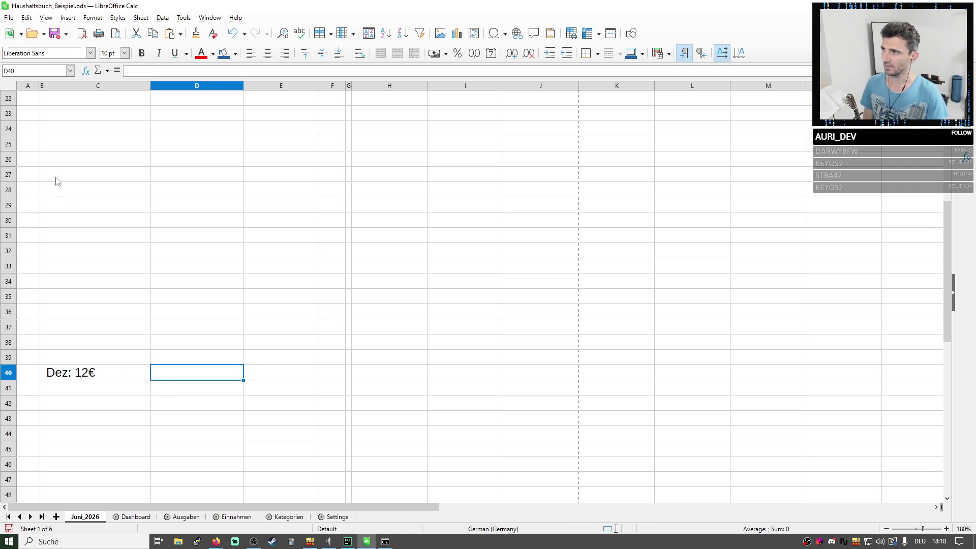
pyautogui.click(133, 146)
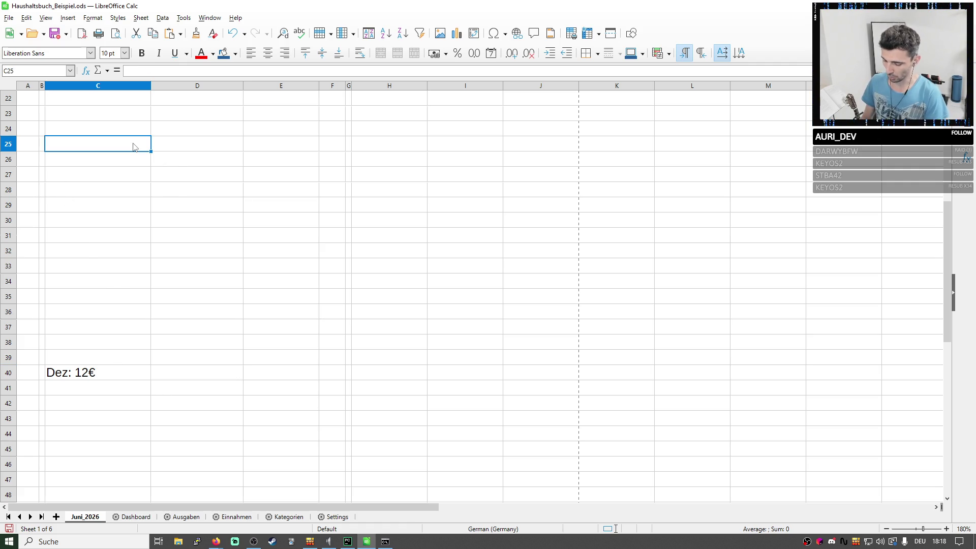
pyautogui.press('Right')
pyautogui.write('Jan')
pyautogui.press('Tab')
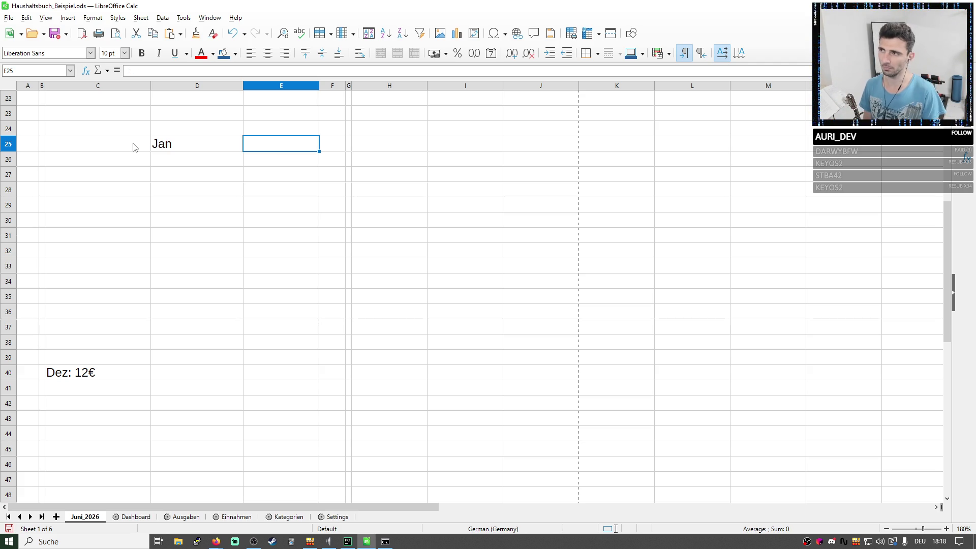
pyautogui.click(122, 373)
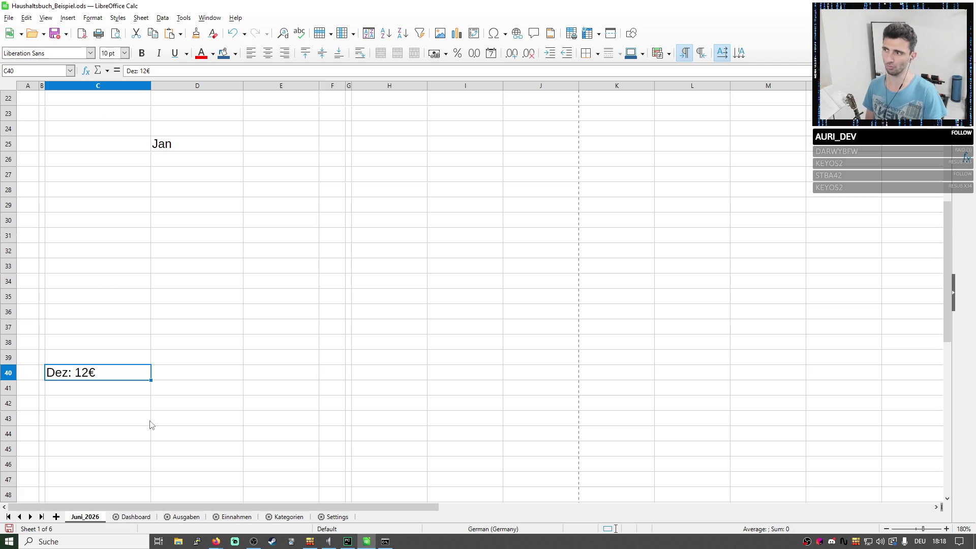
pyautogui.click(200, 143)
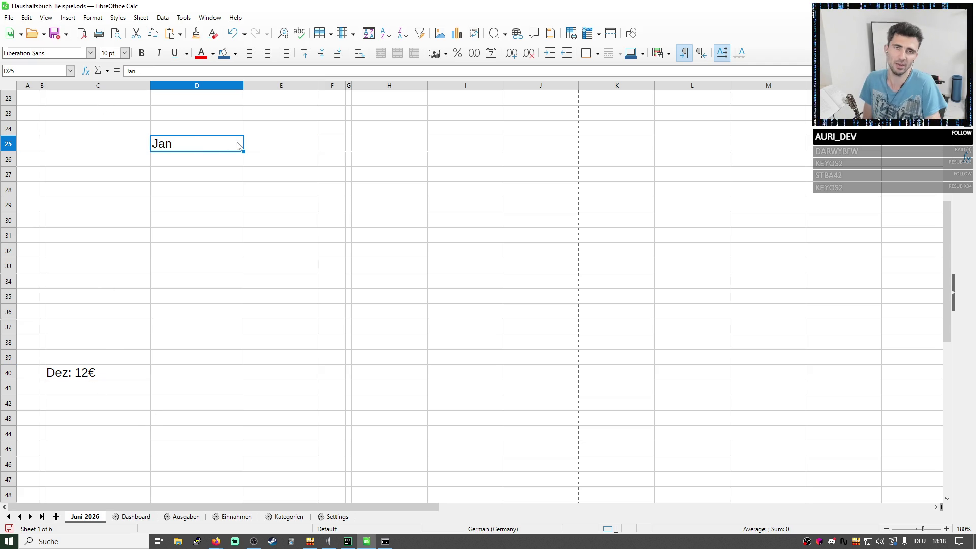
# Enter a 1 beside each month down column E from E25 to E36, fixing a mistaken 2.
pyautogui.press('Tab')
pyautogui.write('1')
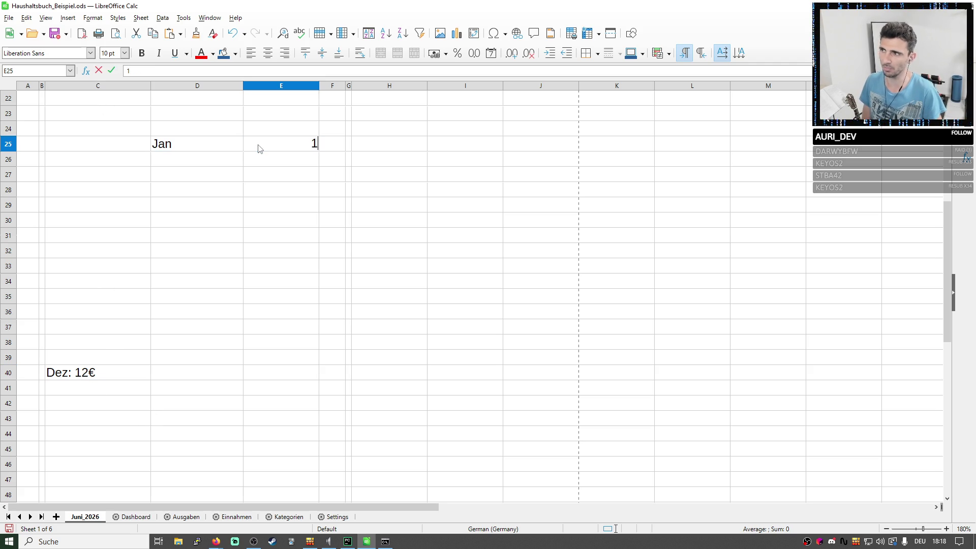
pyautogui.press('Return')
pyautogui.press('Tab')
pyautogui.write('2')
pyautogui.press('Return')
pyautogui.press('Up')
pyautogui.write('1')
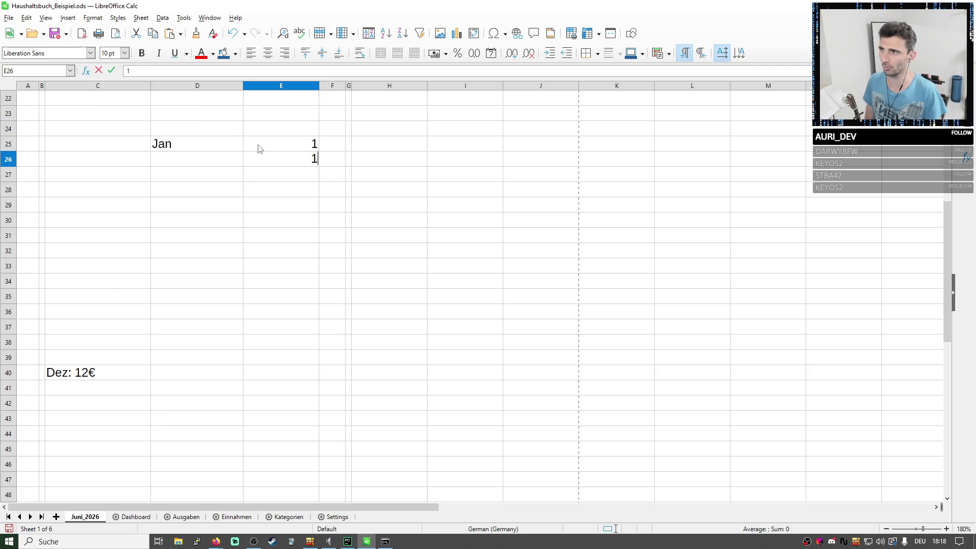
pyautogui.press('Return')
pyautogui.write('1')
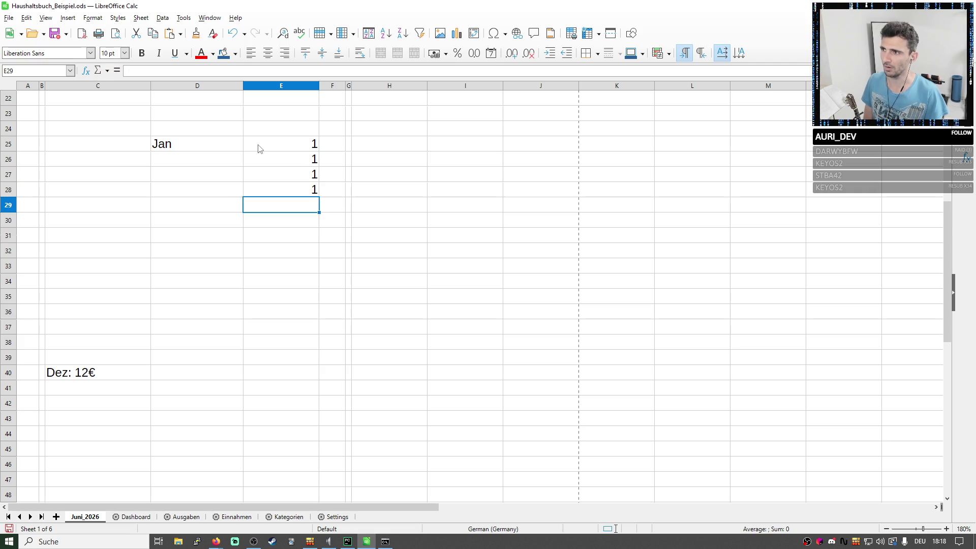
pyautogui.write(' 1 1 1 1')
pyautogui.press('Return')
pyautogui.write('1')
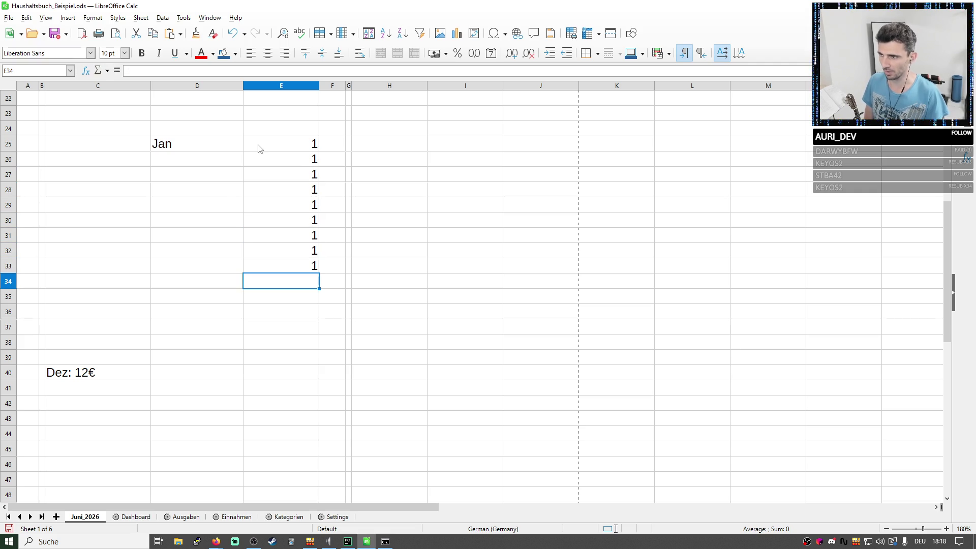
pyautogui.write(' 1 1 1')
pyautogui.press('Return')
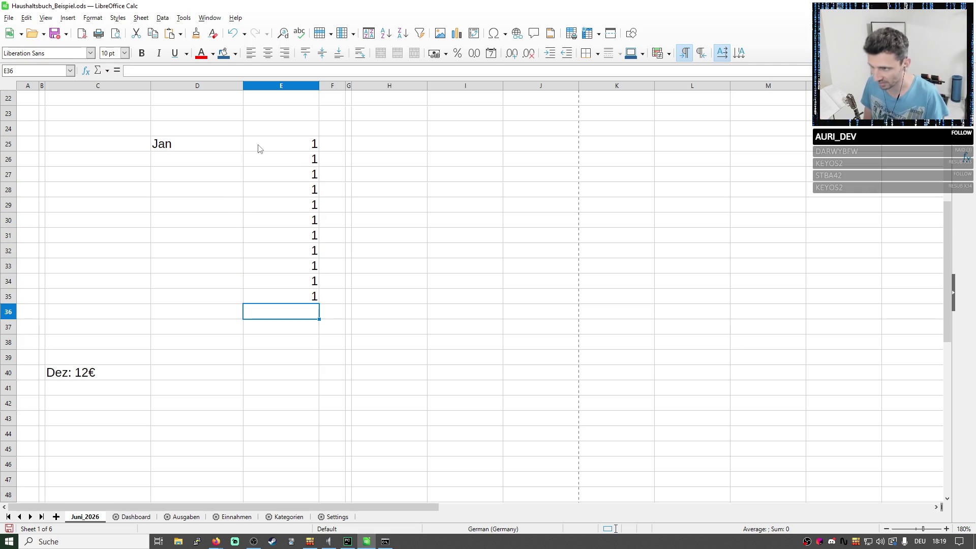
pyautogui.write('1')
pyautogui.click(64, 371)
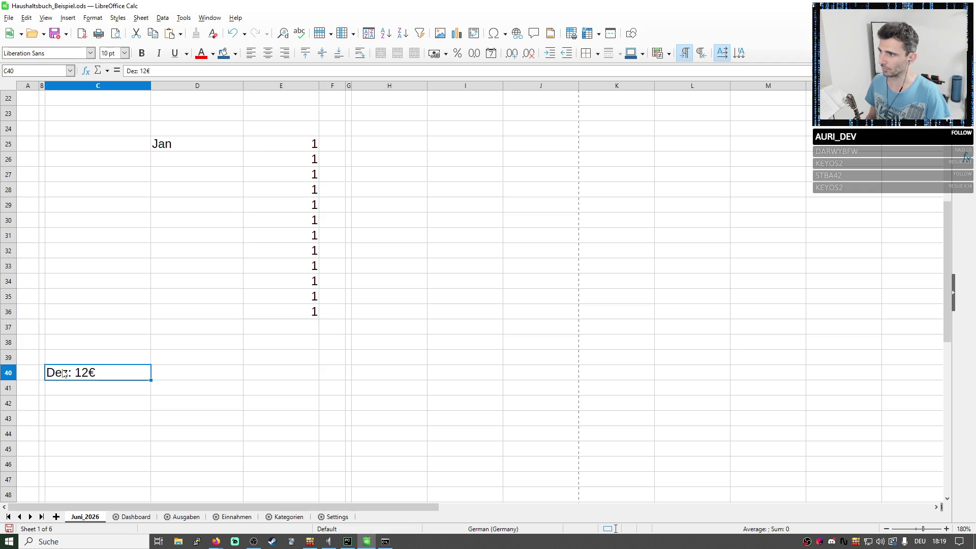
# Label the last row 'Dez' in D36 and select the twelve 1 values for a running count.
pyautogui.click(185, 308)
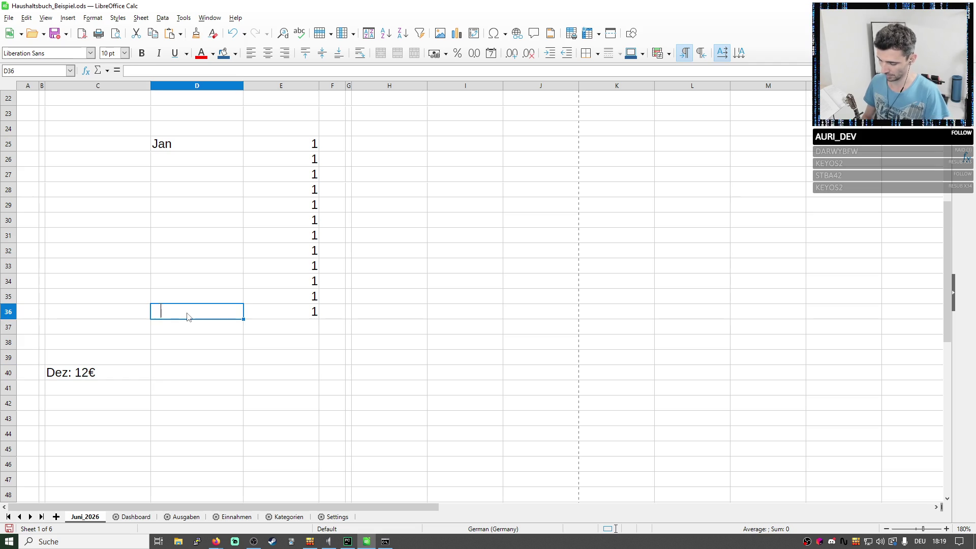
pyautogui.write('Dez')
pyautogui.press('Tab')
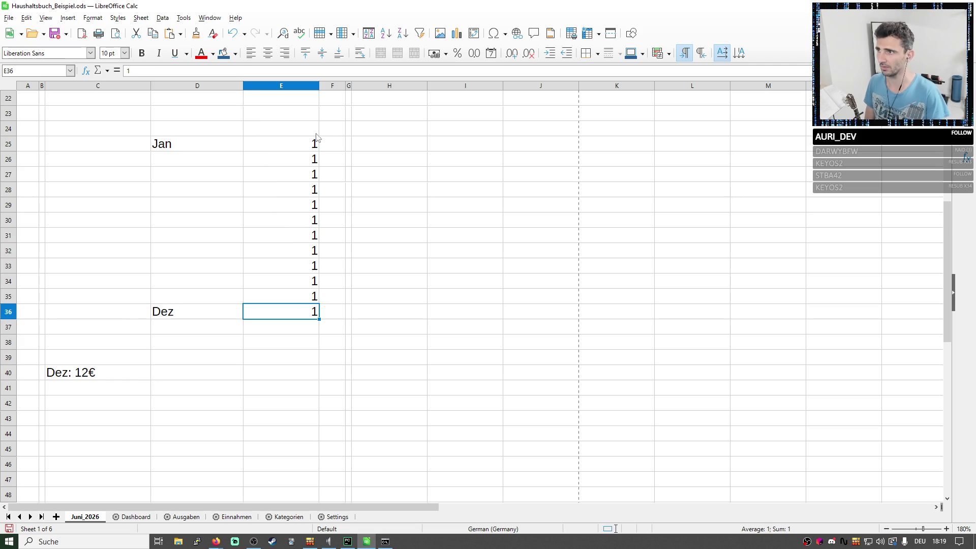
pyautogui.moveTo(312, 144); pyautogui.dragTo(315, 315)
pyautogui.click(340, 145)
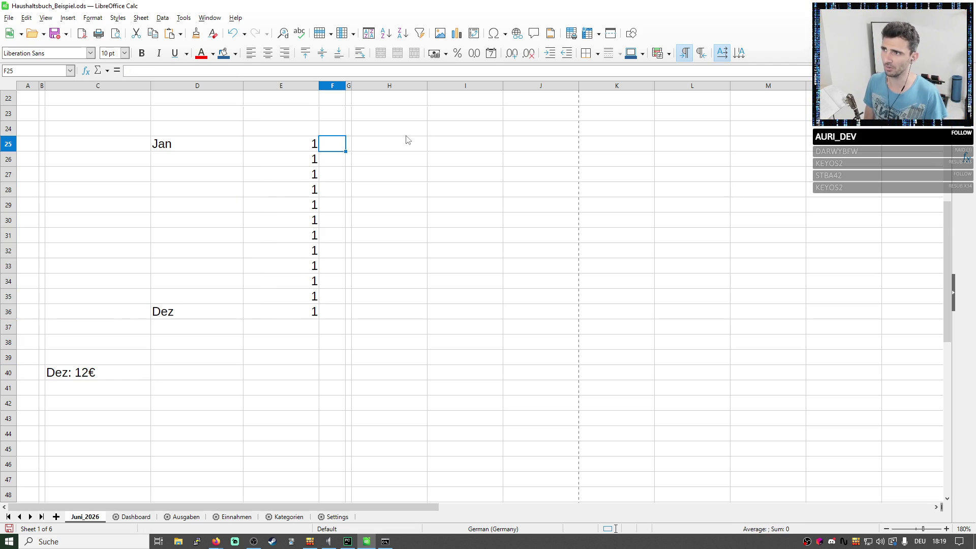
# Put a starting 0 above the list and count 1, 2, 3, 4 down column F by hand.
pyautogui.press('Left')
pyautogui.press('Up')
pyautogui.write('0')
pyautogui.press('Return')
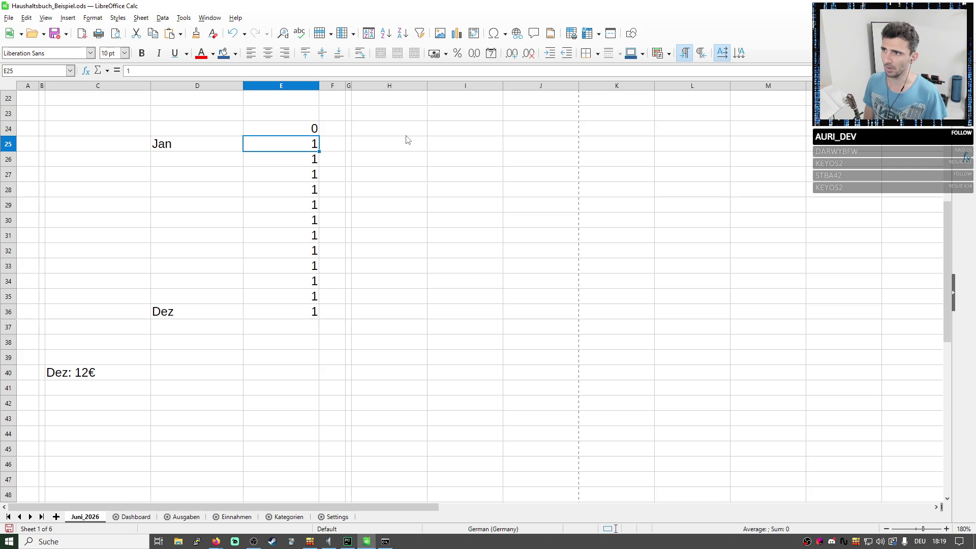
pyautogui.press('Right')
pyautogui.write('1')
pyautogui.press('Return')
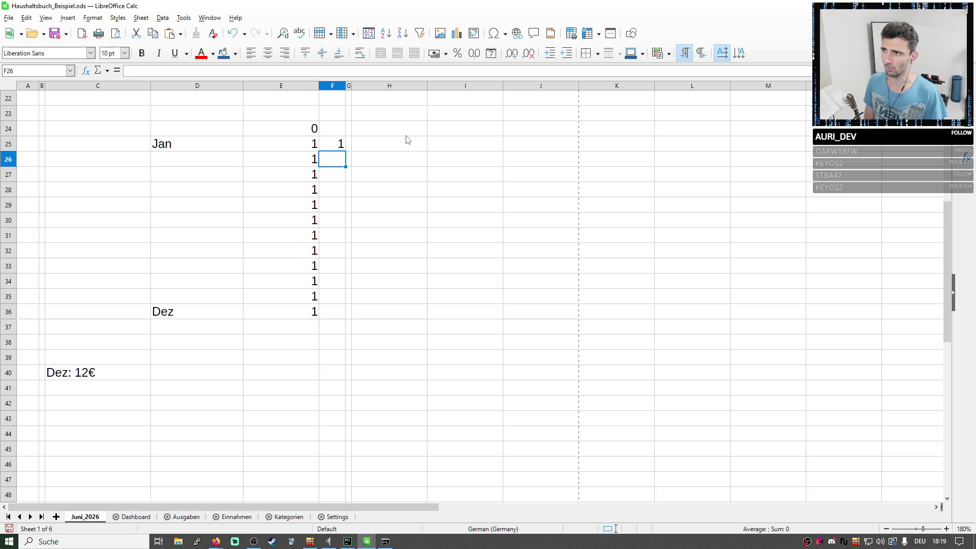
pyautogui.write('2')
pyautogui.press('Return')
pyautogui.write('3')
pyautogui.press('Return')
pyautogui.write('4')
pyautogui.press('Up')
pyautogui.press('Up')
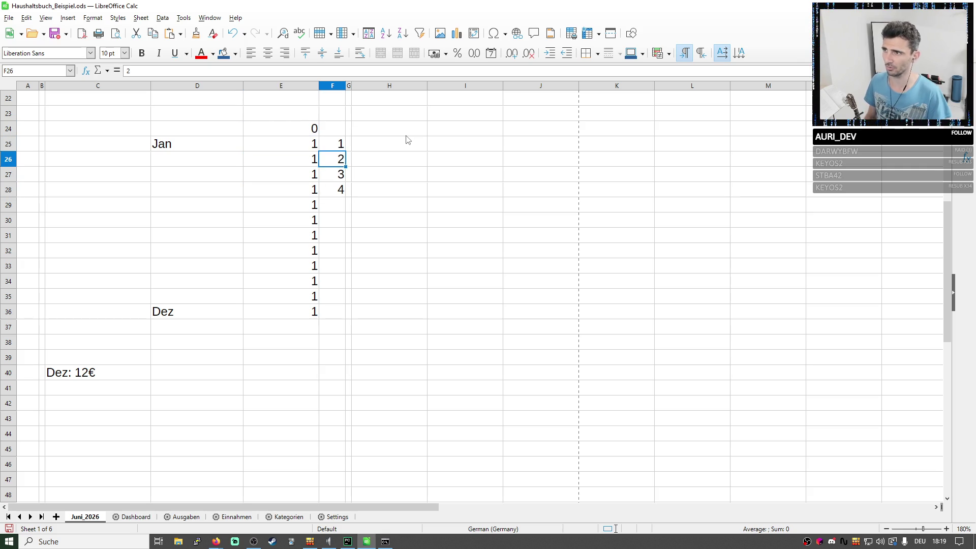
# Replace the manual count with a running-total formula and extend it down to 12 for December.
pyautogui.press('Up')
pyautogui.press('Down')
pyautogui.press('BackSpace')
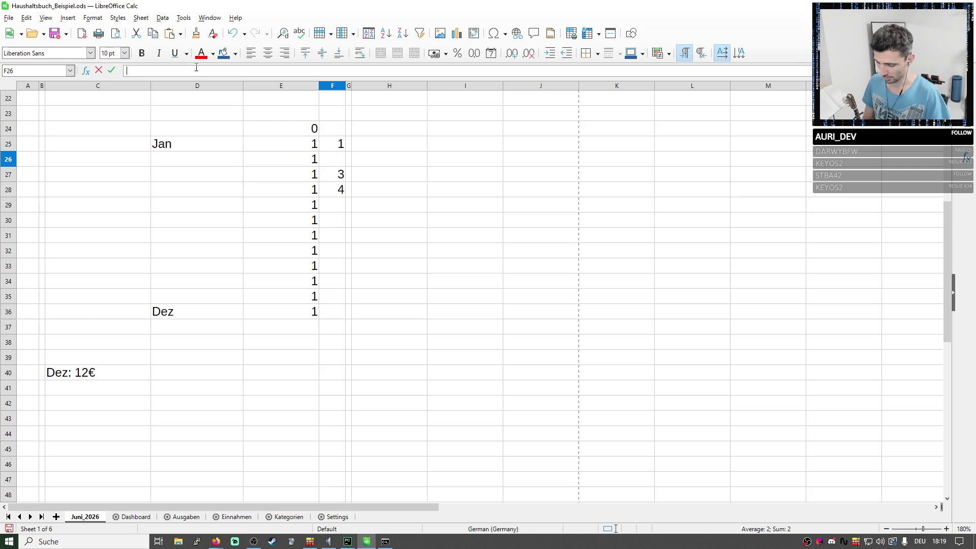
pyautogui.write('=')
pyautogui.click(294, 132)
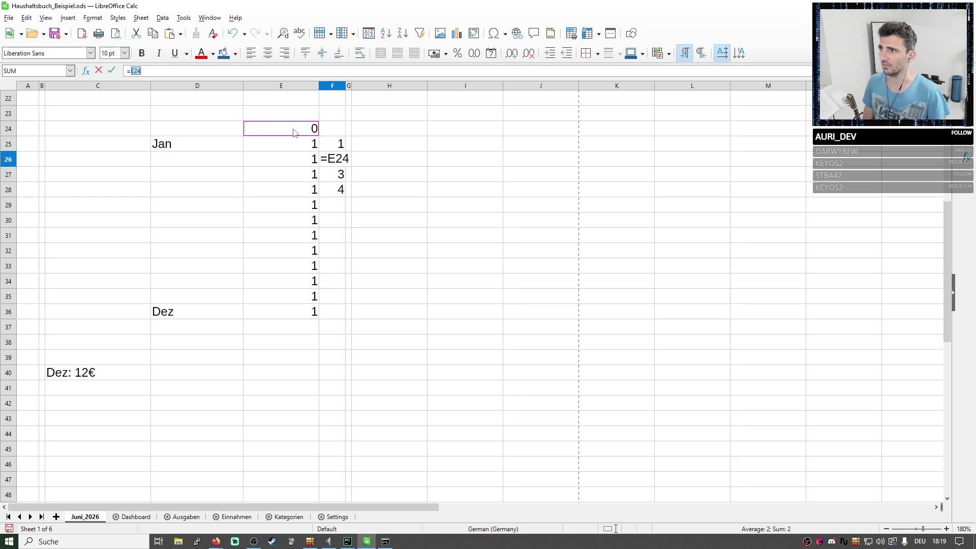
pyautogui.write('+')
pyautogui.click(340, 144)
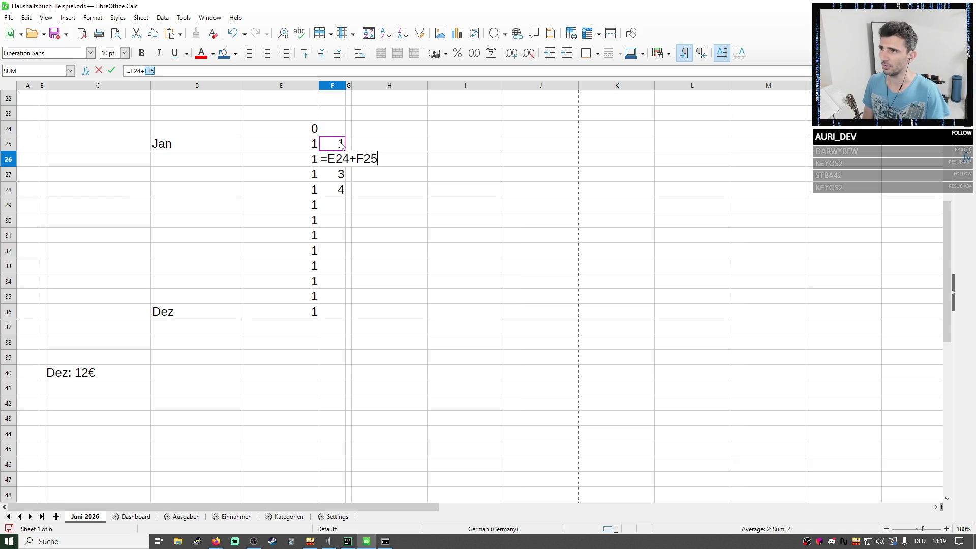
pyautogui.press('Return')
pyautogui.press('Up')
pyautogui.click(309, 146)
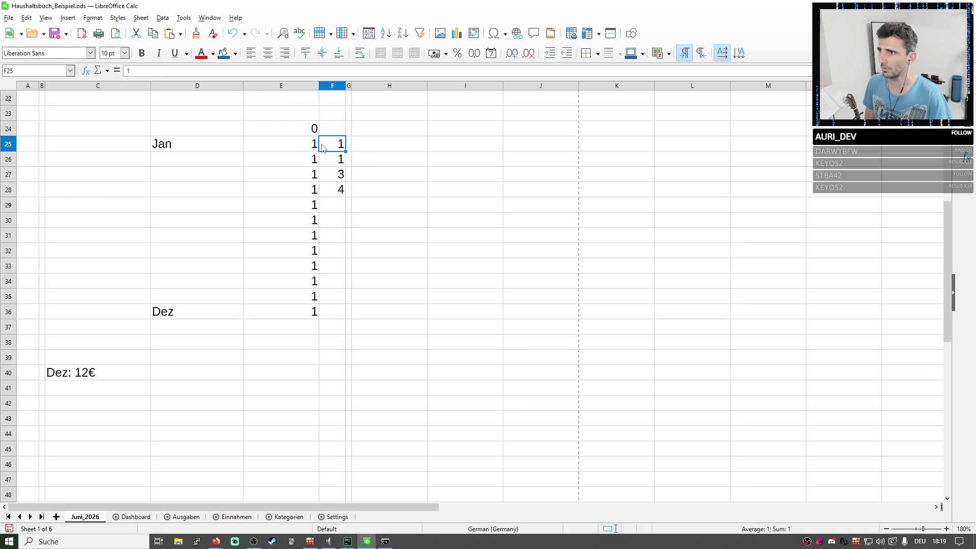
pyautogui.moveTo(346, 148); pyautogui.dragTo(346, 314)
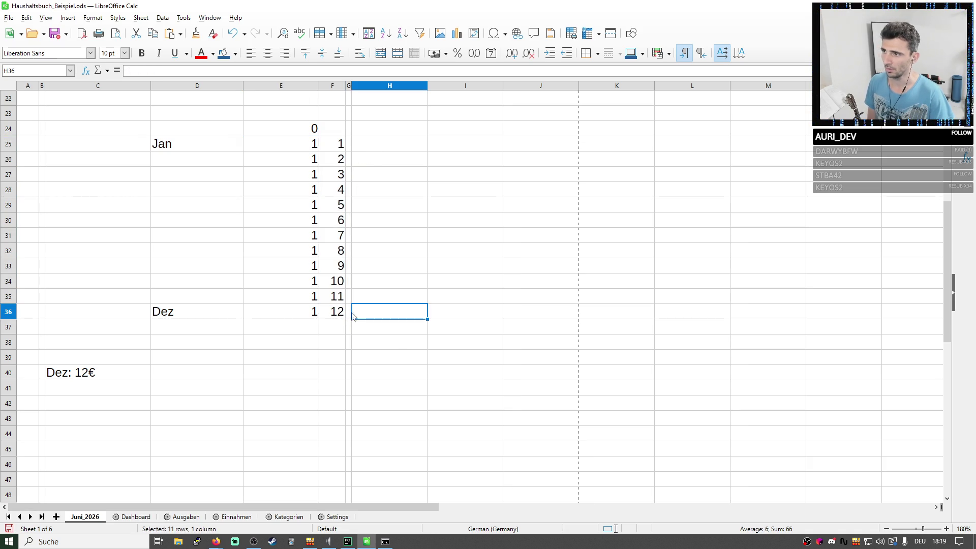
pyautogui.click(299, 313)
# Enter -12 in H36 beside the Dez row, then bring up the Ausgaben sheet.
pyautogui.moveTo(178, 312); pyautogui.dragTo(297, 315)
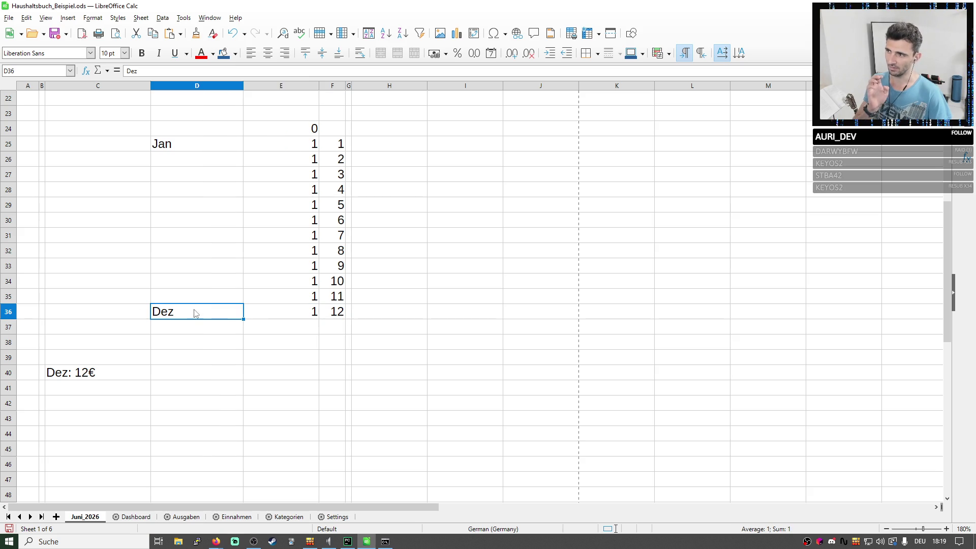
pyautogui.moveTo(343, 147); pyautogui.dragTo(341, 313)
pyautogui.click(335, 315)
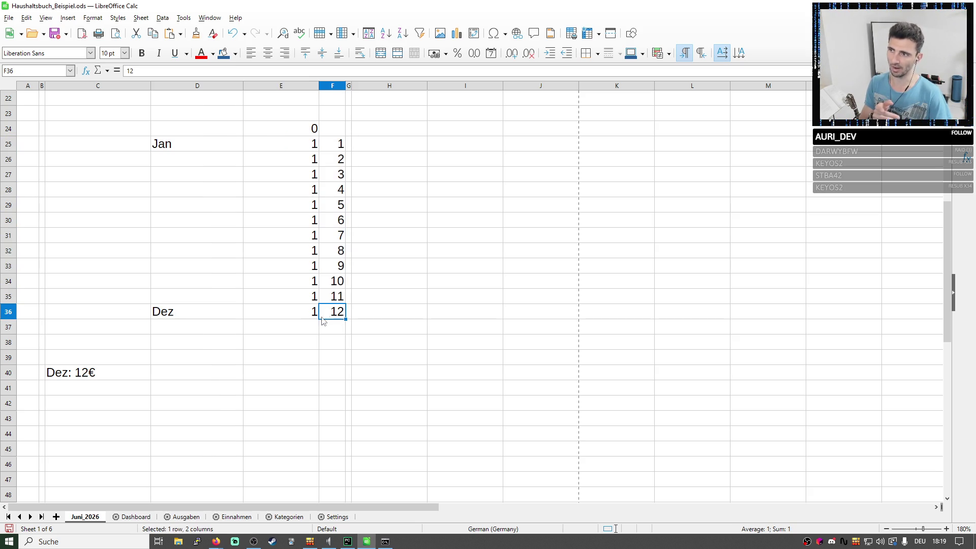
pyautogui.click(389, 319)
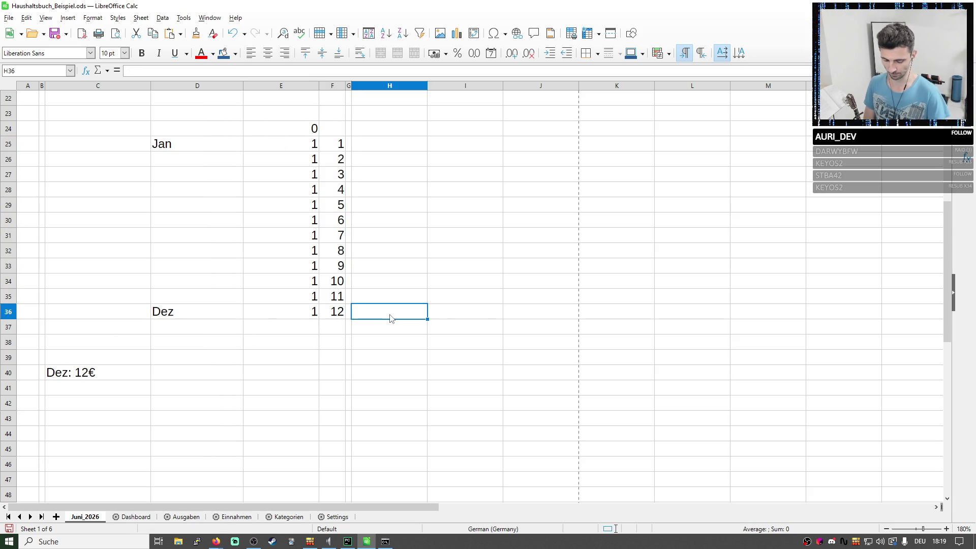
pyautogui.write('-12')
pyautogui.press('Return')
pyautogui.click(438, 314)
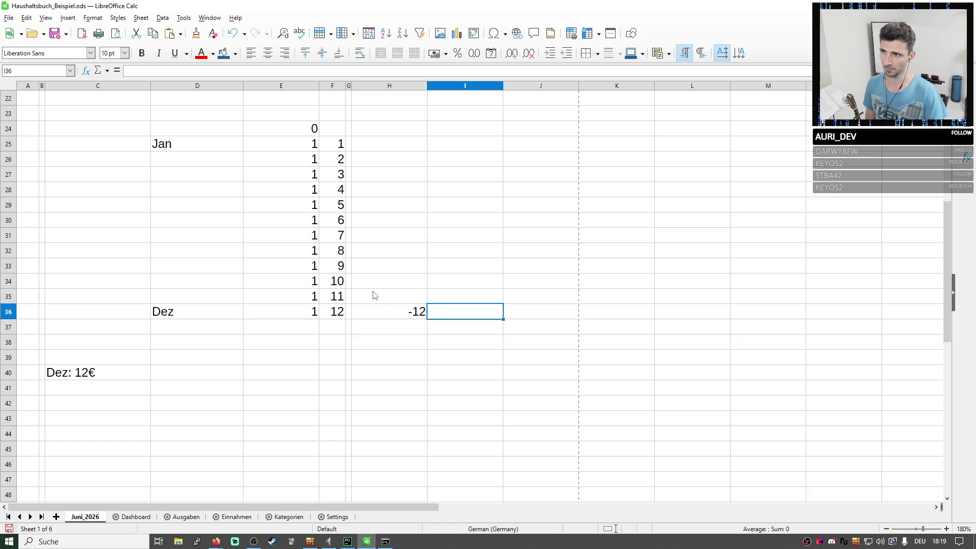
pyautogui.moveTo(336, 299)
pyautogui.mouseDown()
pyautogui.moveTo(320, 144)
pyautogui.moveTo(311, 145)
pyautogui.mouseUp()
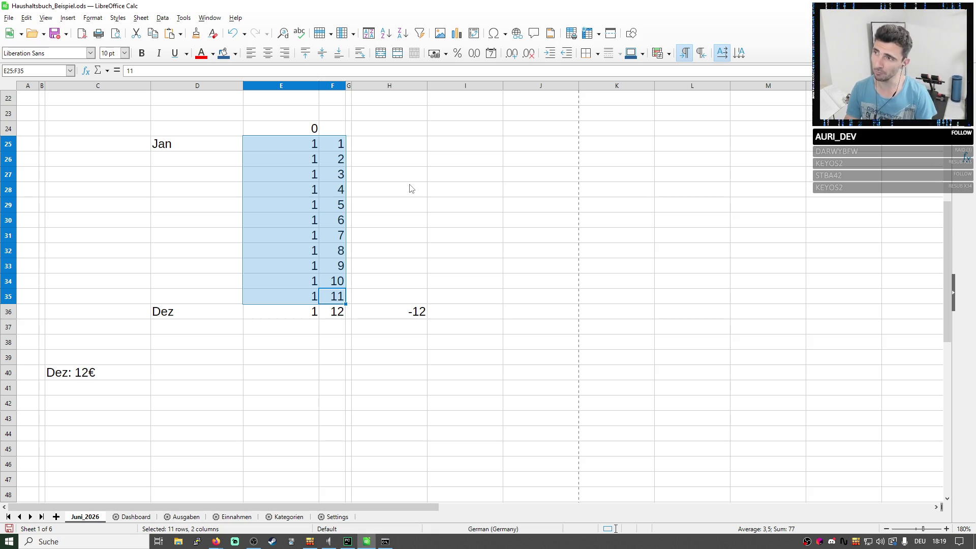
pyautogui.click(411, 308)
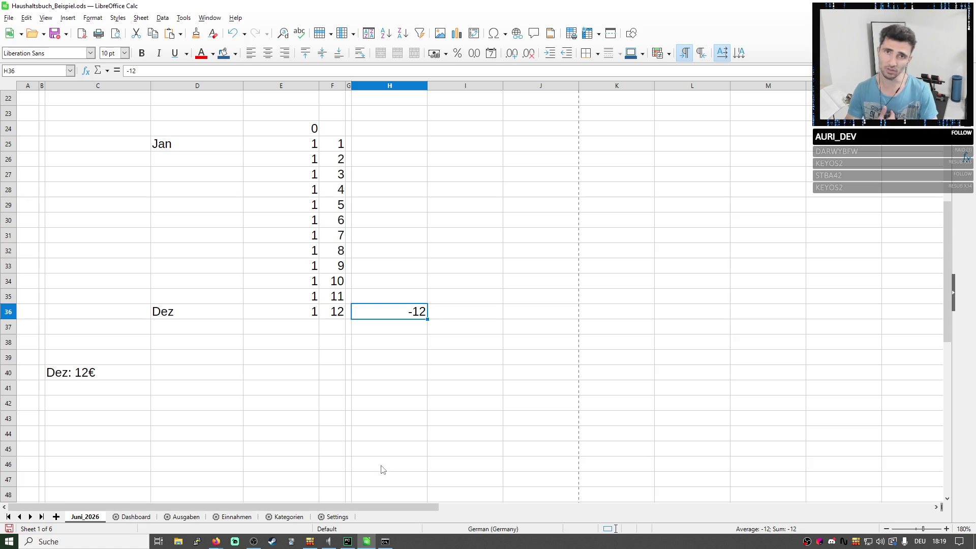
pyautogui.click(185, 517)
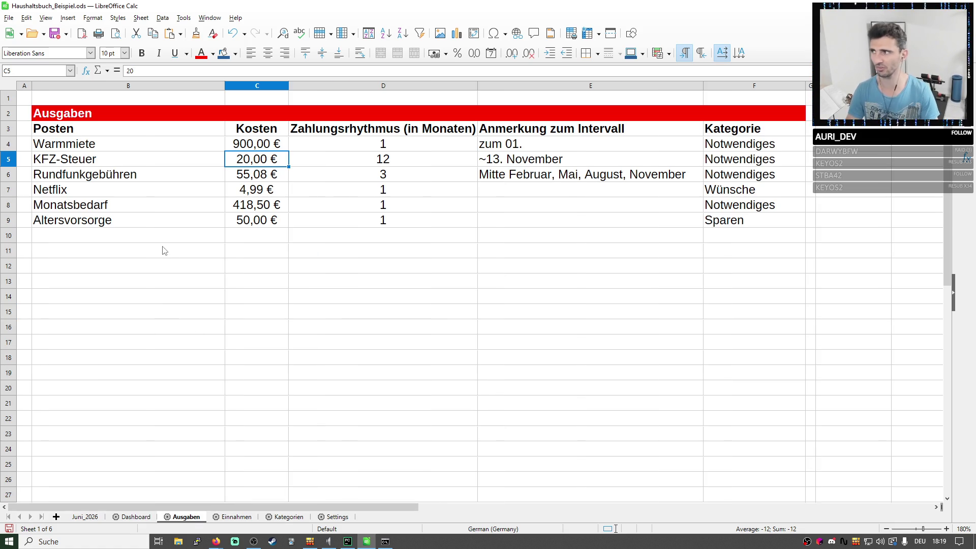
# Add the label KFZ-Haftplicht in B10 below Altersvorsorge, correcting a typo.
pyautogui.press('Left')
pyautogui.click(141, 239)
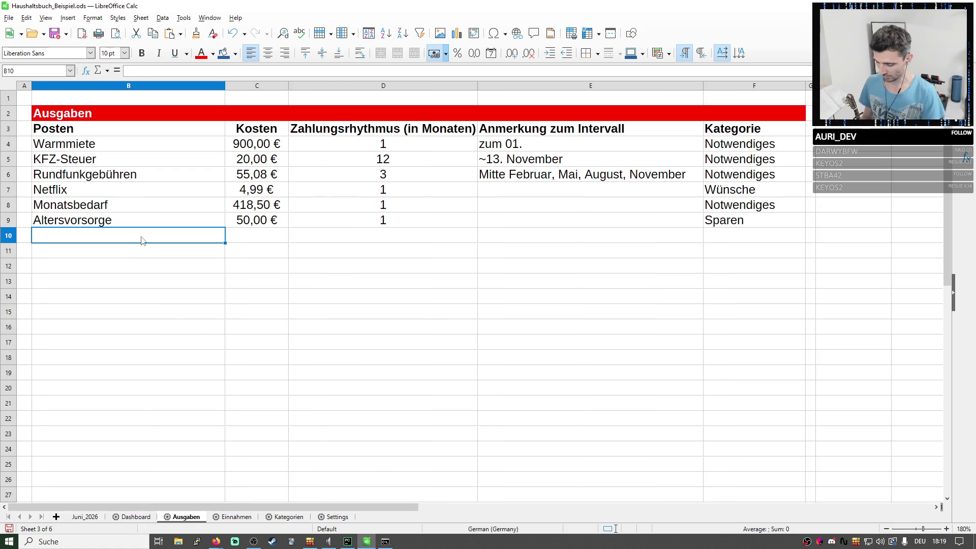
pyautogui.write('KFZ-V')
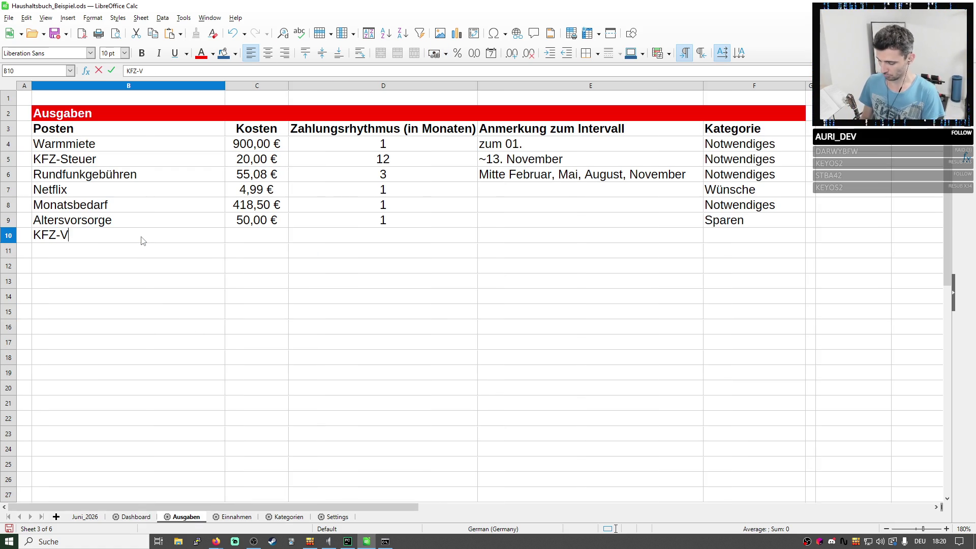
pyautogui.write('ersicher')
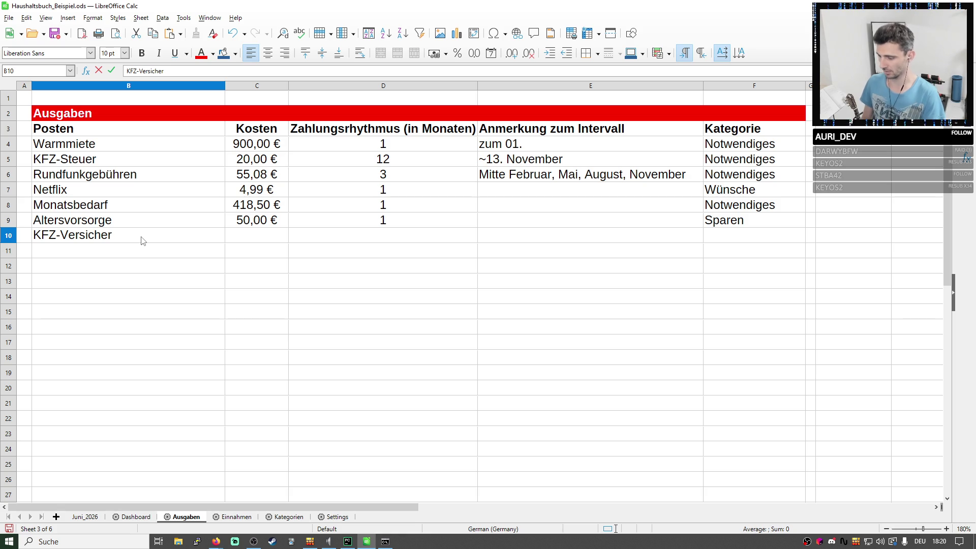
pyautogui.press('BackSpace')
pyautogui.press('BackSpace')
pyautogui.press('BackSpace')
pyautogui.press('BackSpace')
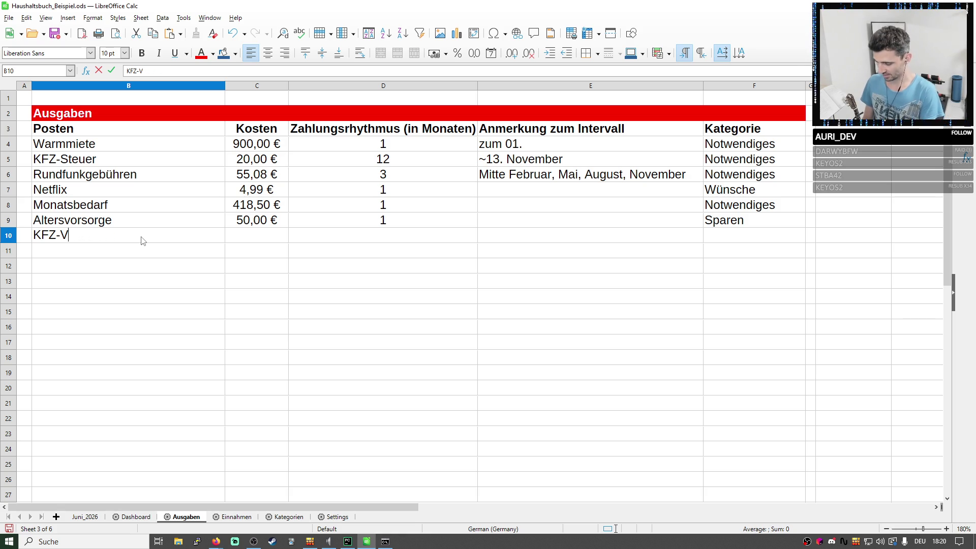
pyautogui.press('BackSpace')
pyautogui.write('Haftpli')
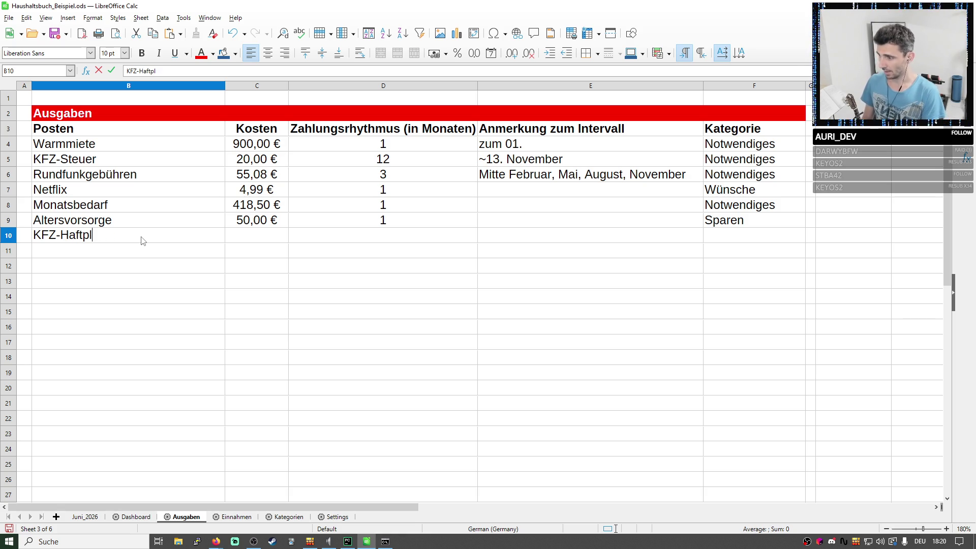
pyautogui.write('cht')
pyautogui.press('Return')
# Give KFZ-Haftplicht a cost of 600,00 € and a 12-month payment rhythm.
pyautogui.press('Up')
pyautogui.press('Right')
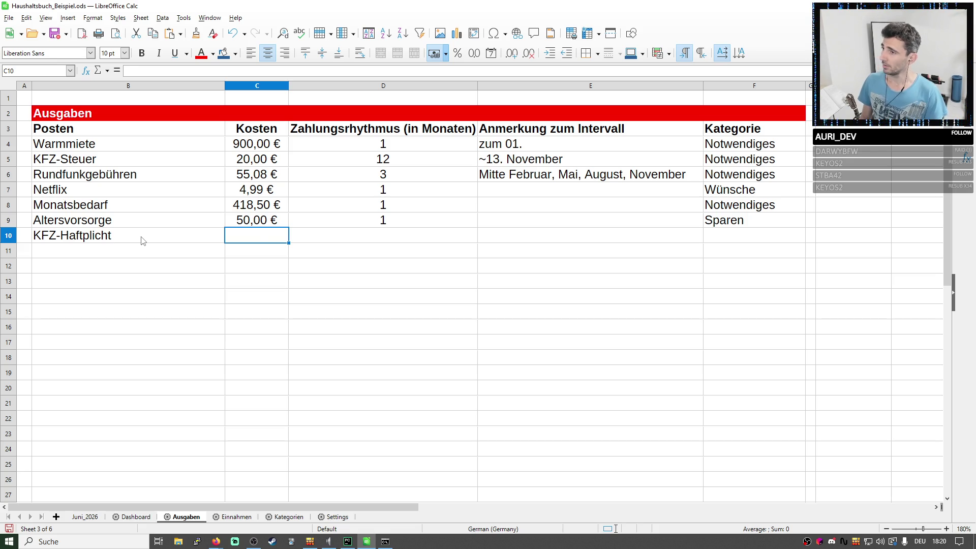
pyautogui.write('600')
pyautogui.press('Tab')
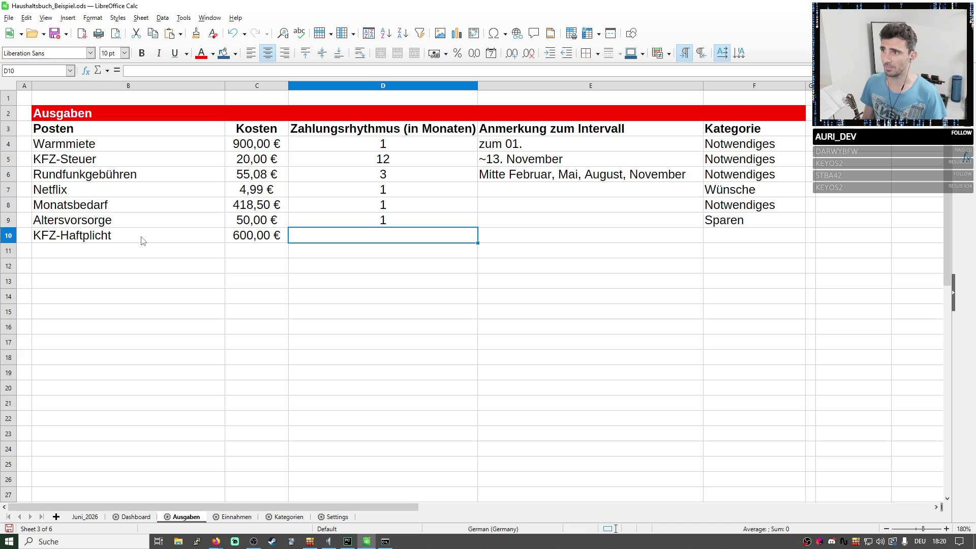
pyautogui.write('12')
pyautogui.press('Return')
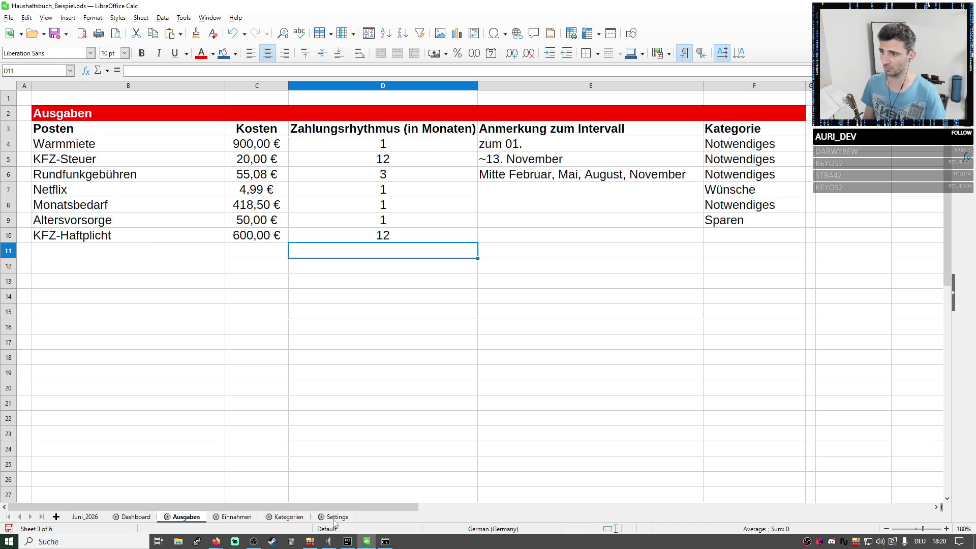
# Switch sheets and return to the Juni_2026 sheet.
pyautogui.click(335, 517)
pyautogui.click(179, 497)
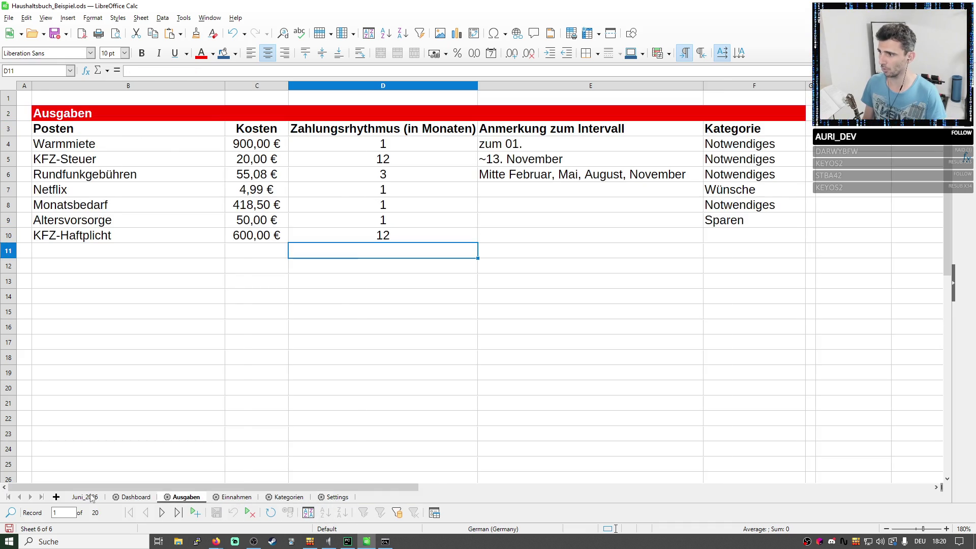
pyautogui.click(90, 497)
# Compute =600/12 in C42, giving the monthly share of 50.
pyautogui.click(119, 401)
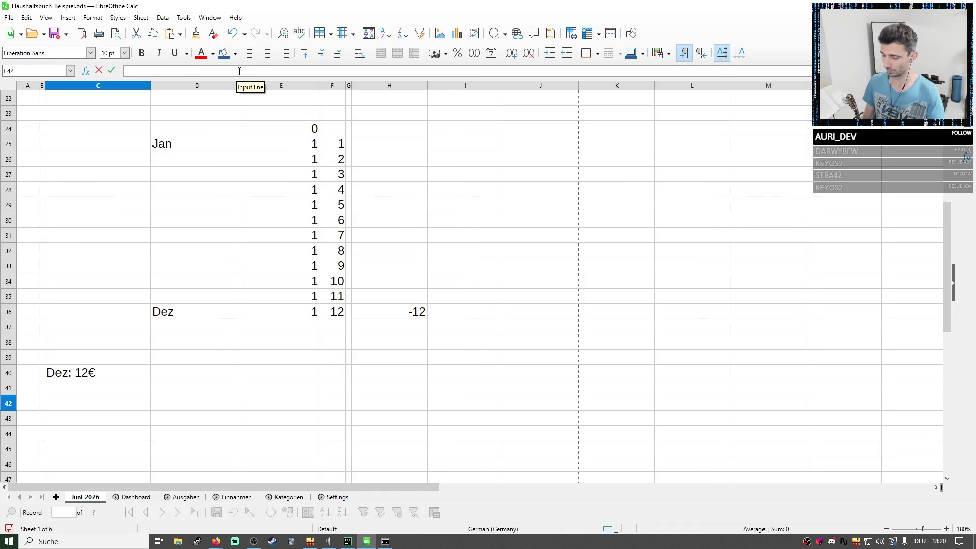
pyautogui.write('=600/')
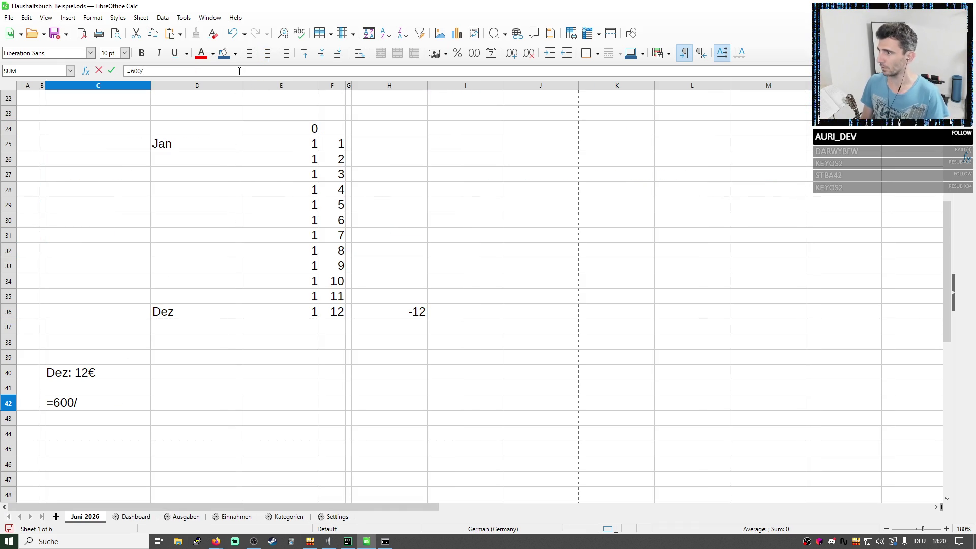
pyautogui.write('12')
pyautogui.press('Return')
pyautogui.press('Up')
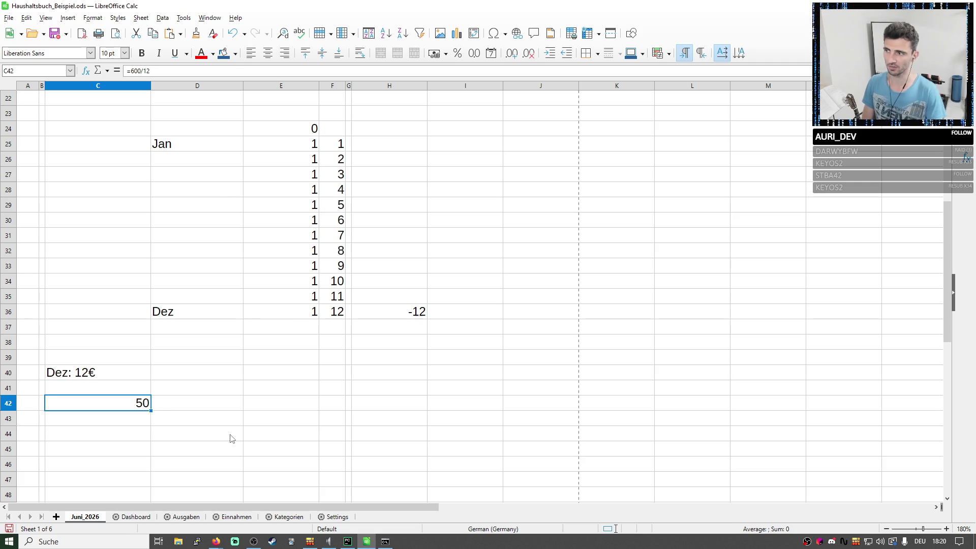
# Enter 50 for Jan through E28, fixing a mistyped 505 by pasting 50 over it.
pyautogui.click(336, 142)
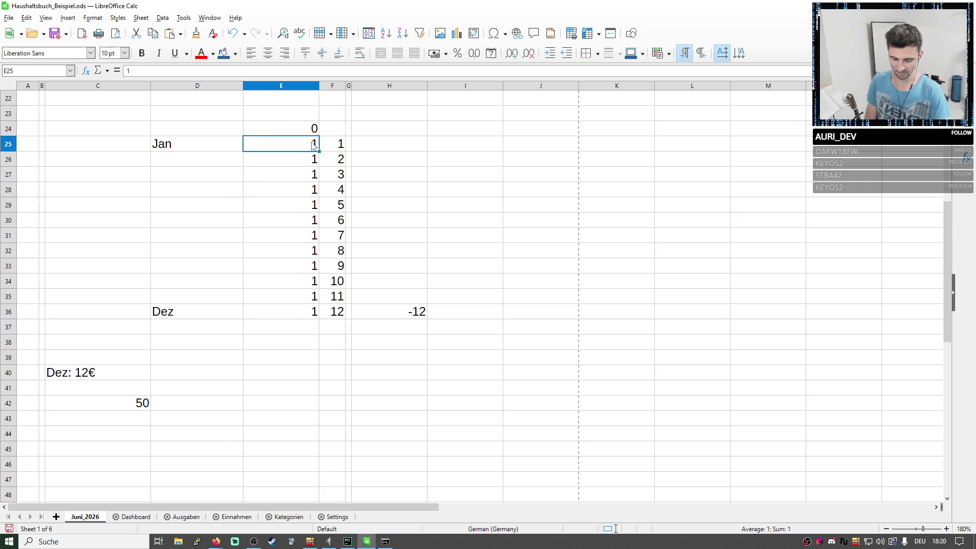
pyautogui.write('50')
pyautogui.press('Return')
pyautogui.write('50')
pyautogui.press('Return')
pyautogui.write('50')
pyautogui.press('Return')
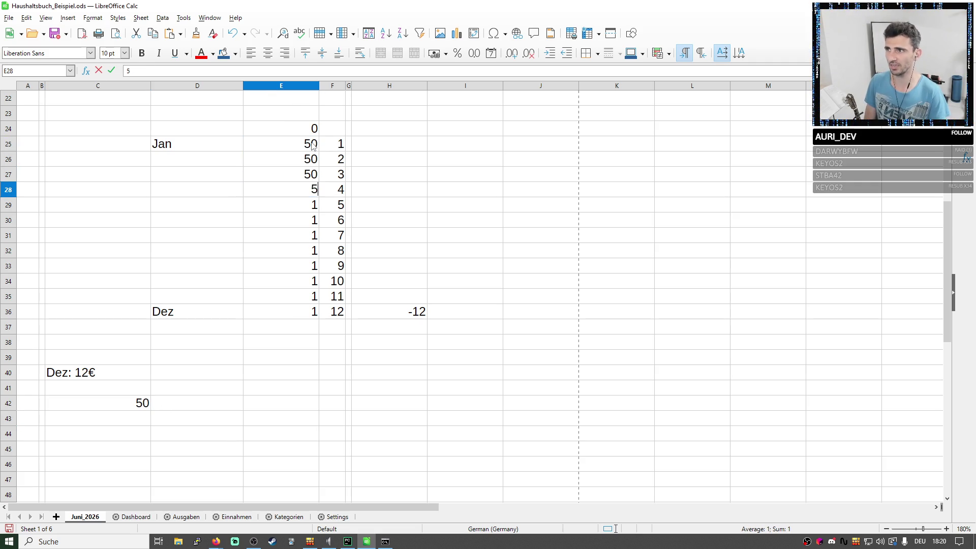
pyautogui.write('505')
pyautogui.press('Return')
pyautogui.press('Up')
pyautogui.press('Up')
pyautogui.hotkey('ctrl', 'c')
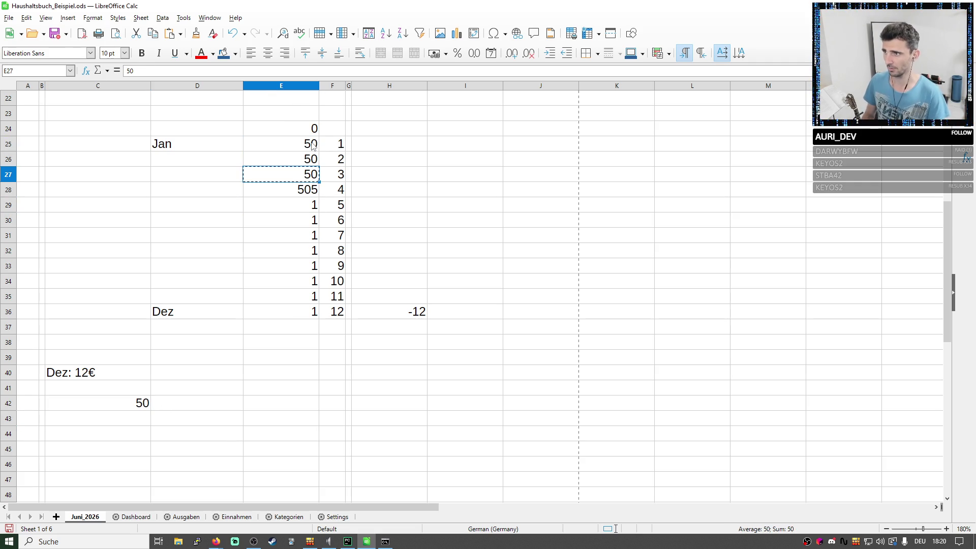
pyautogui.press('Down')
pyautogui.hotkey('ctrl', 'v')
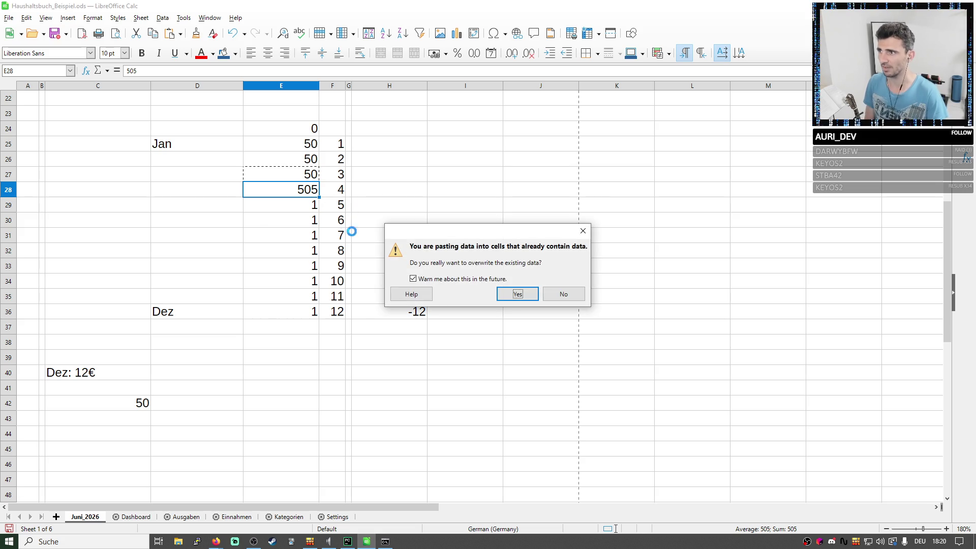
pyautogui.press('Return')
# Paste 50 into every remaining month down to Dez in E36, confirming each overwrite.
pyautogui.moveTo(318, 197); pyautogui.dragTo(324, 316)
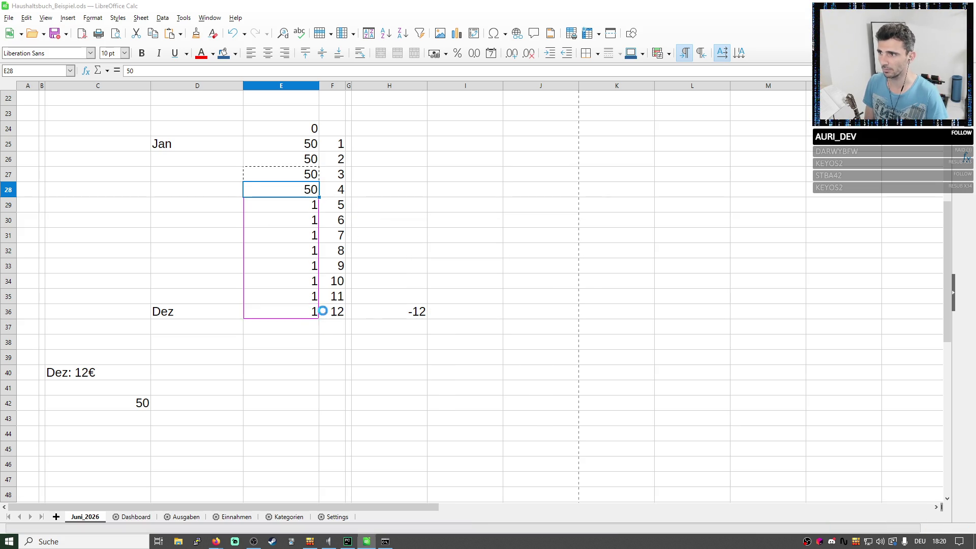
pyautogui.press('F1')
pyautogui.click(590, 338)
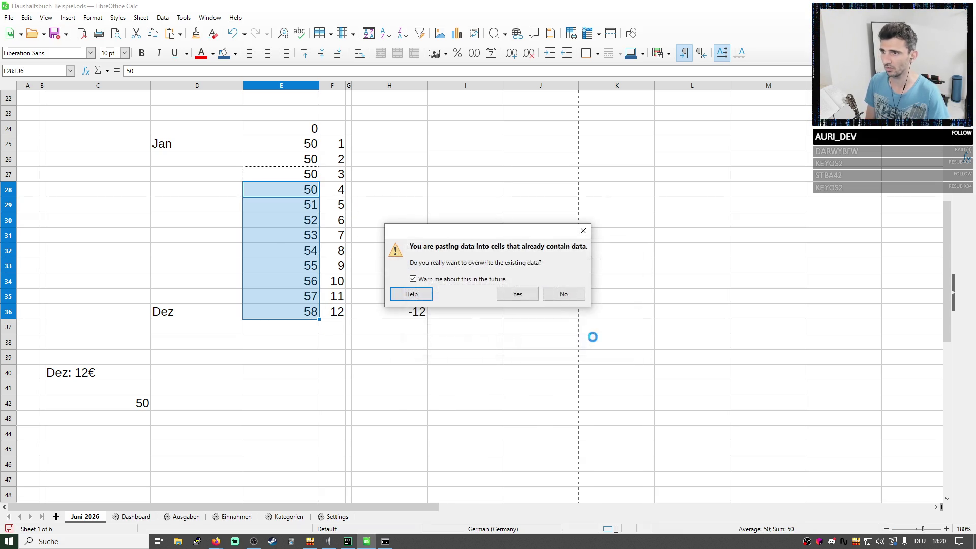
pyautogui.press('Return')
pyautogui.click(434, 232)
pyautogui.click(316, 196)
pyautogui.hotkey('ctrl', 'c')
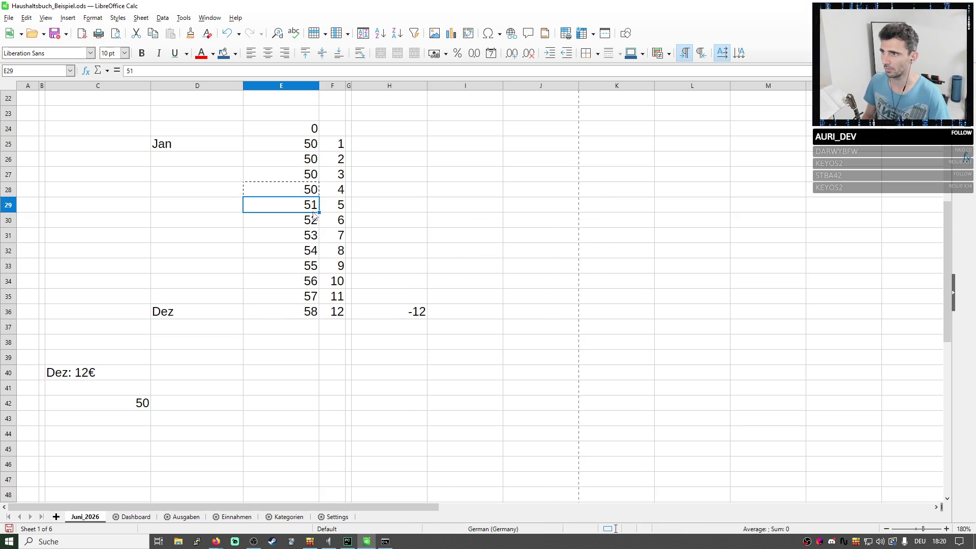
pyautogui.hotkey('ctrl', 'v')
pyautogui.press('Return')
pyautogui.click(308, 219)
pyautogui.hotkey('ctrl', 'v')
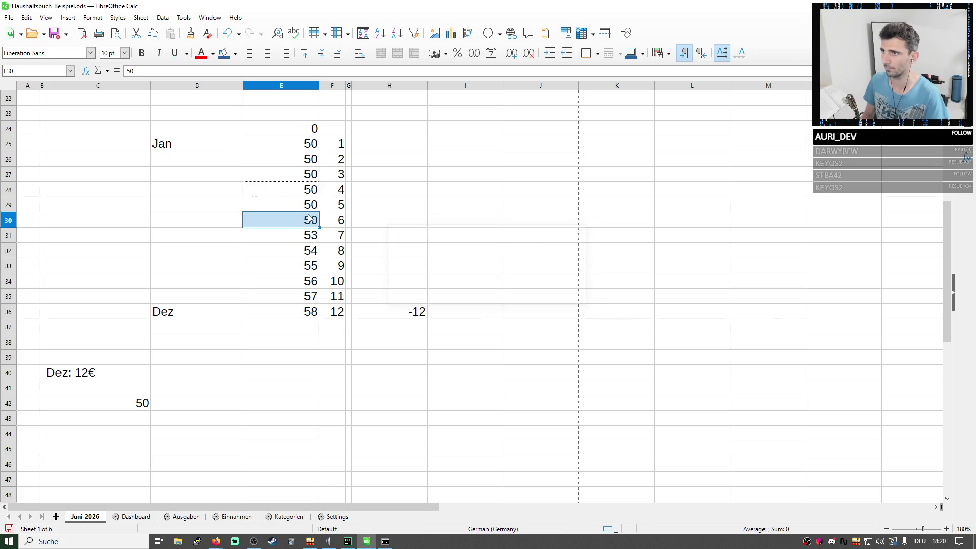
pyautogui.press('Return')
pyautogui.press('Down')
pyautogui.hotkey('ctrl', 'v')
pyautogui.press('Return')
pyautogui.press('Down')
pyautogui.hotkey('ctrl', 'v')
pyautogui.press('Return')
pyautogui.press('Down')
pyautogui.hotkey('ctrl', 'v')
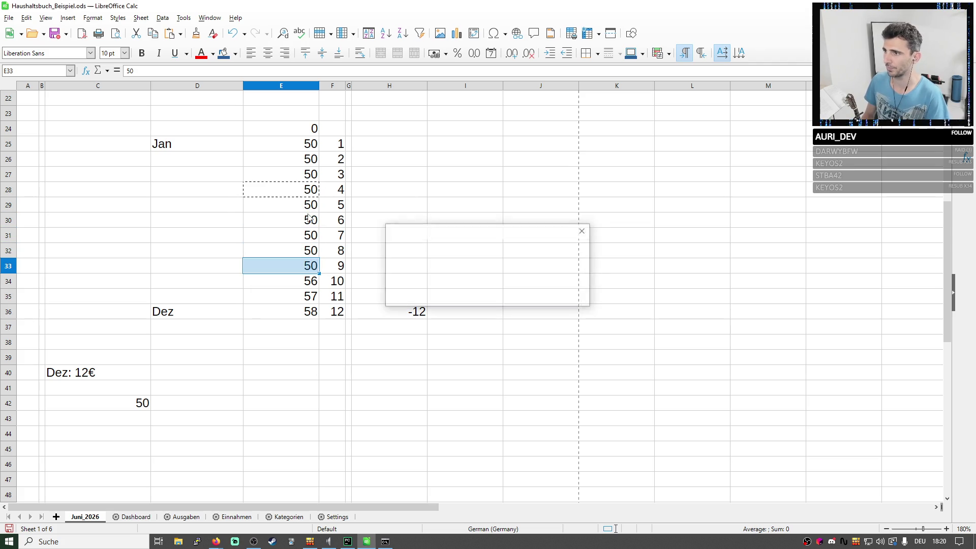
pyautogui.press('Return')
pyautogui.press('Down')
pyautogui.hotkey('ctrl', 'v')
pyautogui.press('Return')
pyautogui.press('Down')
pyautogui.hotkey('ctrl', 'v')
pyautogui.press('Return')
pyautogui.hotkey('ctrl', 'v')
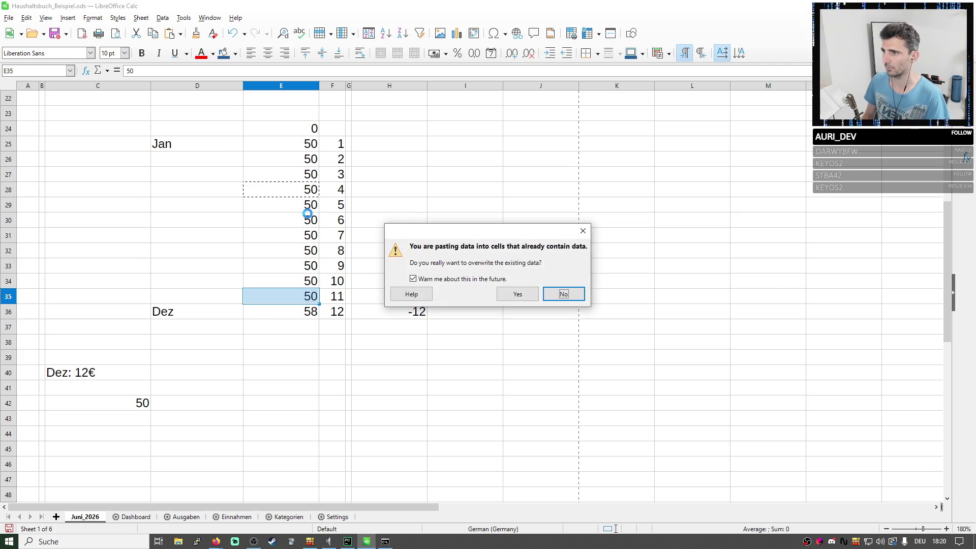
pyautogui.press('Return')
pyautogui.press('Down')
pyautogui.hotkey('ctrl', 'v')
pyautogui.press('Return')
# Clear the 1 in F25 and start rewriting January's count as a formula.
pyautogui.click(332, 144)
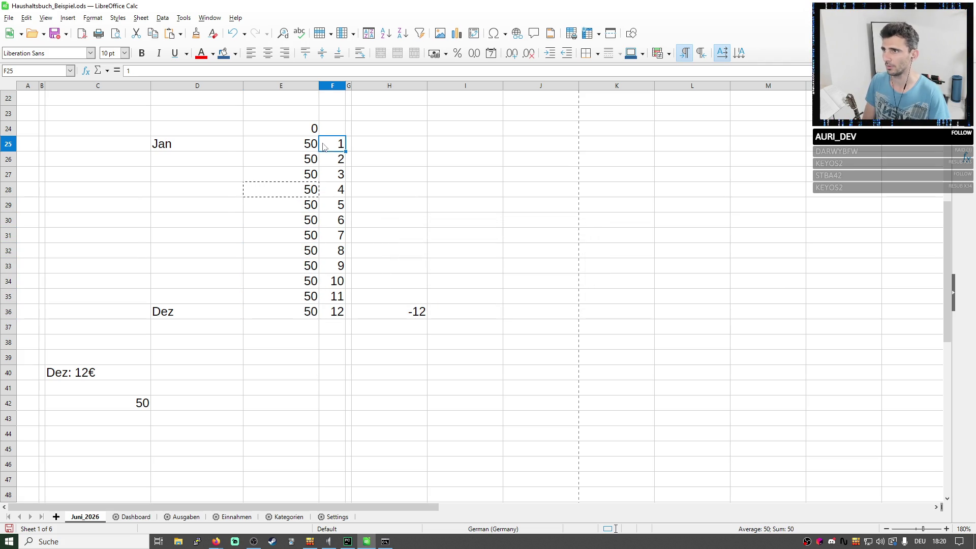
pyautogui.press('Delete')
pyautogui.click(237, 70)
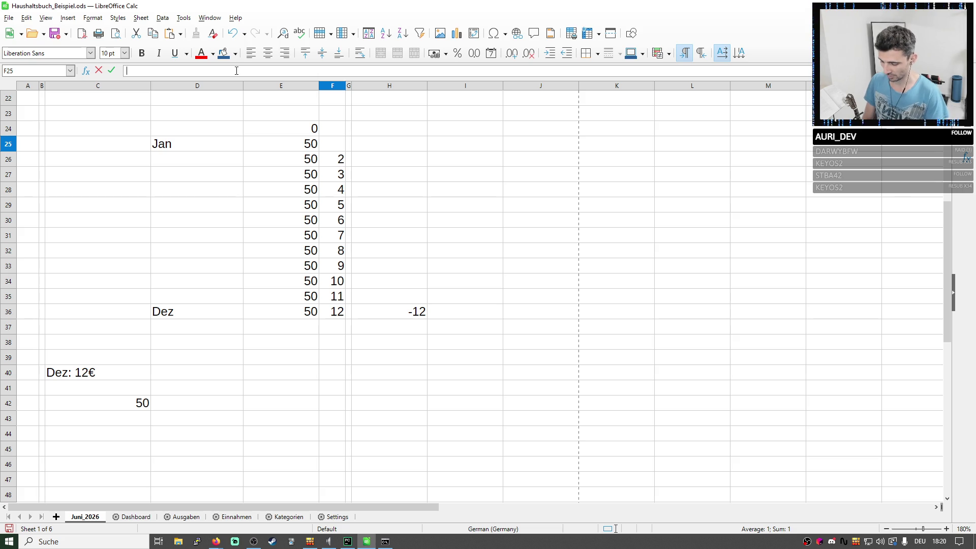
pyautogui.write('=')
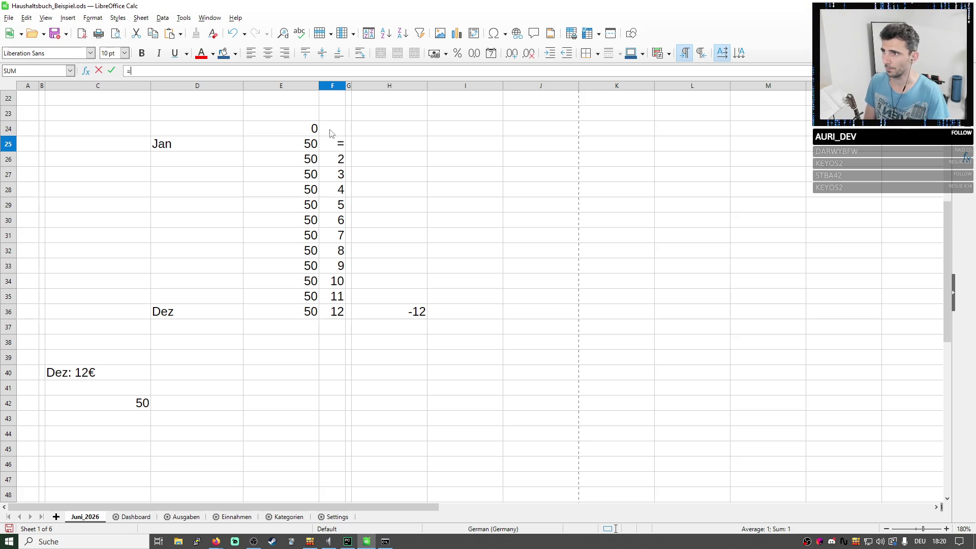
# Make F25 the previous total plus Jan's 50 and fill it down to a Dez total of 600.
pyautogui.click(329, 133)
pyautogui.write('+')
pyautogui.scroll(1, 312, 156)
pyautogui.click(305, 192)
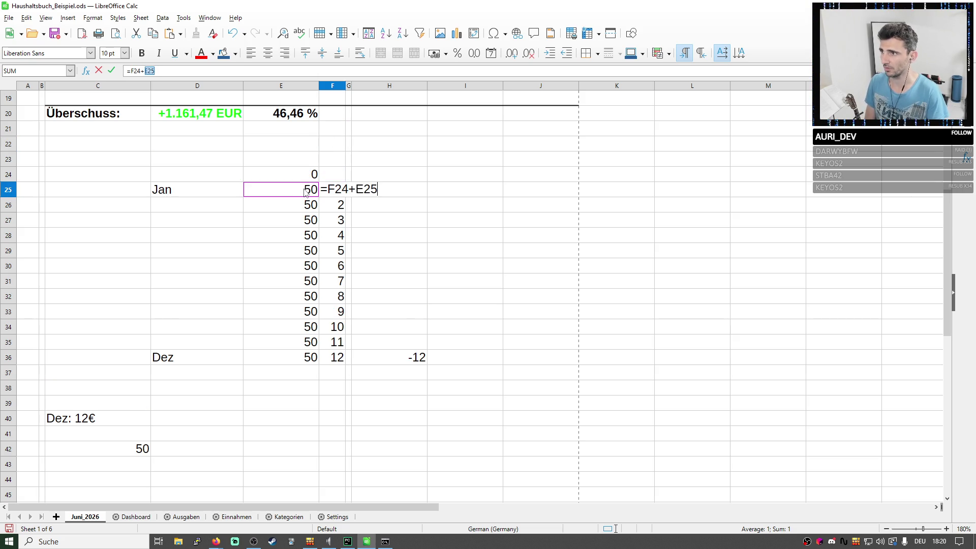
pyautogui.press('Return')
pyautogui.click(398, 188)
pyautogui.click(361, 183)
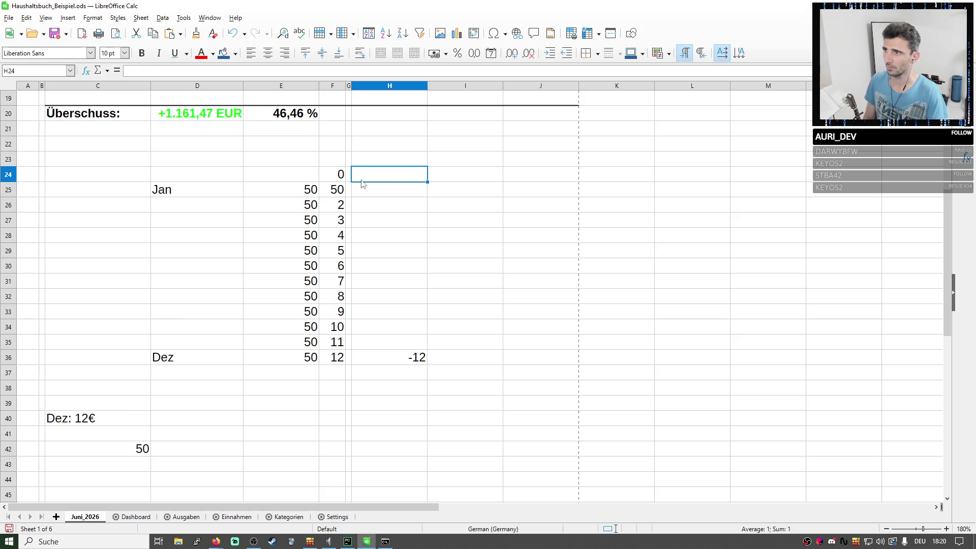
pyautogui.click(336, 194)
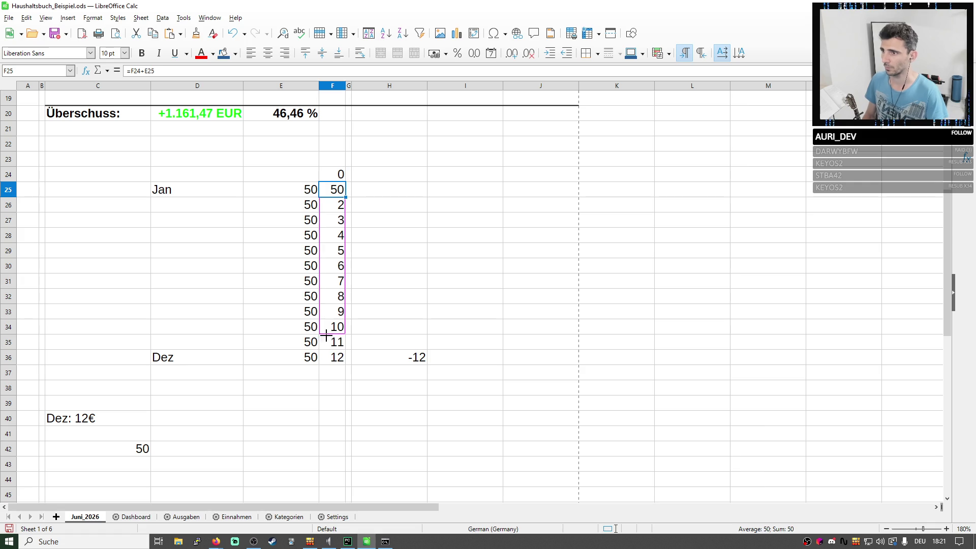
pyautogui.moveTo(345, 197); pyautogui.dragTo(344, 360)
pyautogui.click(325, 365)
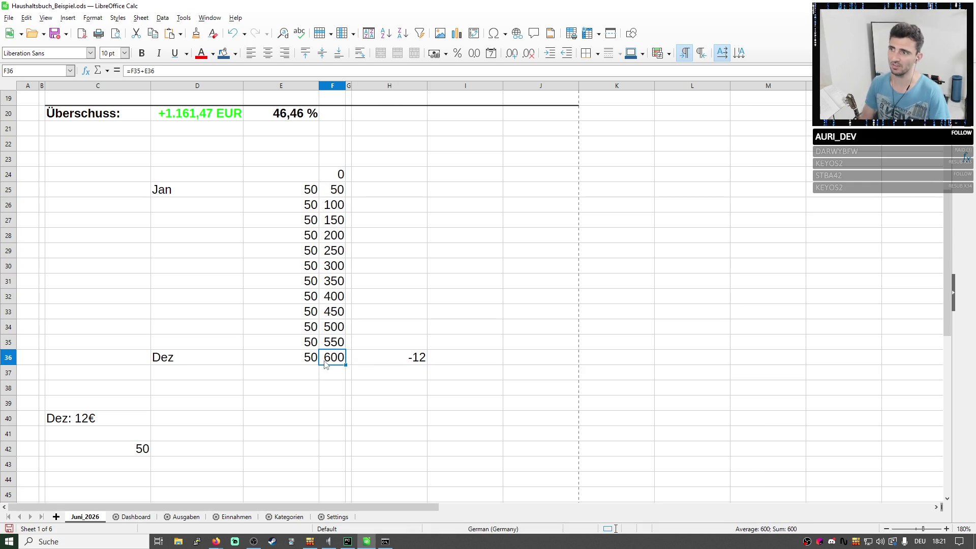
# Label the Nov row in column D and review the running-total formulas Jan to Nov.
pyautogui.moveTo(333, 343); pyautogui.dragTo(166, 204)
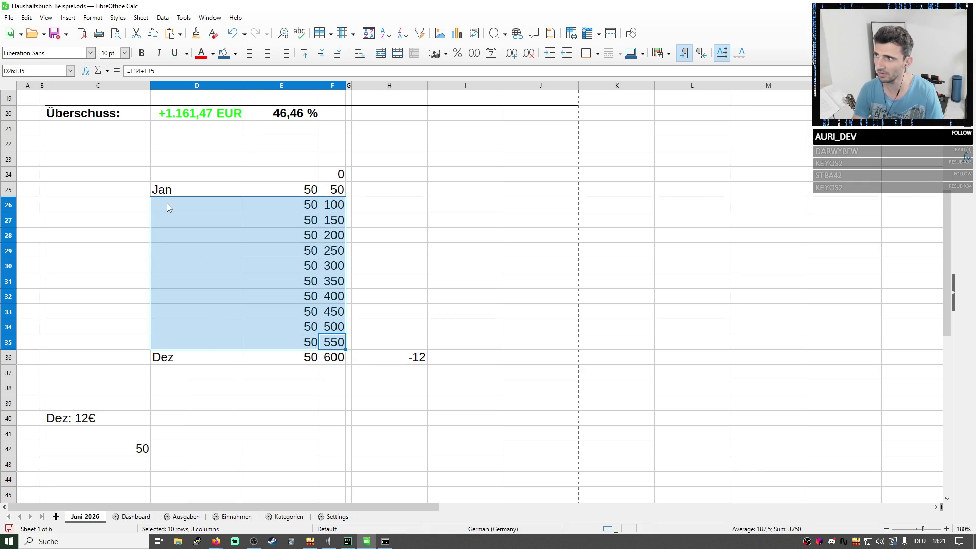
pyautogui.click(191, 348)
pyautogui.write('No')
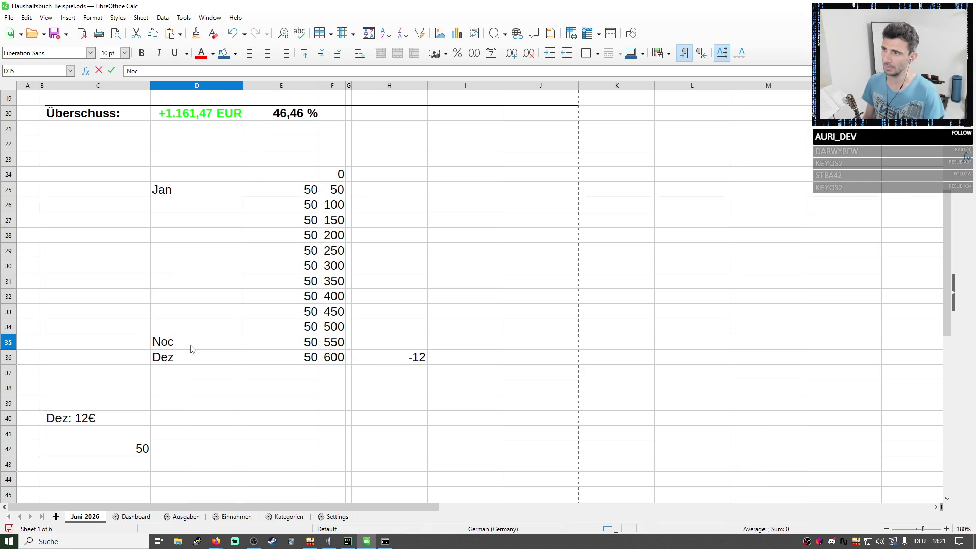
pyautogui.write('v')
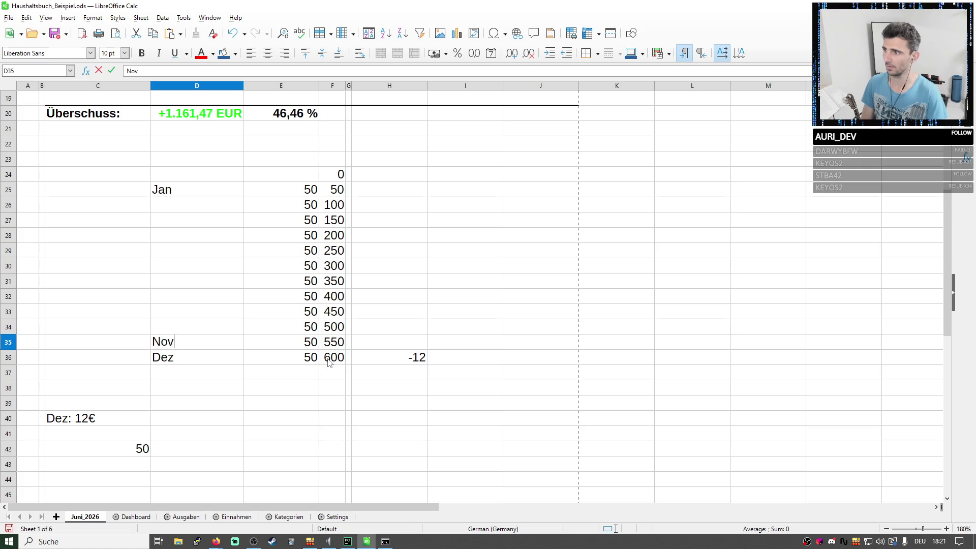
pyautogui.press('Return')
pyautogui.click(336, 344)
pyautogui.click(336, 328)
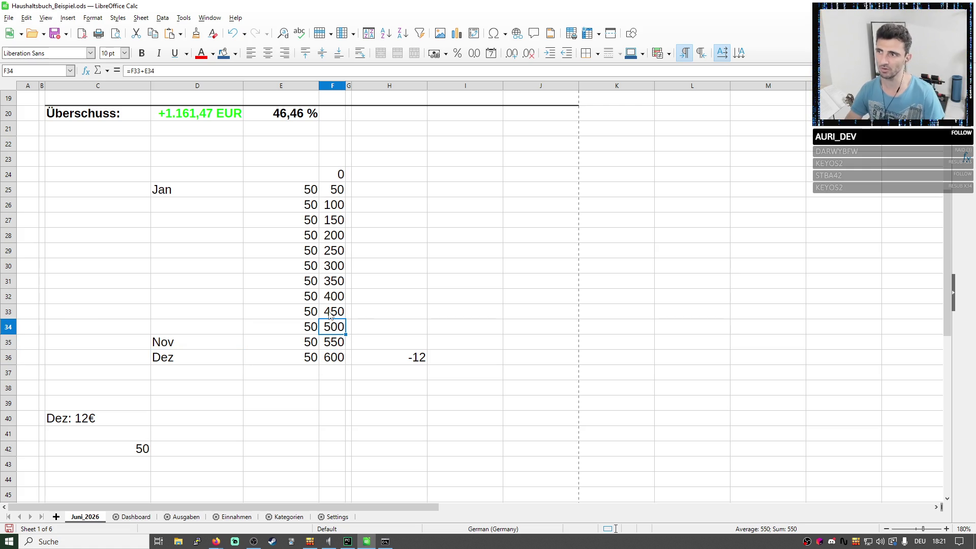
pyautogui.click(334, 301)
pyautogui.moveTo(336, 190); pyautogui.dragTo(424, 346)
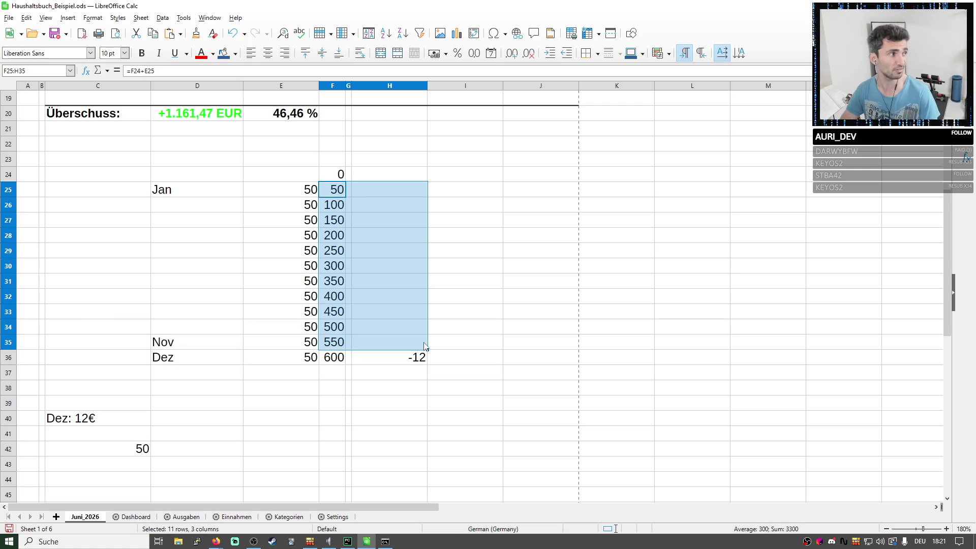
# Delete the -12 beside the Dez row and inspect the Dez entries against the totals above.
pyautogui.moveTo(412, 357); pyautogui.dragTo(155, 359)
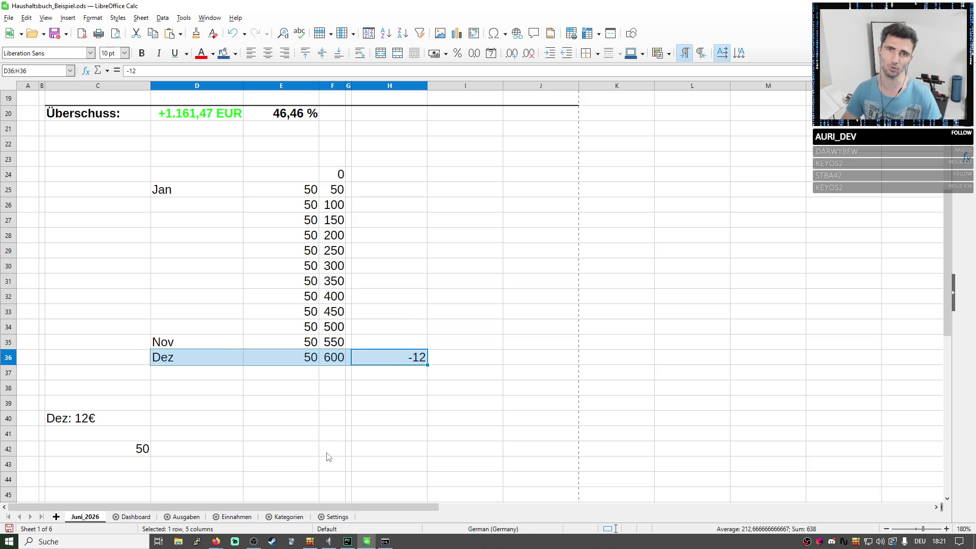
pyautogui.click(399, 360)
pyautogui.press('Delete')
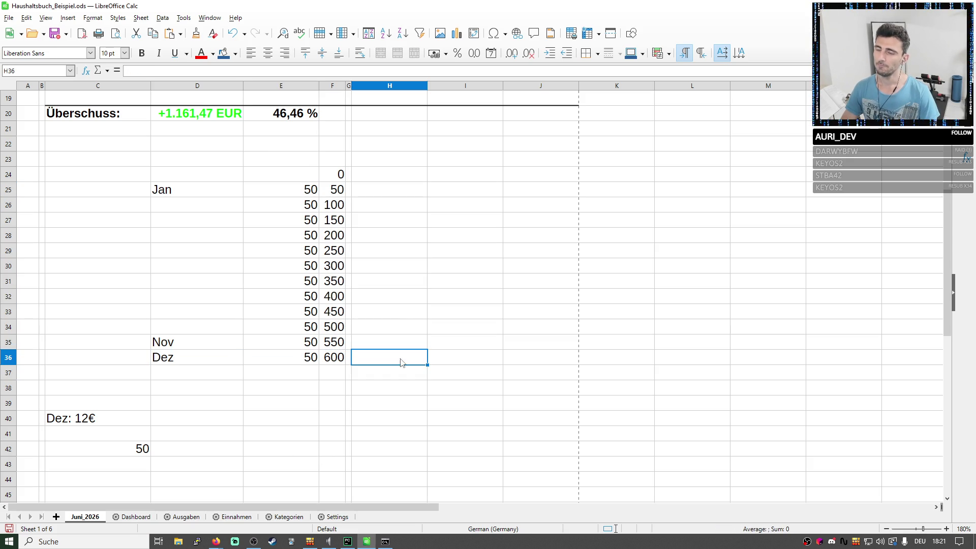
pyautogui.click(297, 363)
pyautogui.moveTo(297, 362); pyautogui.dragTo(379, 366)
pyautogui.click(379, 365)
pyautogui.moveTo(213, 361); pyautogui.dragTo(328, 362)
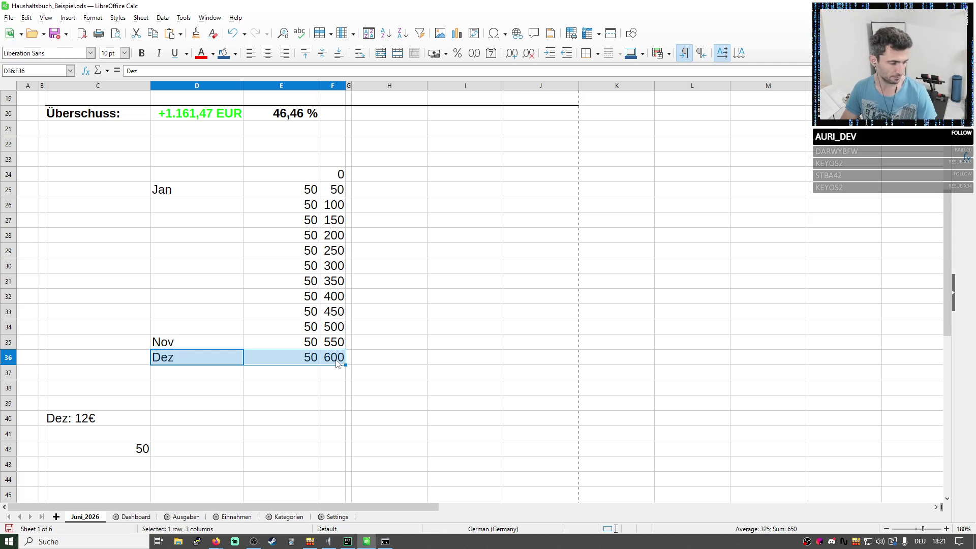
pyautogui.click(338, 362)
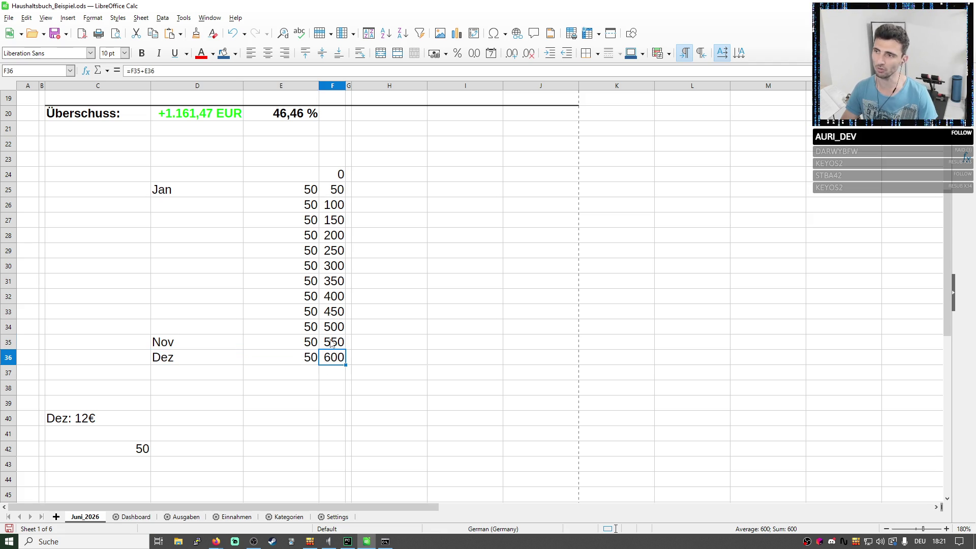
pyautogui.moveTo(333, 344); pyautogui.dragTo(325, 178)
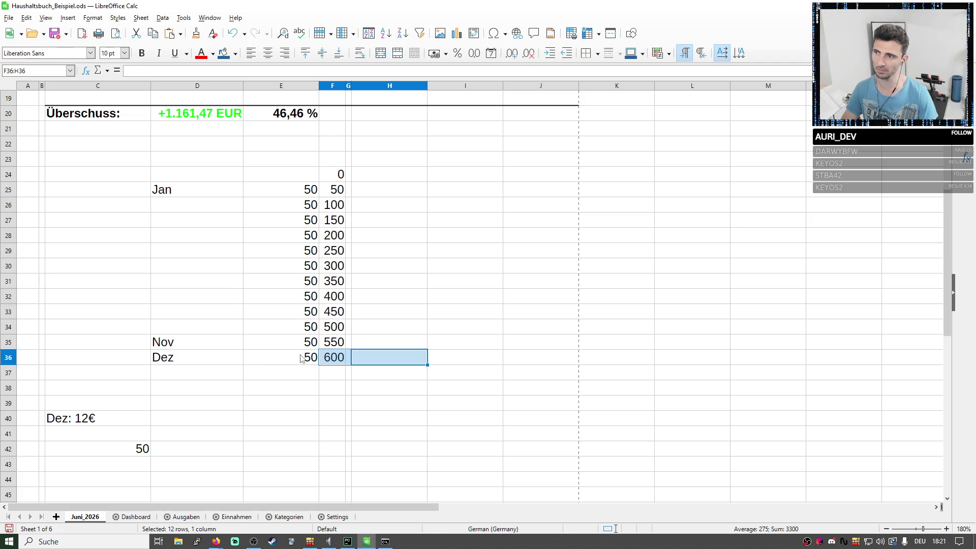
pyautogui.moveTo(385, 359); pyautogui.dragTo(290, 360)
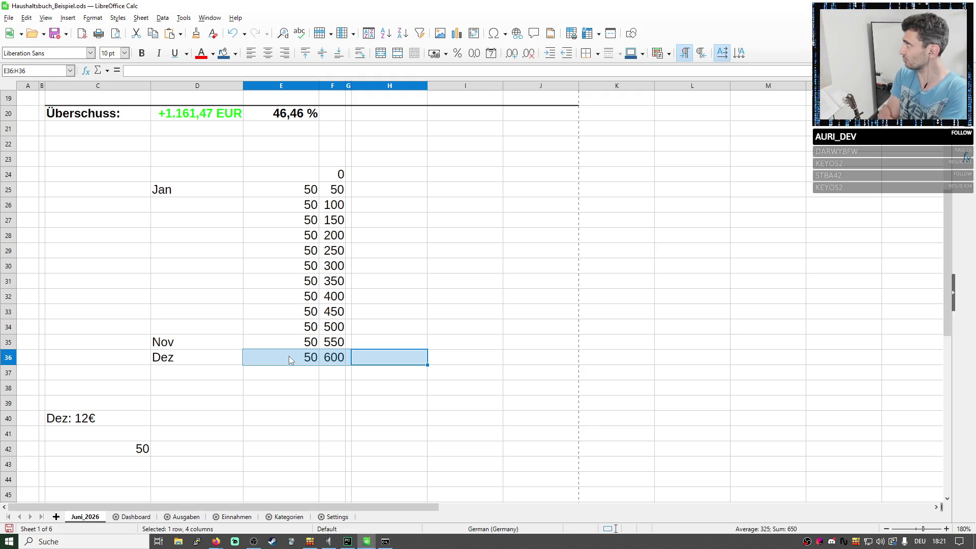
pyautogui.click(371, 197)
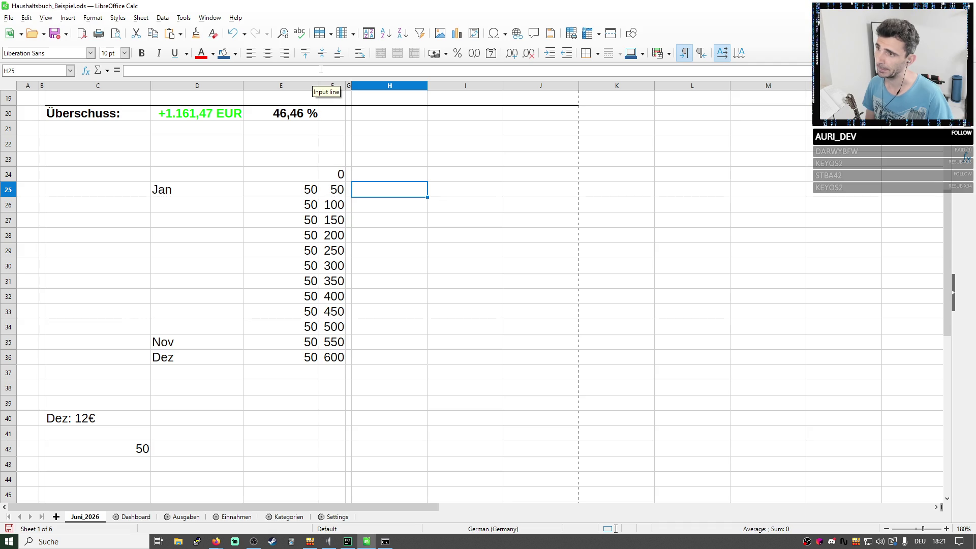
pyautogui.click(386, 179)
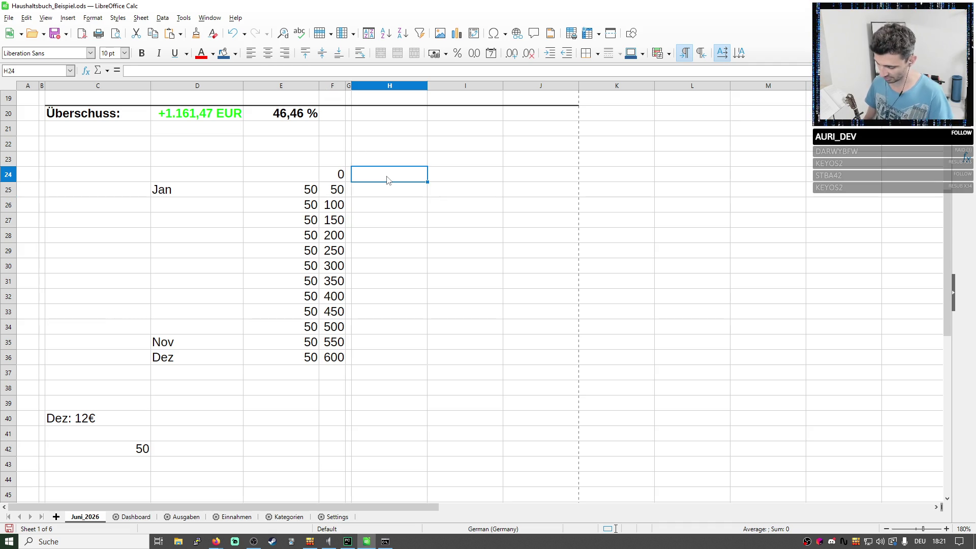
pyautogui.write('Zinsen')
# Add a Zinsen heading in H24 and the interest formula =F24*0,0225 in H25.
pyautogui.press('Return')
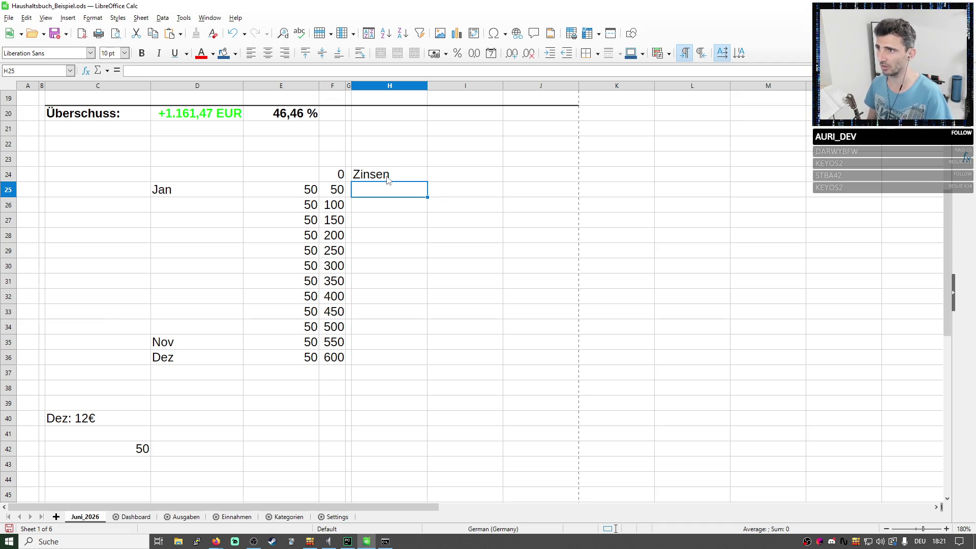
pyautogui.write('=')
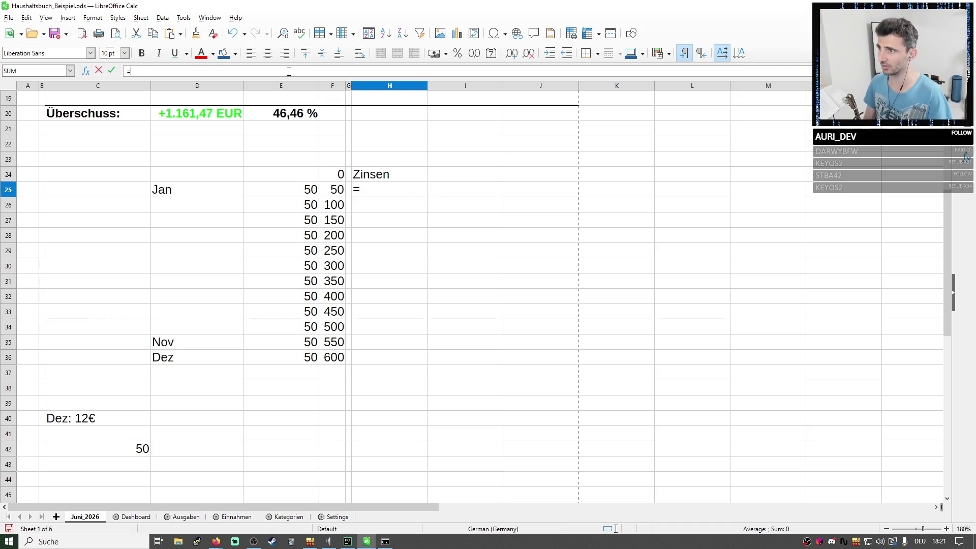
pyautogui.click(336, 178)
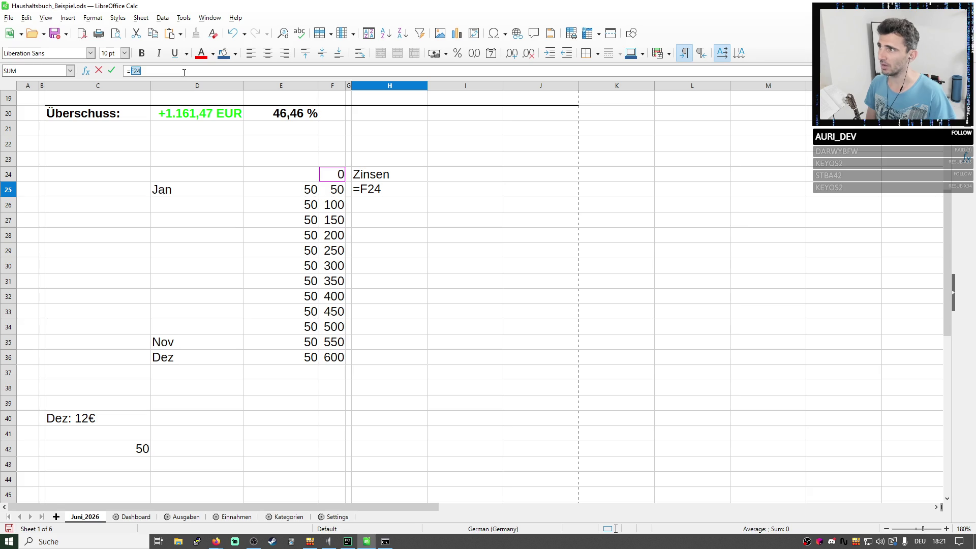
pyautogui.write('*')
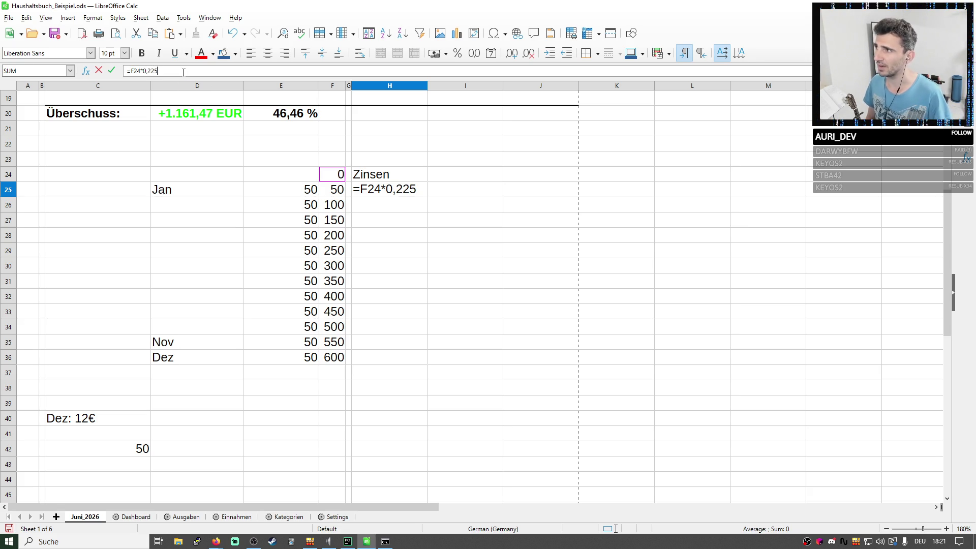
pyautogui.write('0')
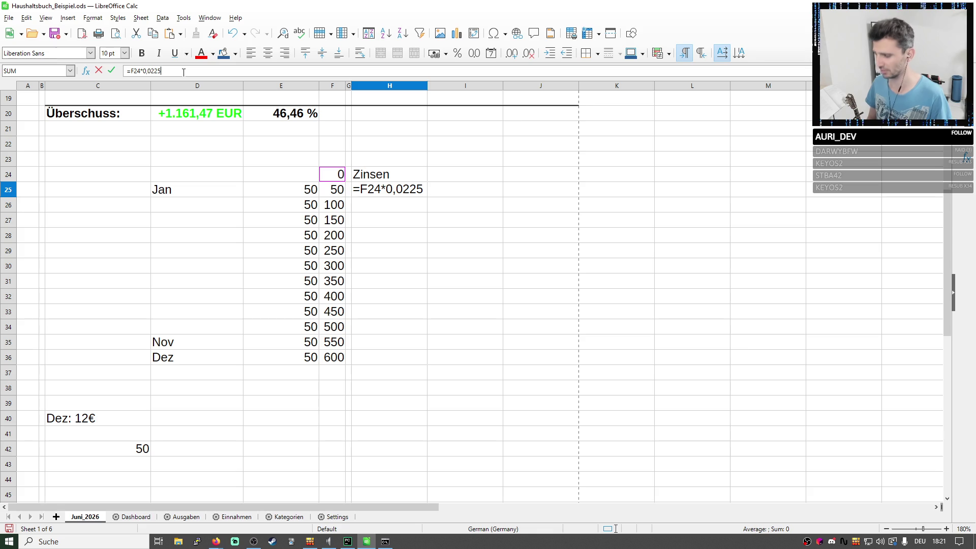
pyautogui.write('12')
pyautogui.press('Return')
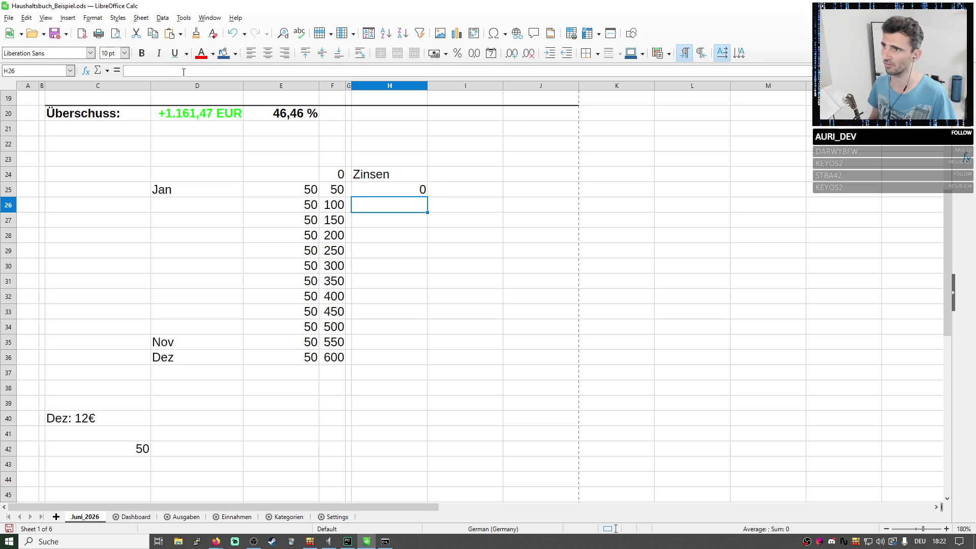
# Copy the 2,25% interest formula down the Zinsen column for the following months.
pyautogui.press('Up')
pyautogui.hotkey('ctrl', 'c')
pyautogui.press('Down')
pyautogui.hotkey('ctrl', 'v')
pyautogui.press('Down')
pyautogui.hotkey('ctrl', 'v')
pyautogui.press('Down')
pyautogui.hotkey('ctrl', 'v')
pyautogui.press('Down')
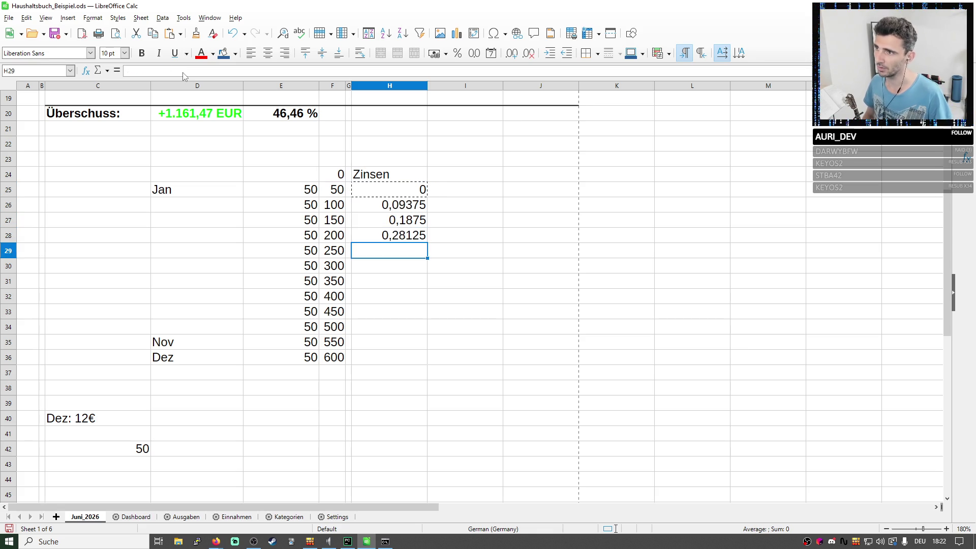
pyautogui.hotkey('ctrl', 'v')
pyautogui.press('Down')
pyautogui.hotkey('ctrl', 'v')
pyautogui.press('Down')
pyautogui.hotkey('ctrl', 'v')
pyautogui.press('Down')
pyautogui.hotkey('ctrl', 'v')
pyautogui.press('Down')
pyautogui.hotkey('ctrl', 'v')
pyautogui.press('Down')
pyautogui.hotkey('ctrl', 'v')
pyautogui.press('Down')
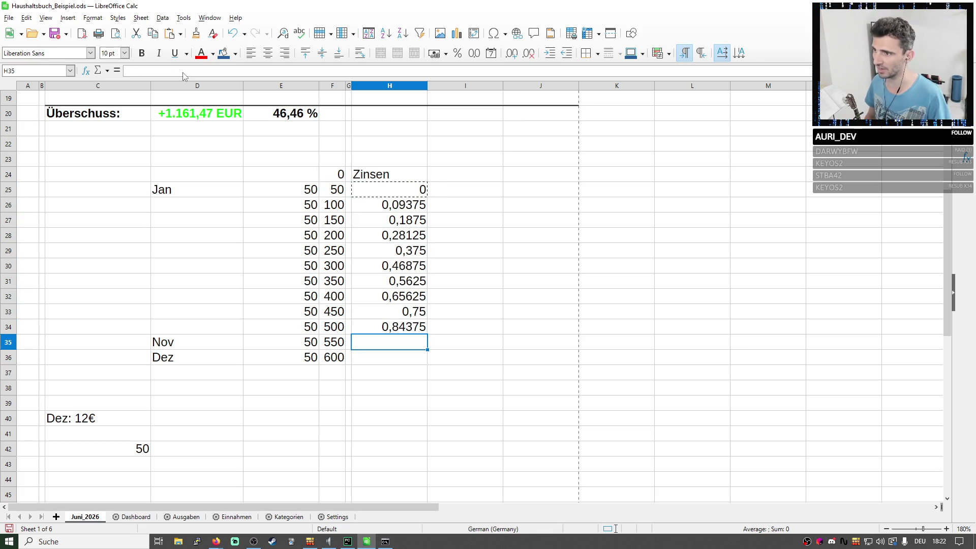
pyautogui.hotkey('ctrl', 'v')
pyautogui.click(446, 341)
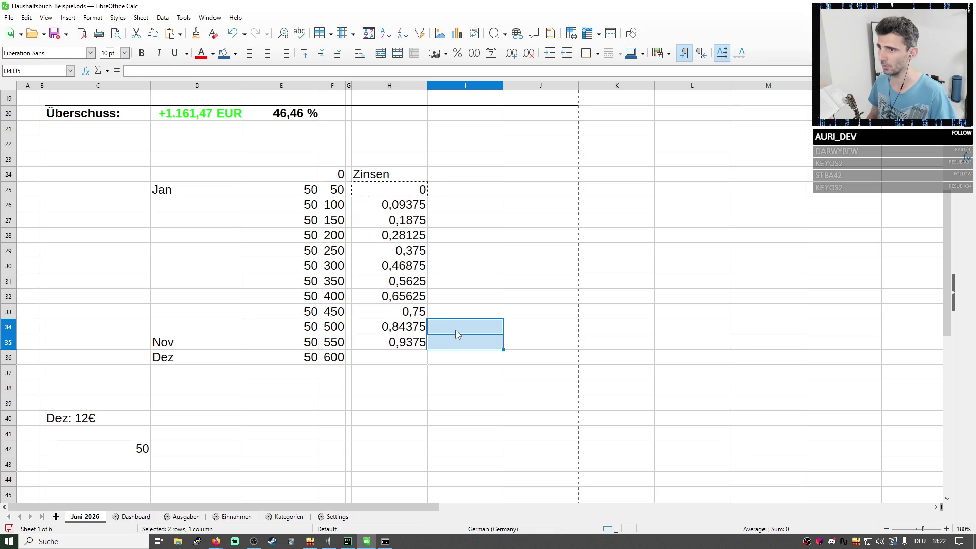
pyautogui.click(461, 204)
pyautogui.click(390, 72)
pyautogui.write('=')
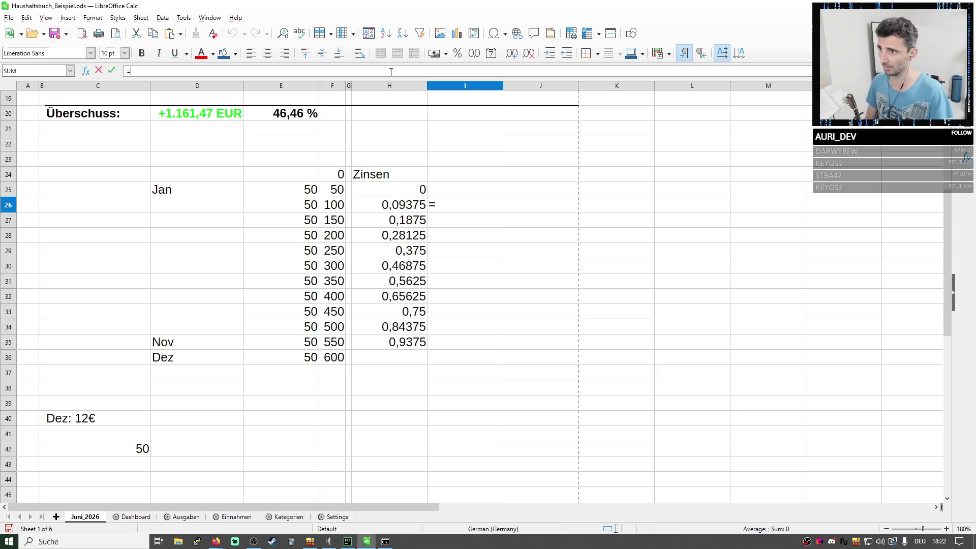
pyautogui.click(424, 195)
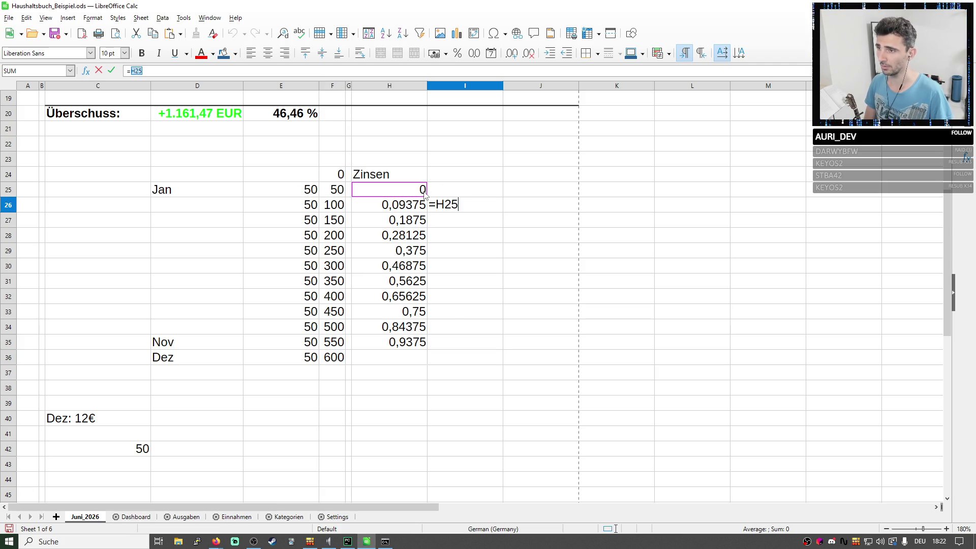
pyautogui.write('+')
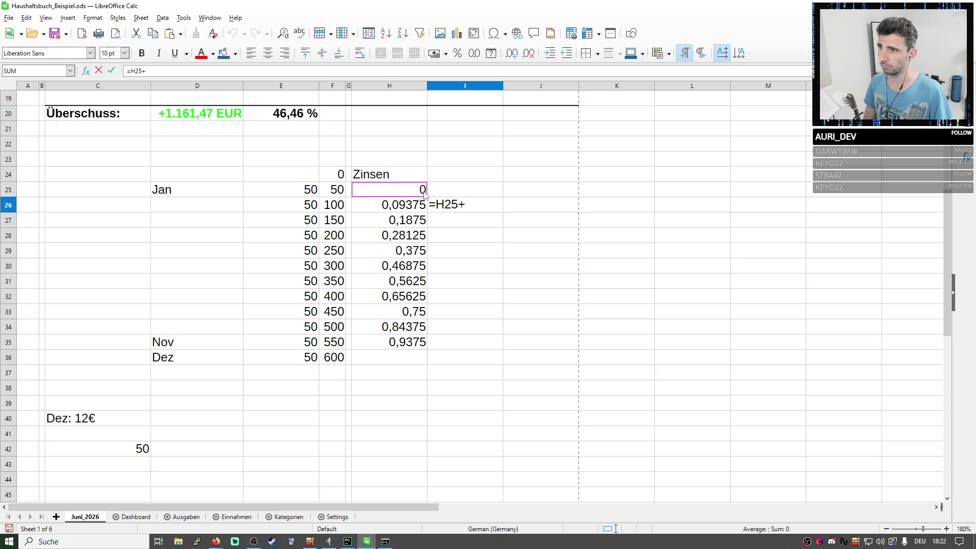
pyautogui.click(422, 211)
pyautogui.press('Return')
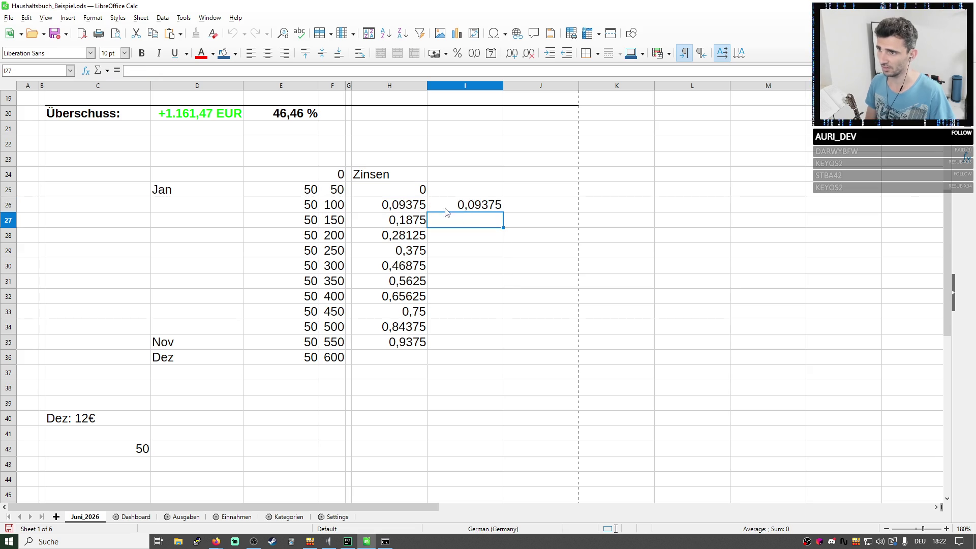
pyautogui.click(496, 210)
pyautogui.moveTo(503, 214); pyautogui.dragTo(506, 353)
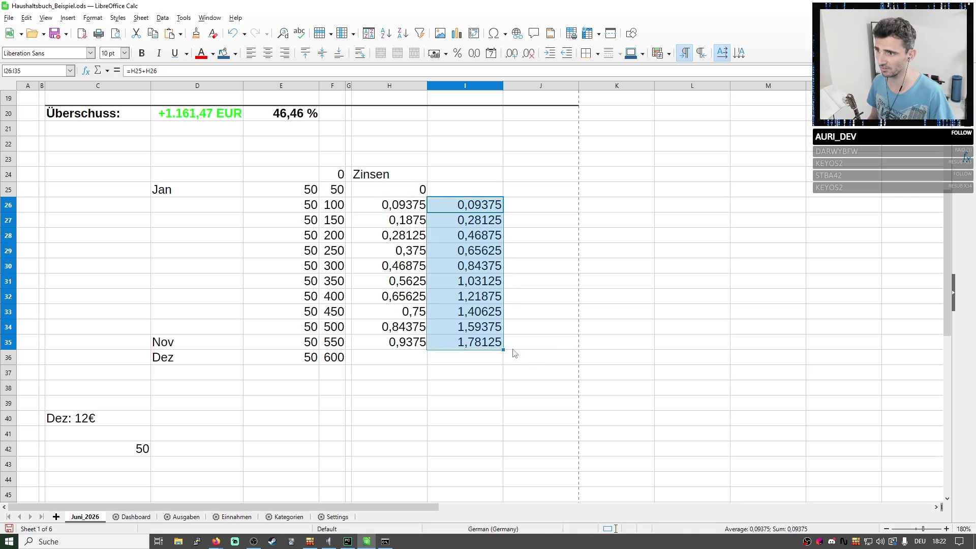
pyautogui.click(494, 344)
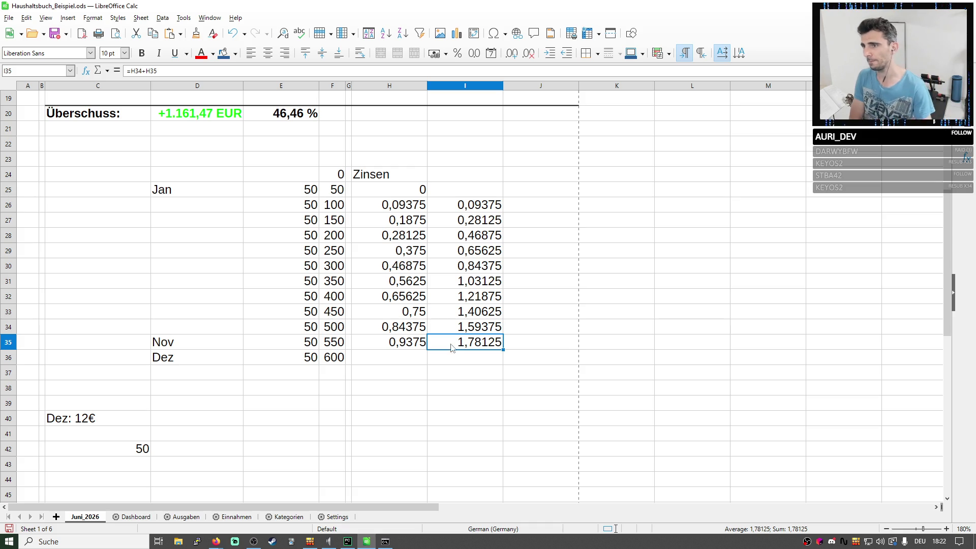
pyautogui.moveTo(189, 344); pyautogui.dragTo(351, 344)
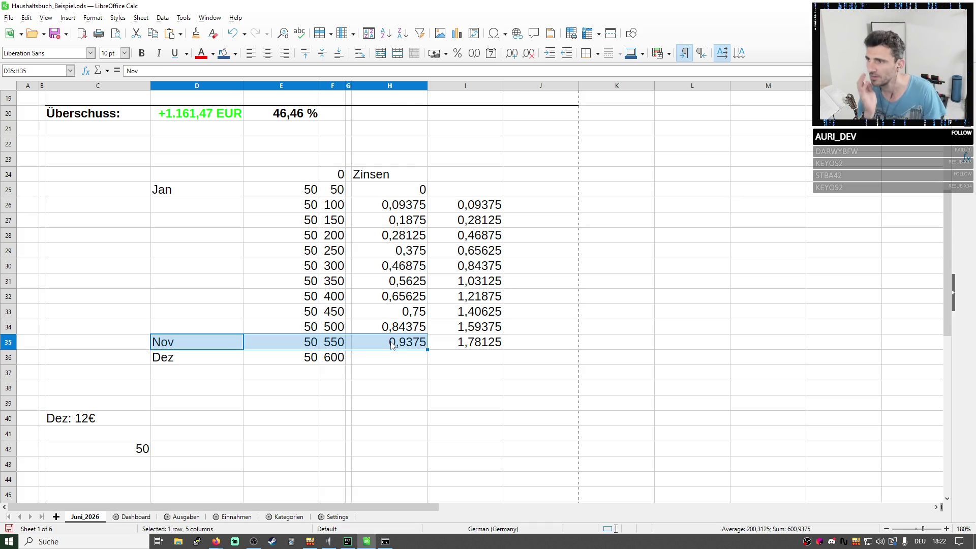
pyautogui.click(347, 358)
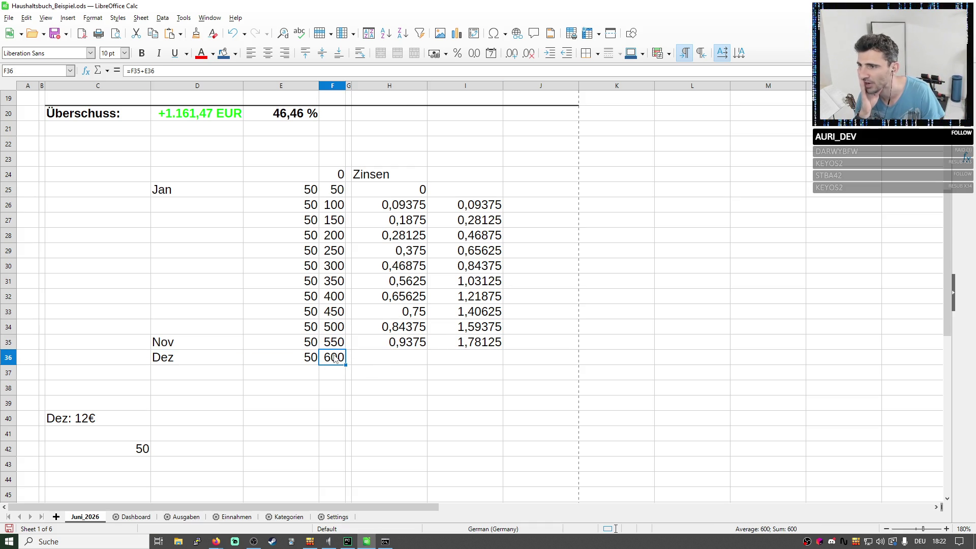
pyautogui.moveTo(305, 191); pyautogui.dragTo(336, 343)
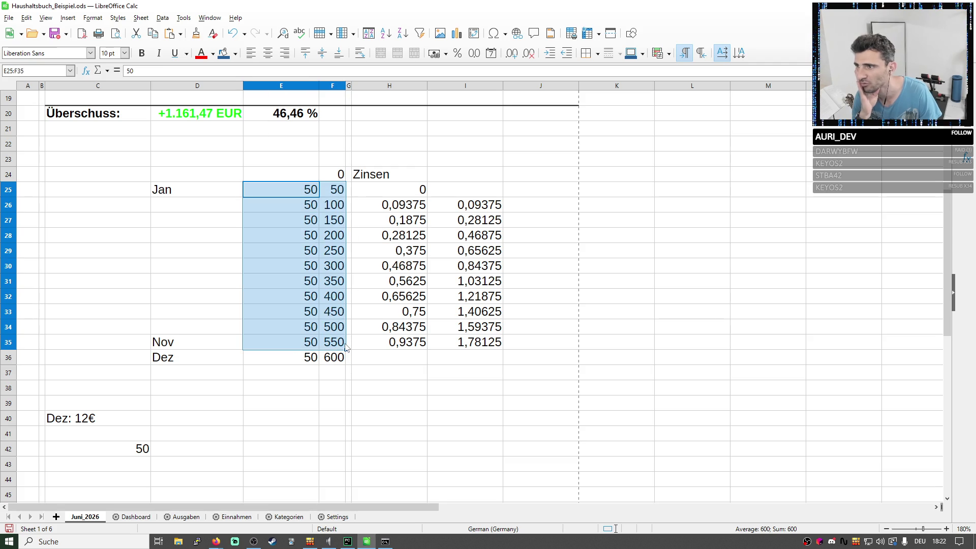
pyautogui.click(396, 372)
# Copy the column H monthly interest formulas into J25, clearing the extra pasted cells below.
pyautogui.click(450, 343)
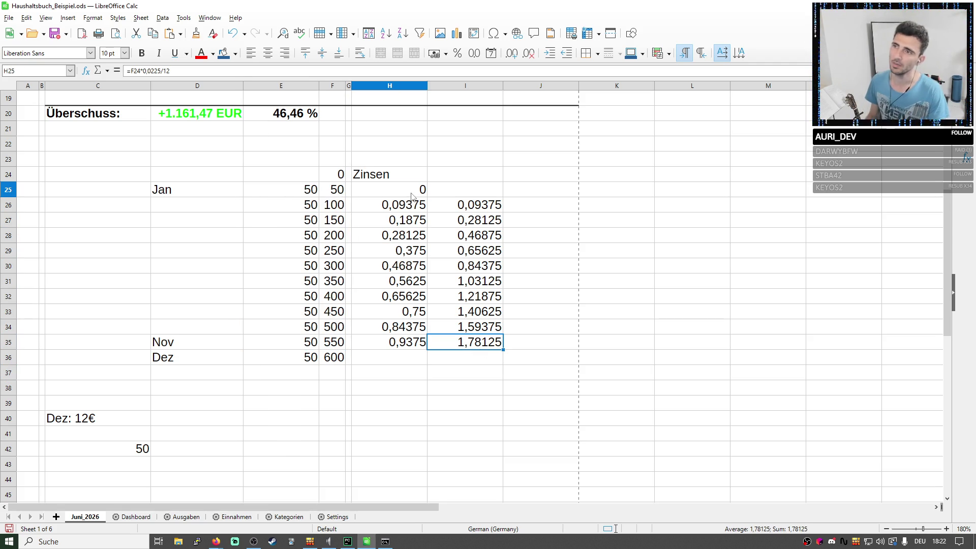
pyautogui.moveTo(408, 191); pyautogui.dragTo(413, 349)
pyautogui.hotkey('ctrl', 'c')
pyautogui.click(552, 190)
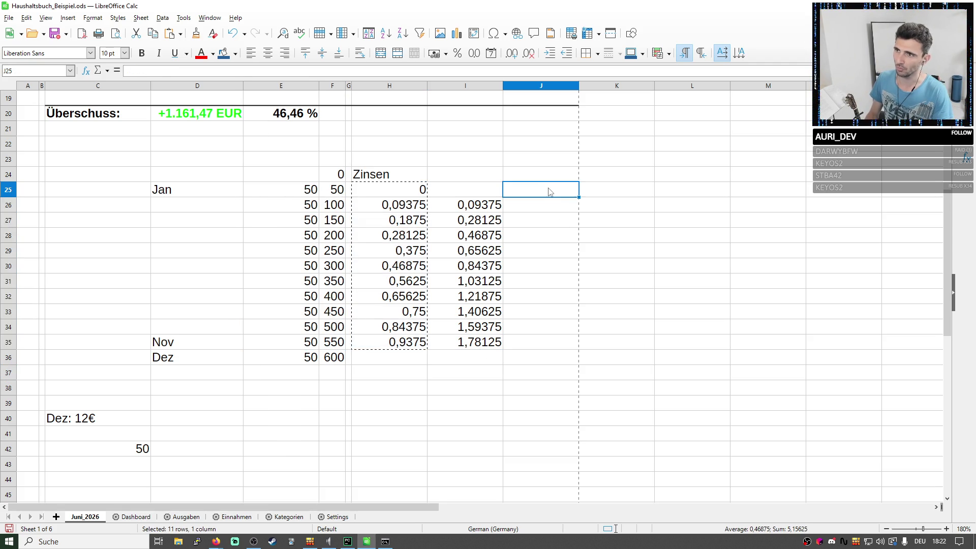
pyautogui.hotkey('ctrl', 'v')
pyautogui.click(526, 191)
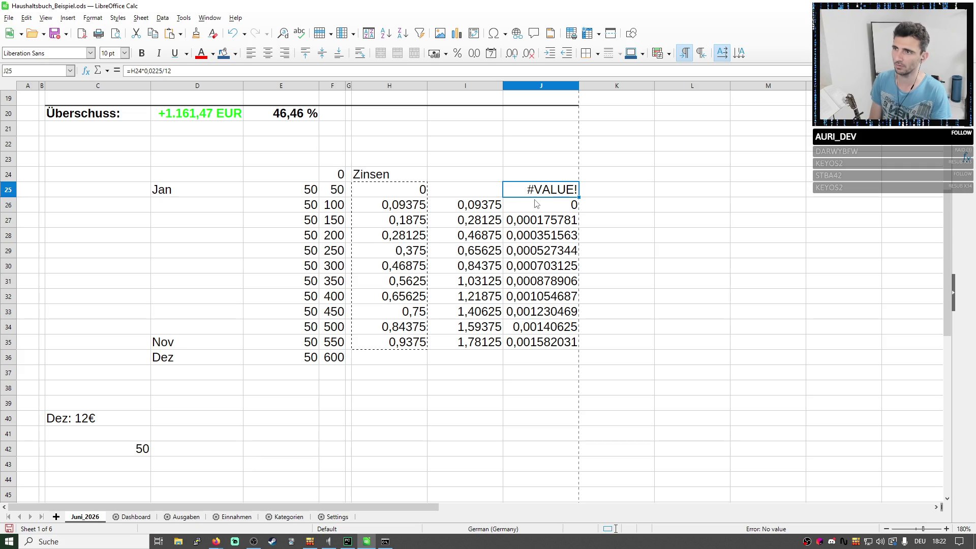
pyautogui.moveTo(546, 208); pyautogui.dragTo(543, 343)
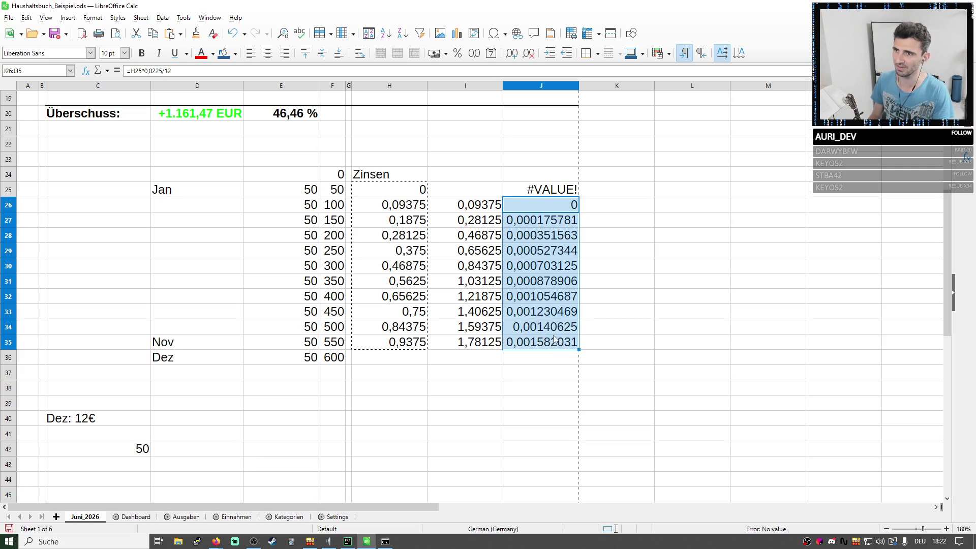
pyautogui.press('Delete')
pyautogui.click(541, 190)
pyautogui.hotkey('ctrl', 'v')
pyautogui.click(518, 293)
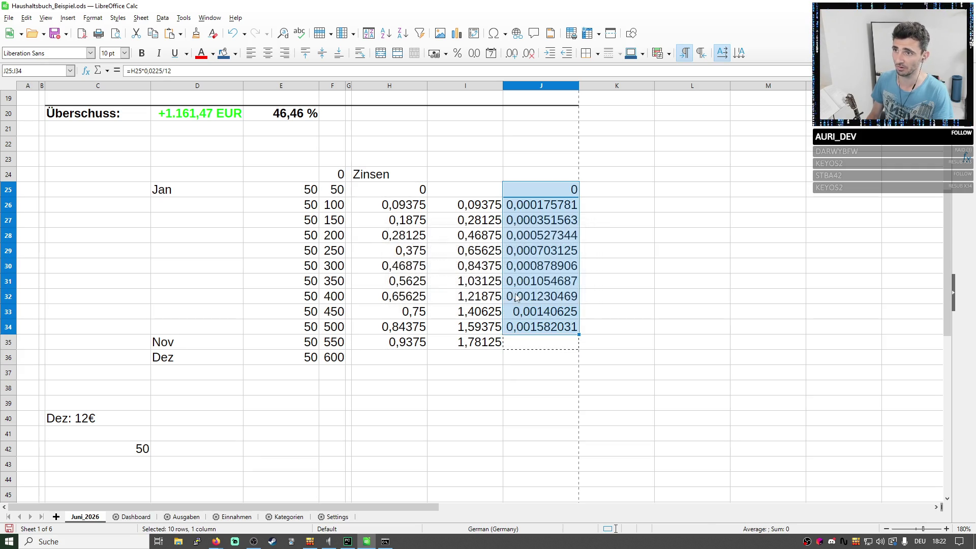
# Adjust the interest rate digit in J25 and paste the formula into J26.
pyautogui.click(232, 71)
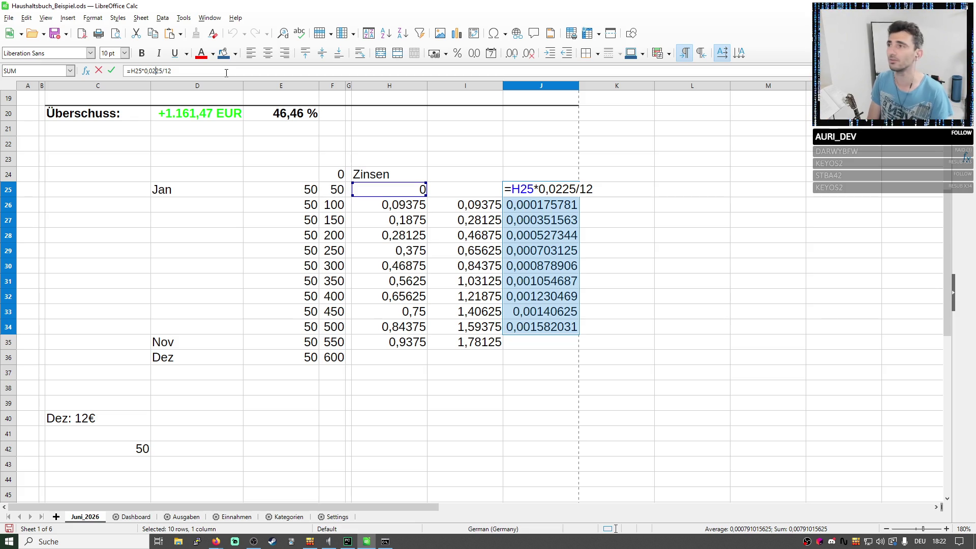
pyautogui.press('BackSpace')
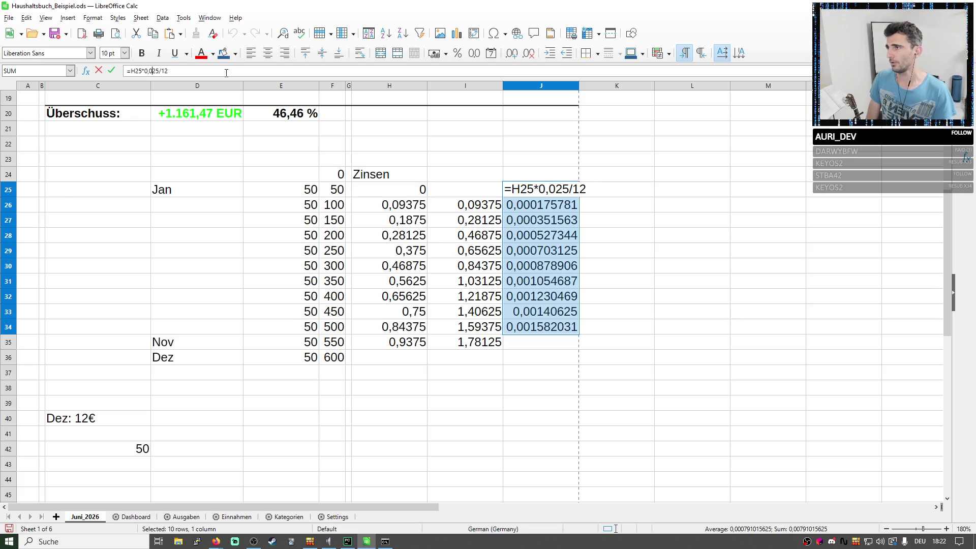
pyautogui.write('05')
pyautogui.press('Delete')
pyautogui.press('Delete')
pyautogui.press('Return')
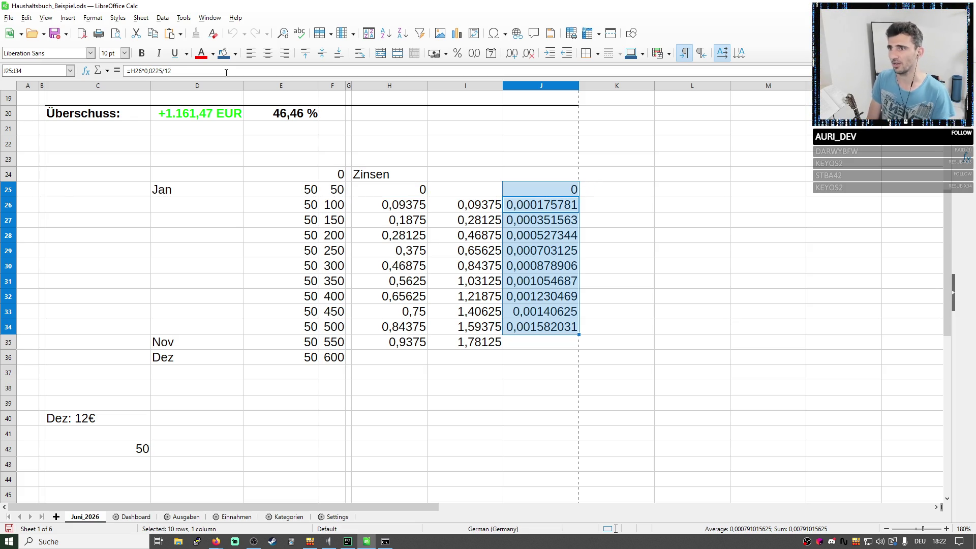
pyautogui.press('Up')
pyautogui.hotkey('ctrl', 'c')
pyautogui.press('Down')
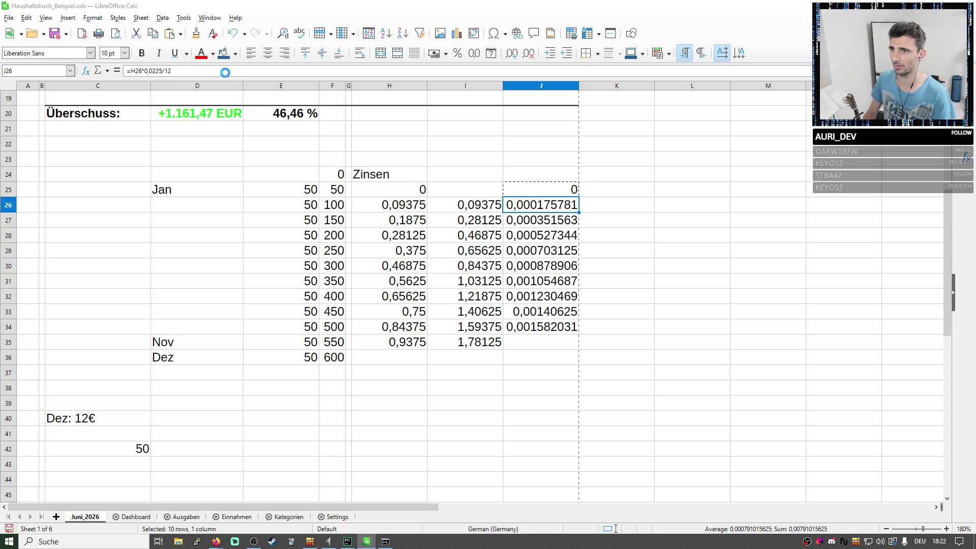
pyautogui.hotkey('ctrl', 'v')
pyautogui.press('Return')
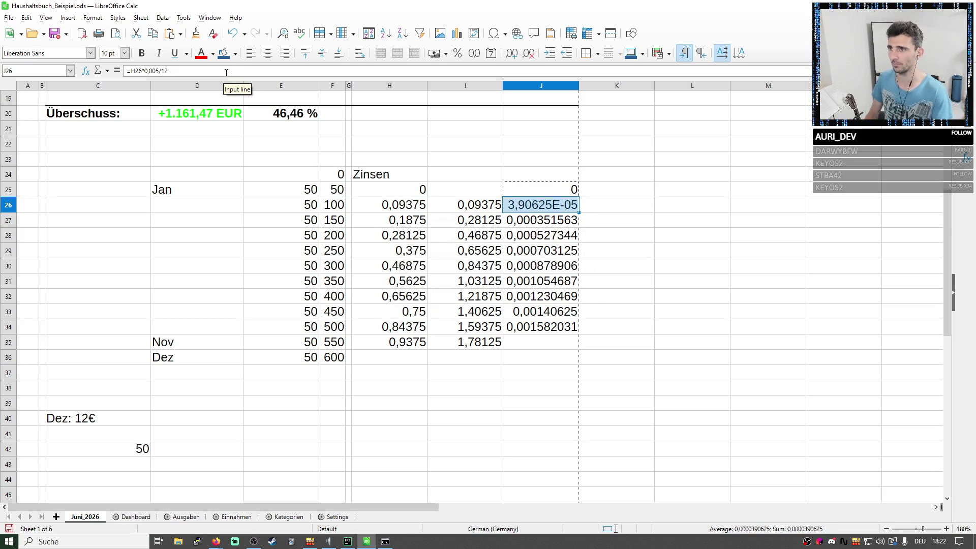
# Correct the J25 reference to the running balance, paste it into J26 and review it.
pyautogui.moveTo(512, 209); pyautogui.dragTo(525, 220)
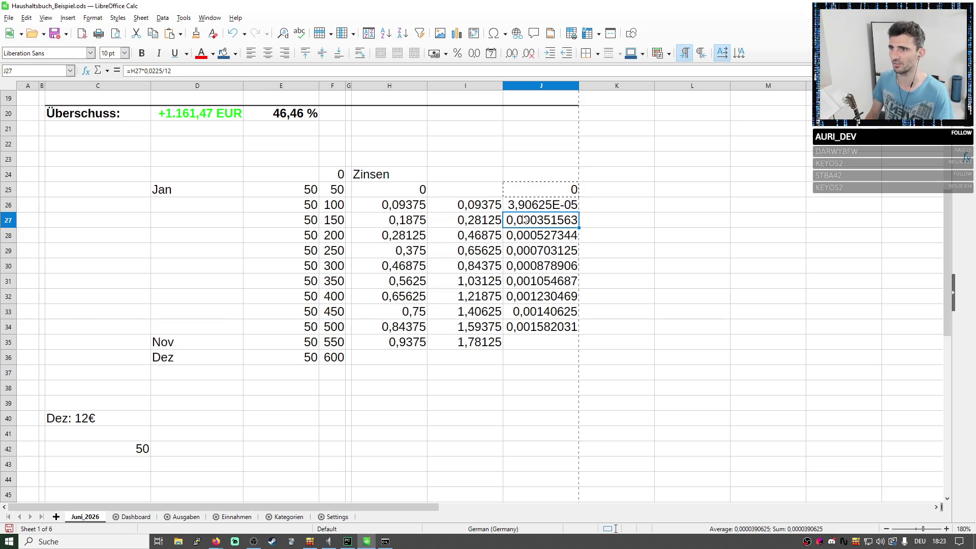
pyautogui.click(479, 201)
pyautogui.press('Up')
pyautogui.press('Right')
pyautogui.press('F2')
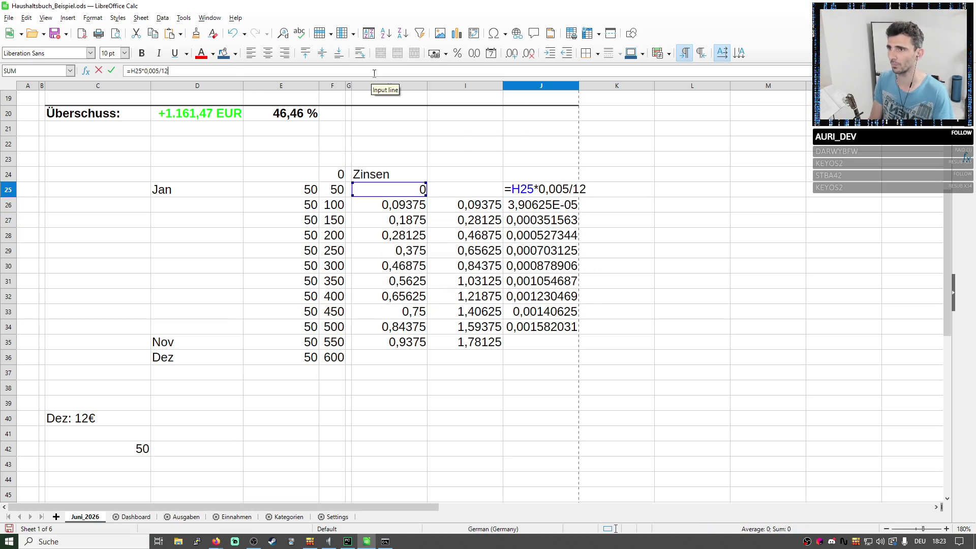
pyautogui.press('Return')
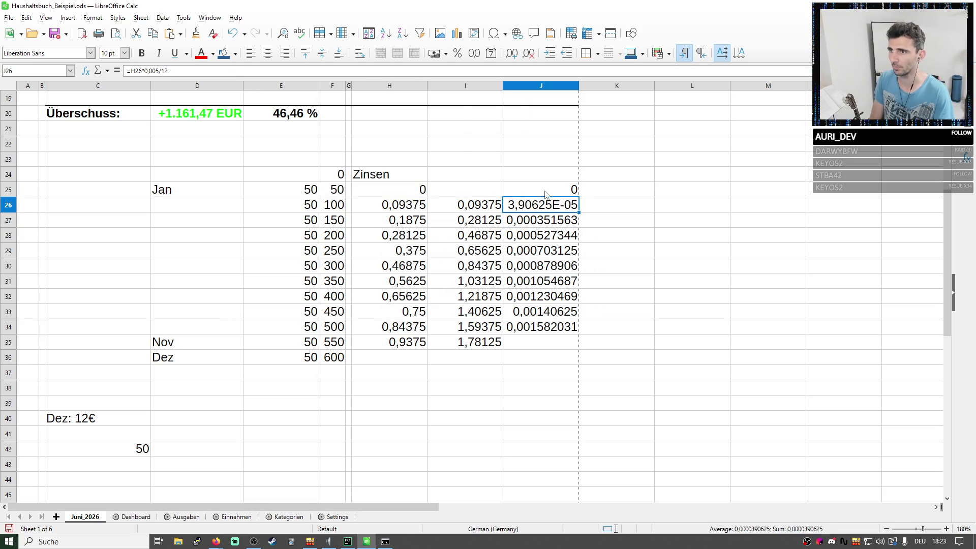
pyautogui.click(545, 194)
pyautogui.press('F2')
pyautogui.moveTo(413, 190); pyautogui.dragTo(351, 193)
pyautogui.press('Return')
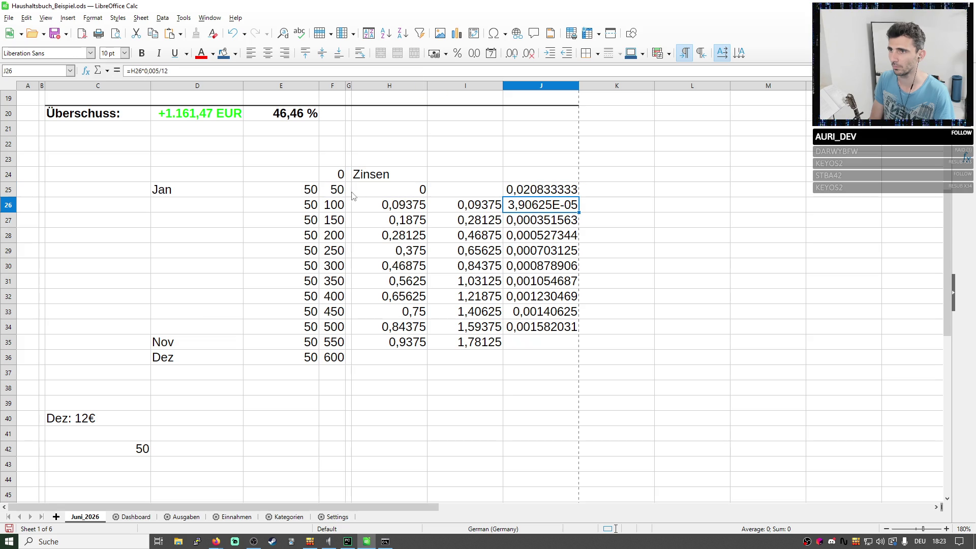
pyautogui.click(515, 188)
pyautogui.hotkey('ctrl', 'c')
pyautogui.press('Down')
pyautogui.hotkey('ctrl', 'v')
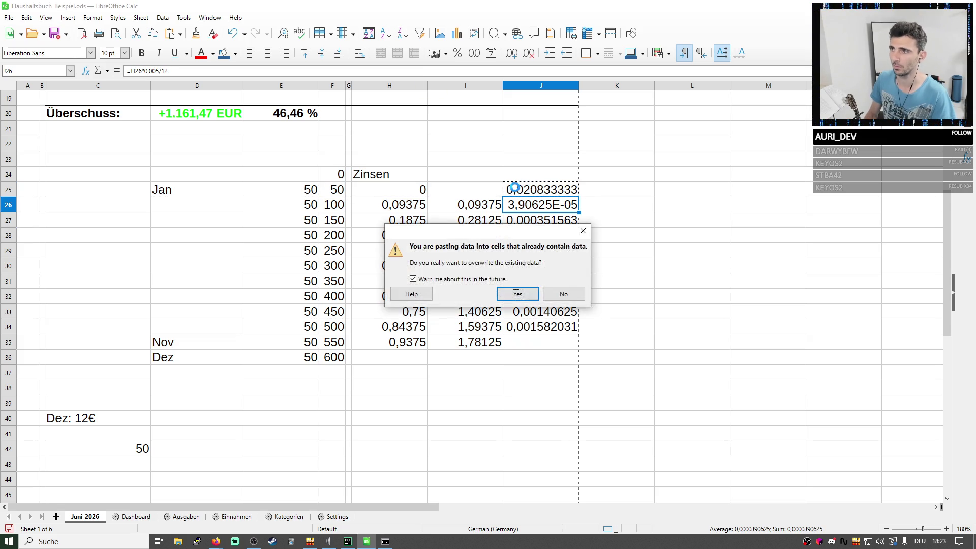
pyautogui.press('Return')
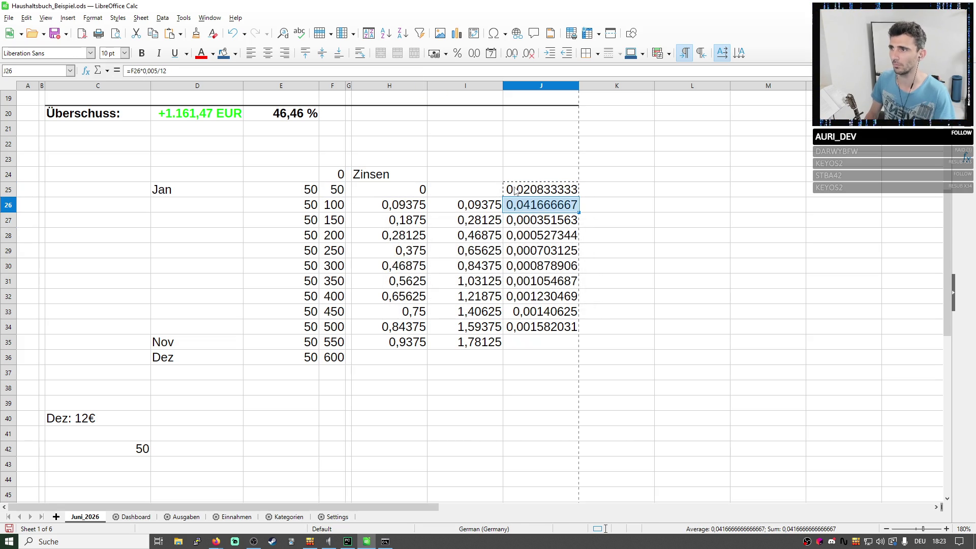
pyautogui.click(515, 191)
pyautogui.press('F2')
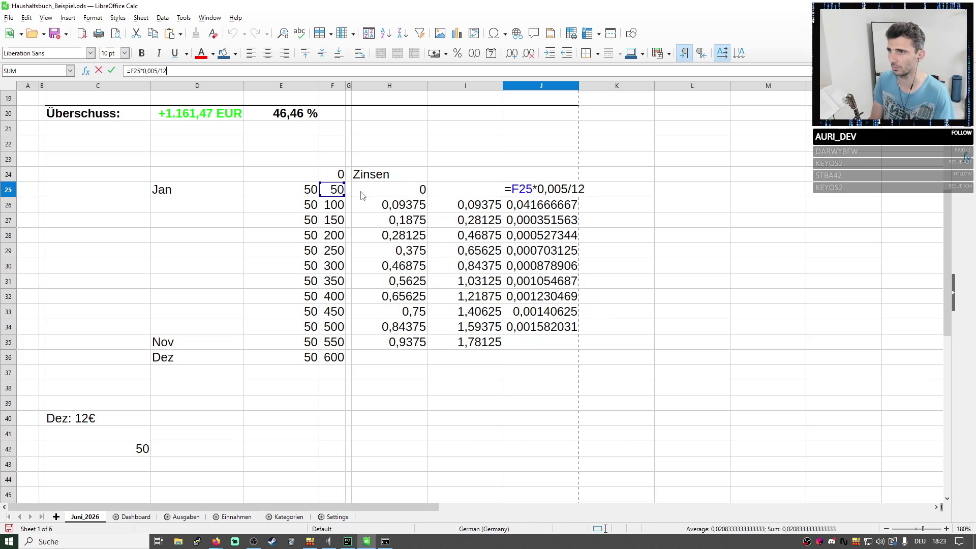
pyautogui.press('Return')
# Try the cumulative interest formula in I25, then clear the resulting error.
pyautogui.press('Left')
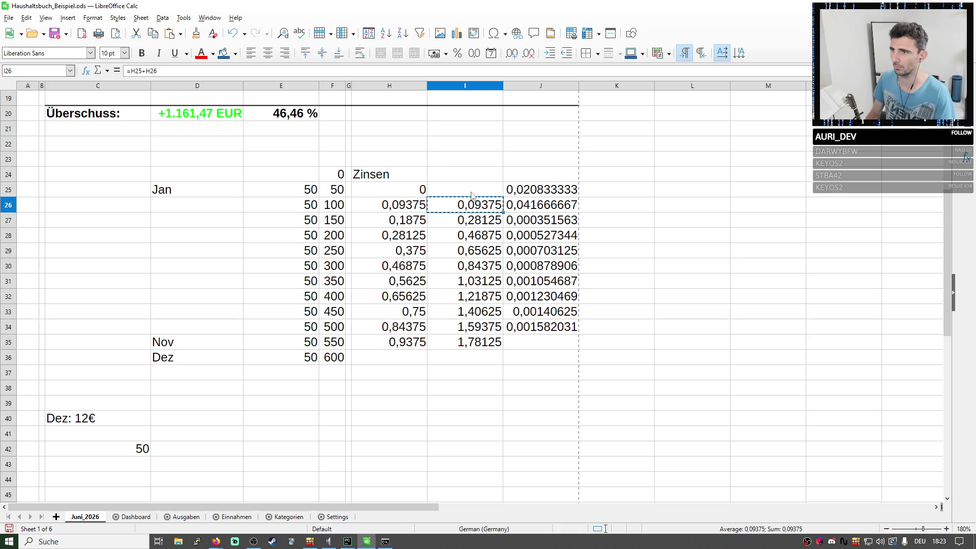
pyautogui.hotkey('ctrl', 'c')
pyautogui.press('Up')
pyautogui.hotkey('ctrl', 'v')
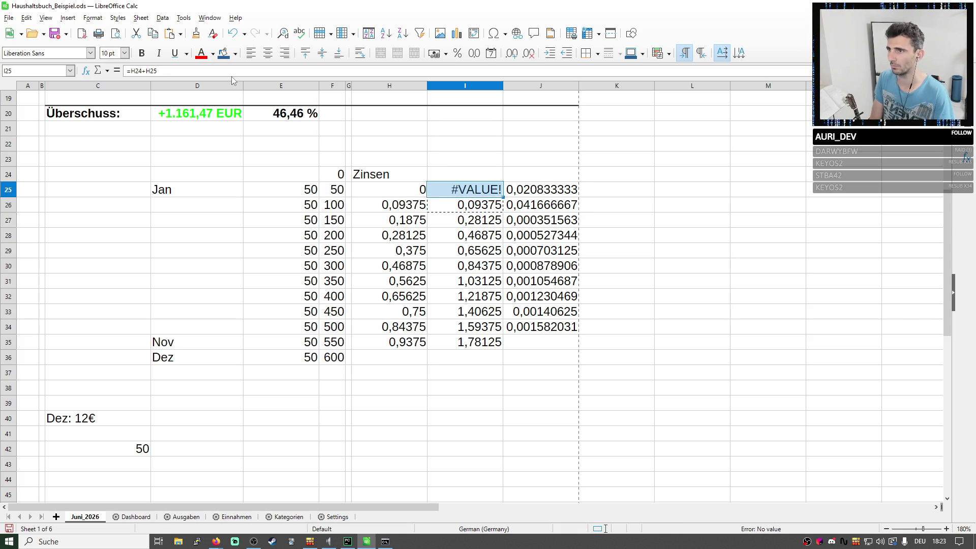
pyautogui.press('F2')
pyautogui.press('Escape')
pyautogui.press('Delete')
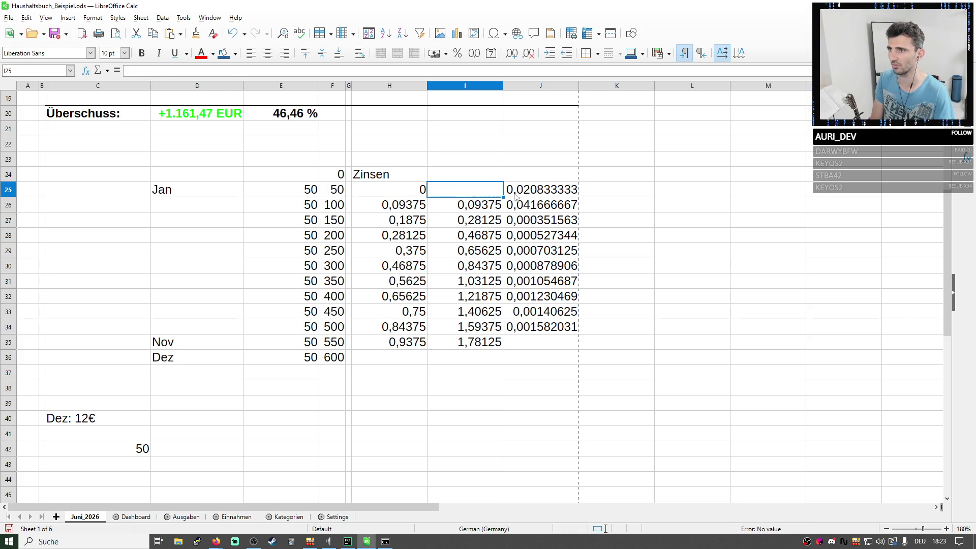
# Re-paste the column H formulas into column J and base J25 on the F24 balance at 0,5 % interest.
pyautogui.moveTo(396, 191); pyautogui.dragTo(417, 314)
pyautogui.hotkey('ctrl', 'c')
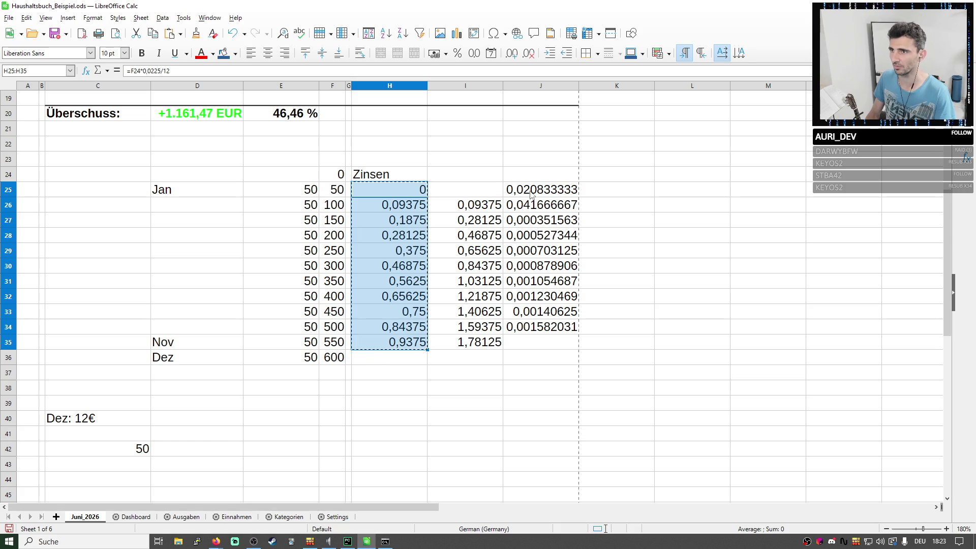
pyautogui.click(540, 191)
pyautogui.hotkey('ctrl', 'v')
pyautogui.press('Return')
pyautogui.click(540, 196)
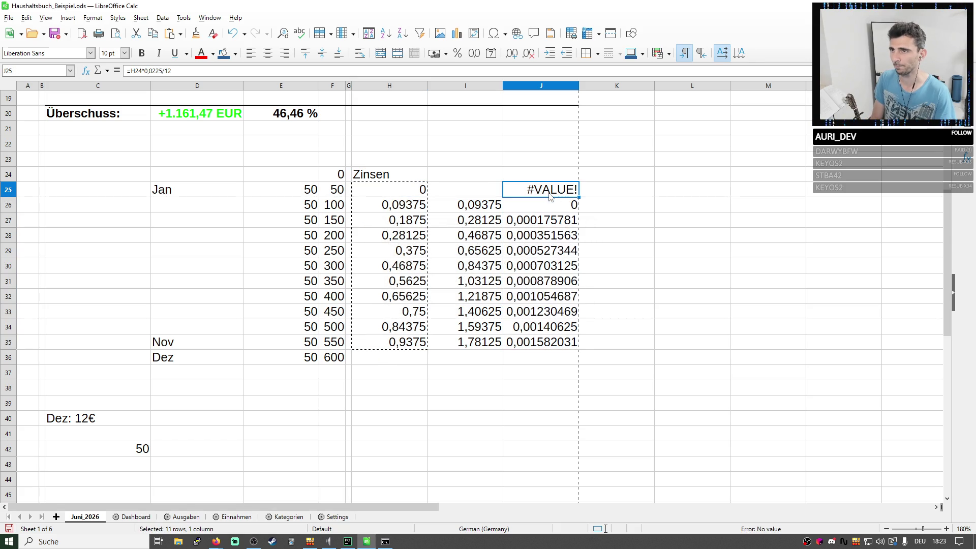
pyautogui.click(229, 68)
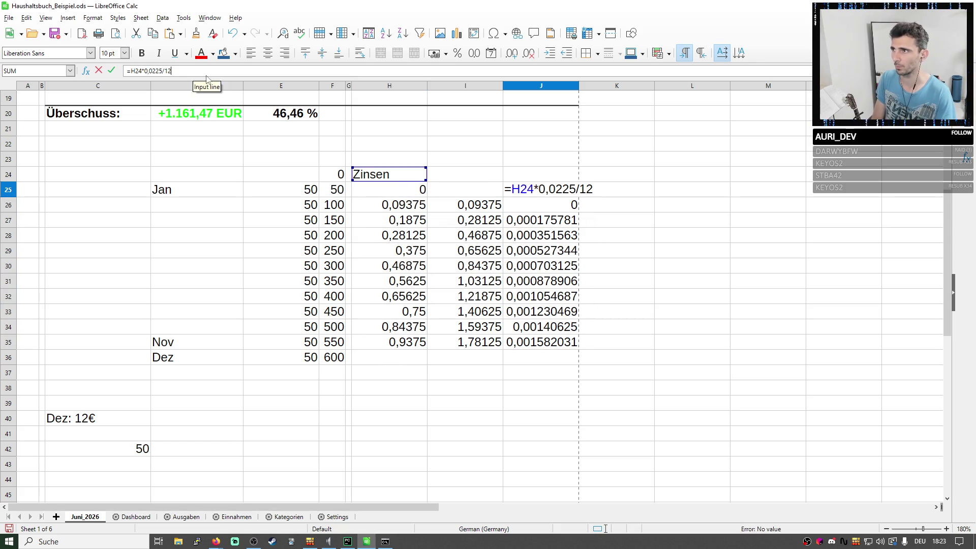
pyautogui.click(341, 176)
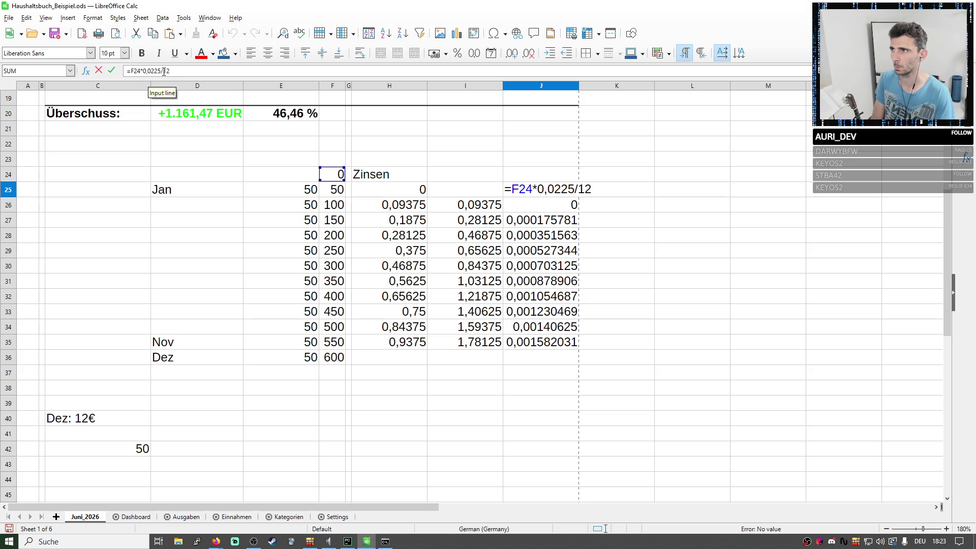
pyautogui.press('BackSpace')
pyautogui.press('BackSpace')
pyautogui.write('05')
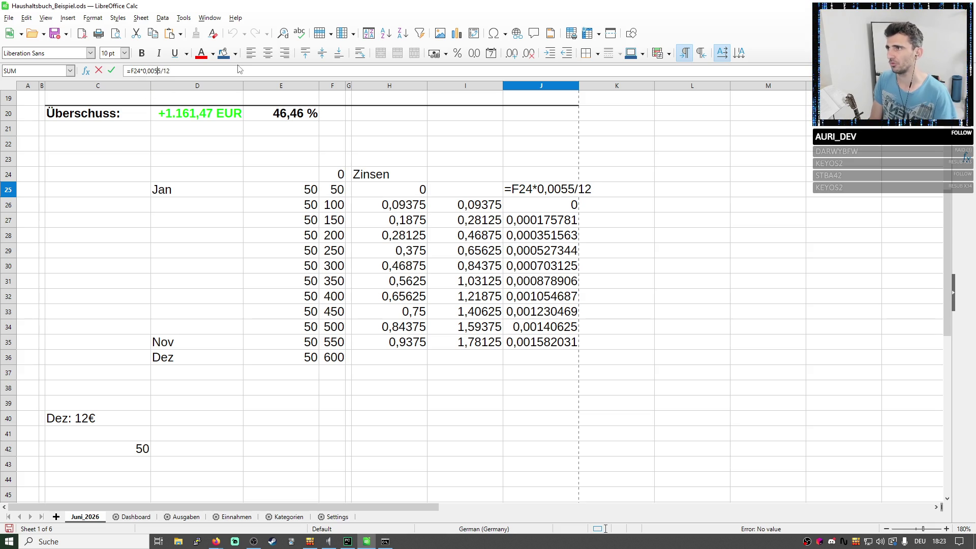
pyautogui.press('Return')
# Fill the J25 interest formula down to J35, overwriting the old values.
pyautogui.press('Up')
pyautogui.hotkey('ctrl', 'c')
pyautogui.press('Down')
pyautogui.hotkey('ctrl', 'v')
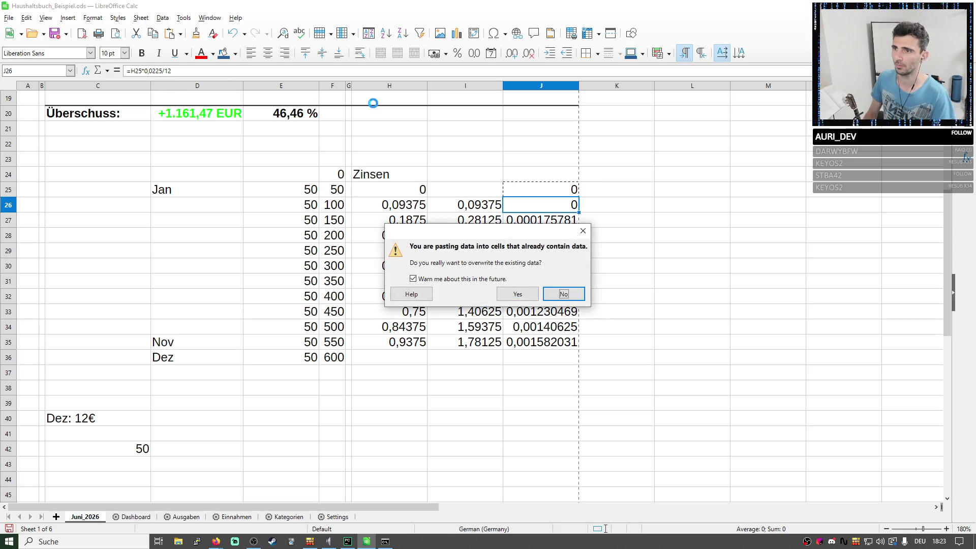
pyautogui.press('Return')
pyautogui.click(534, 191)
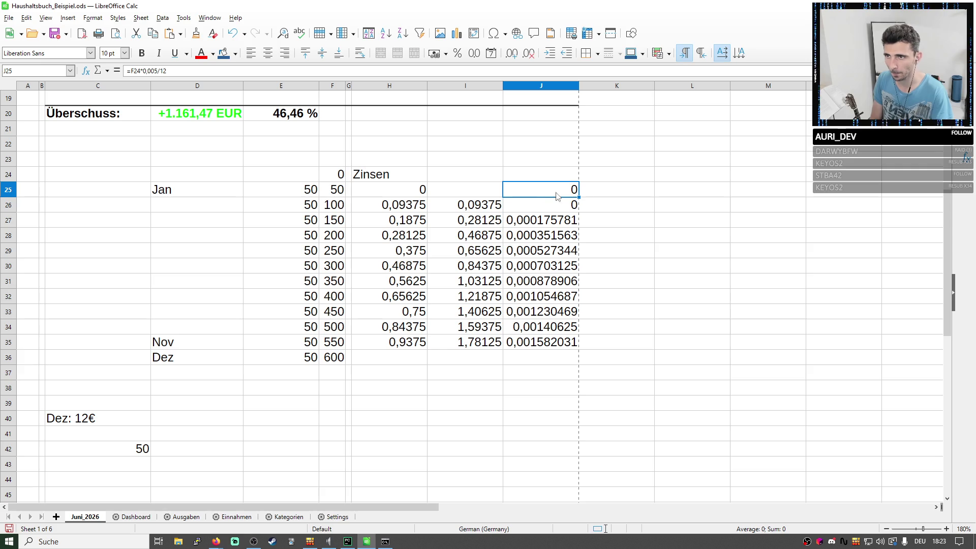
pyautogui.moveTo(577, 197); pyautogui.dragTo(577, 345)
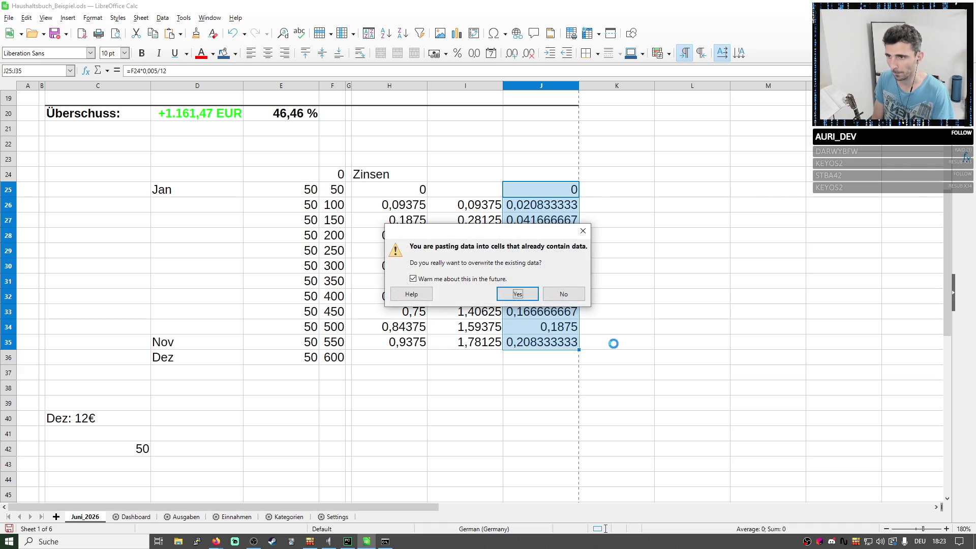
pyautogui.click(560, 294)
pyautogui.click(564, 343)
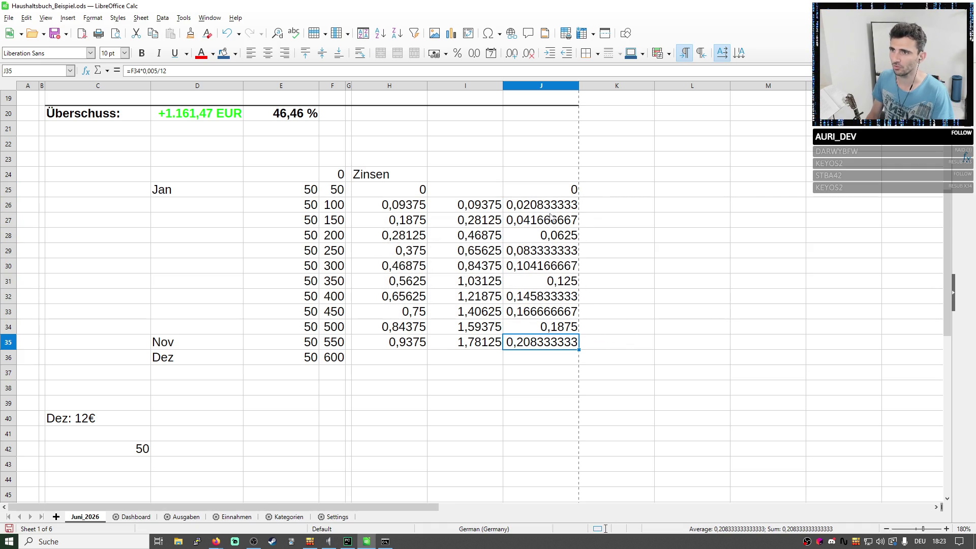
# Copy the running-total formulas from I26:I35 into K26:K35.
pyautogui.moveTo(496, 206); pyautogui.dragTo(488, 343)
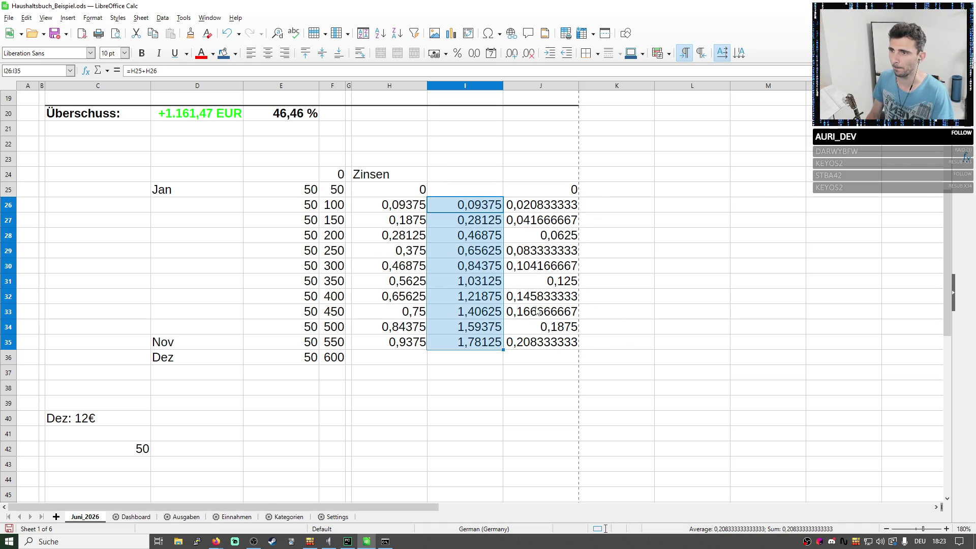
pyautogui.hotkey('ctrl', 'c')
pyautogui.click(610, 206)
pyautogui.hotkey('ctrl', 'v')
pyautogui.hotkey('ctrl', 'Down')
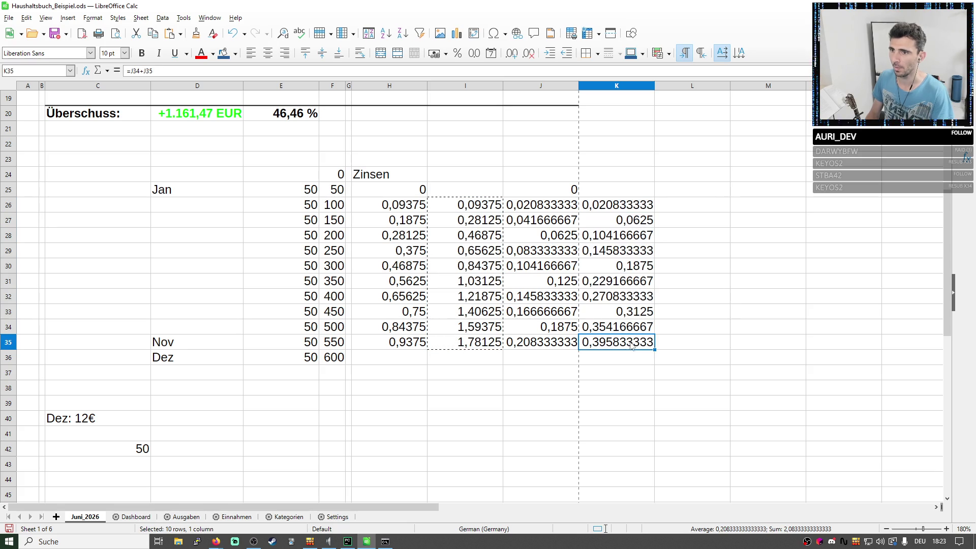
pyautogui.click(557, 357)
pyautogui.click(380, 71)
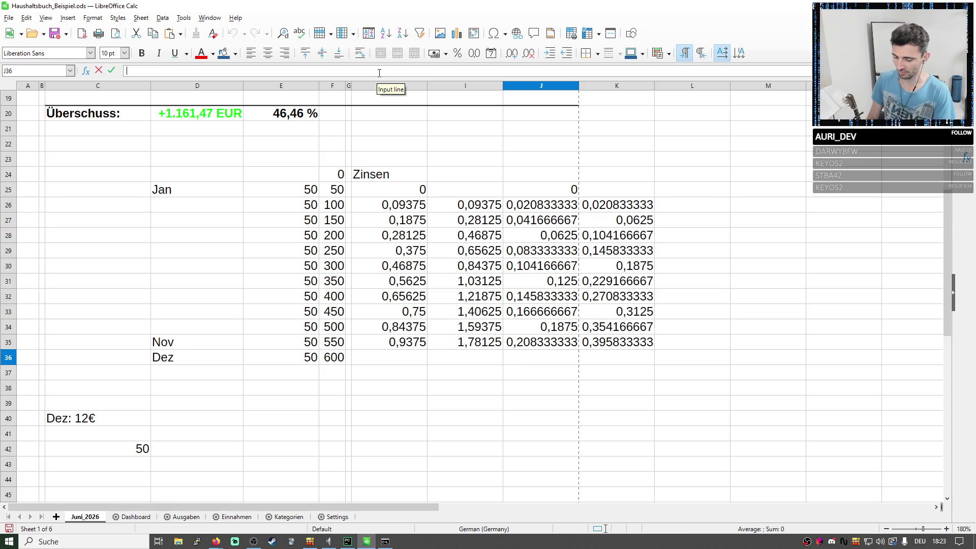
pyautogui.write('=')
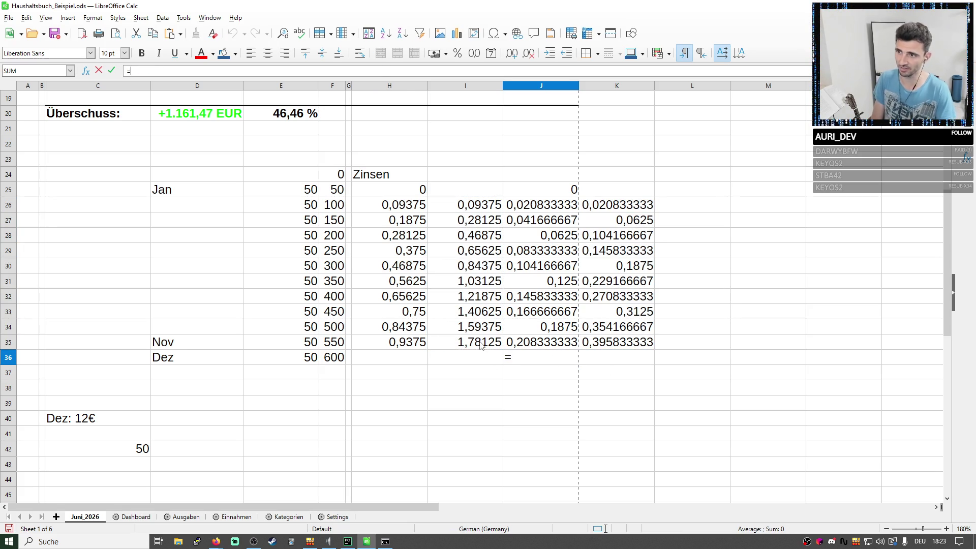
pyautogui.click(482, 343)
pyautogui.write('-')
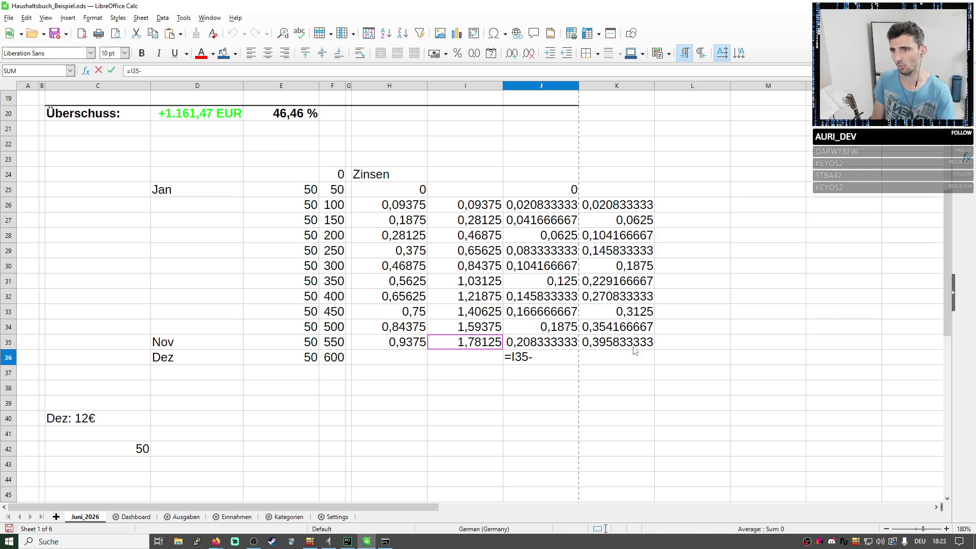
pyautogui.click(633, 345)
pyautogui.press('Return')
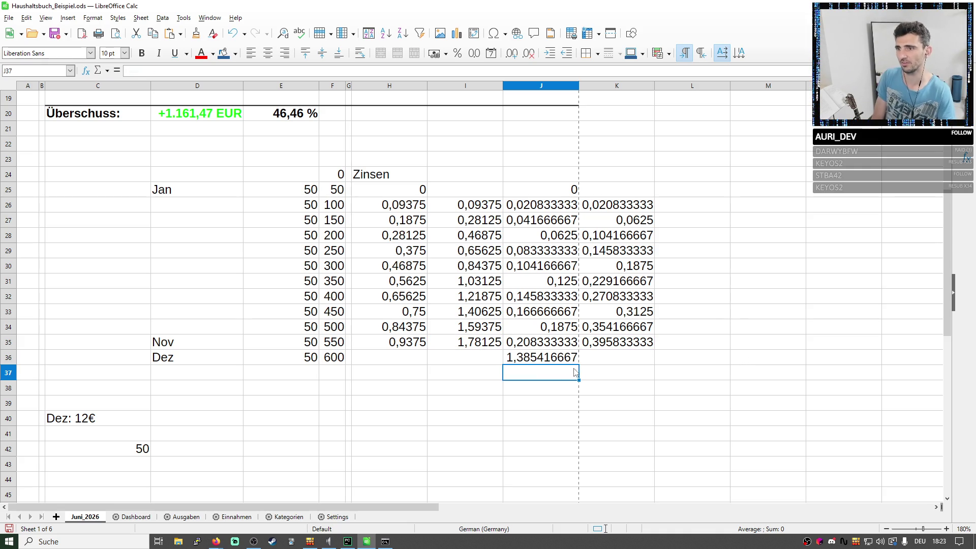
pyautogui.press('Up')
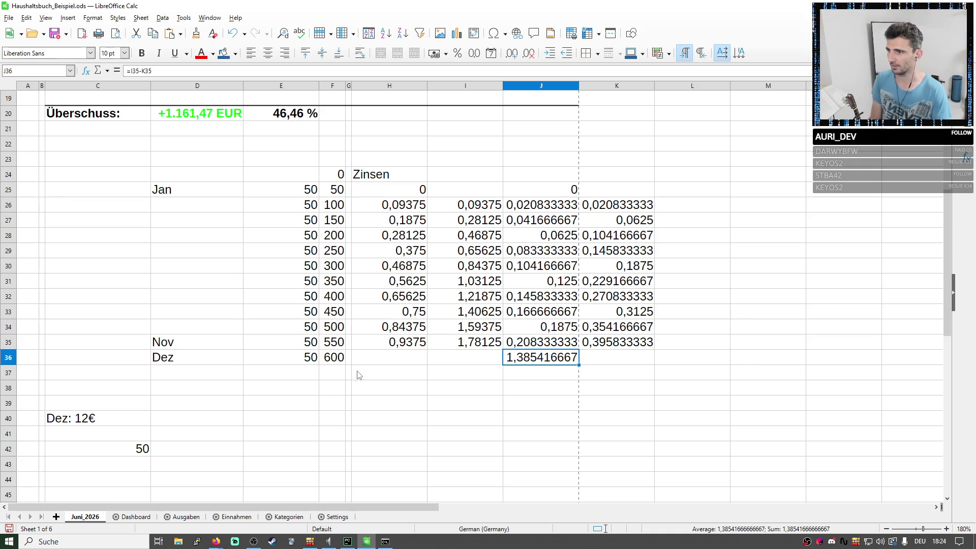
# Set the first monthly balance in F25 to 37 and check J36 now reads 1,3475.
pyautogui.click(340, 360)
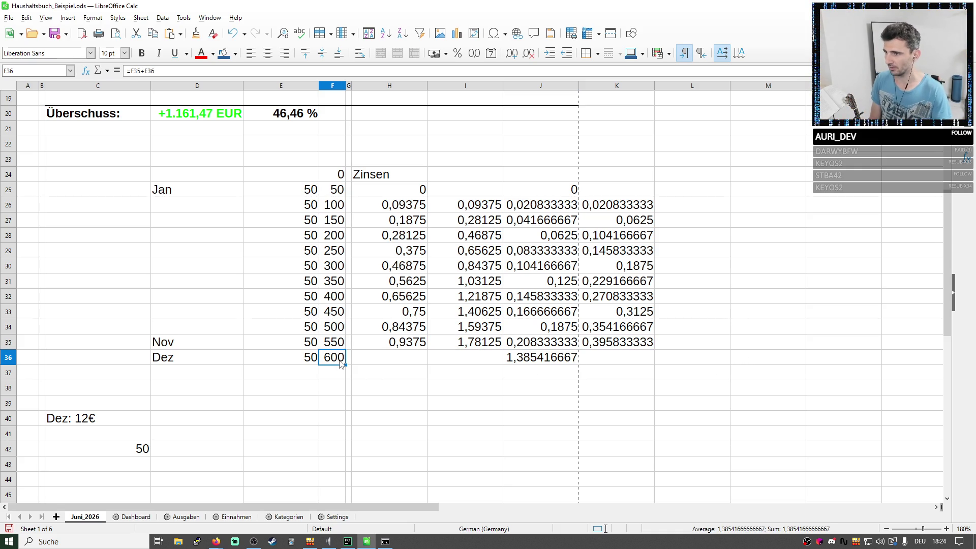
pyautogui.click(334, 193)
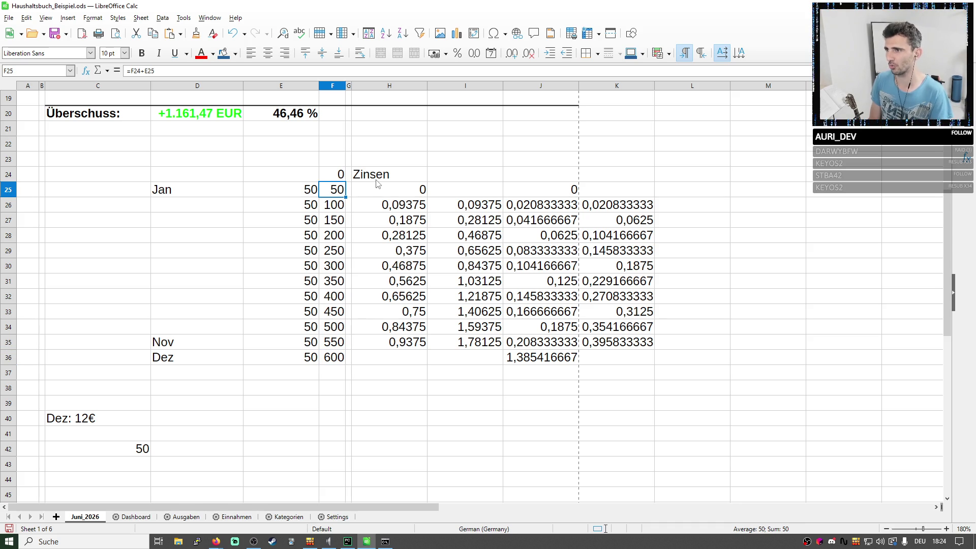
pyautogui.write('37')
pyautogui.press('Return')
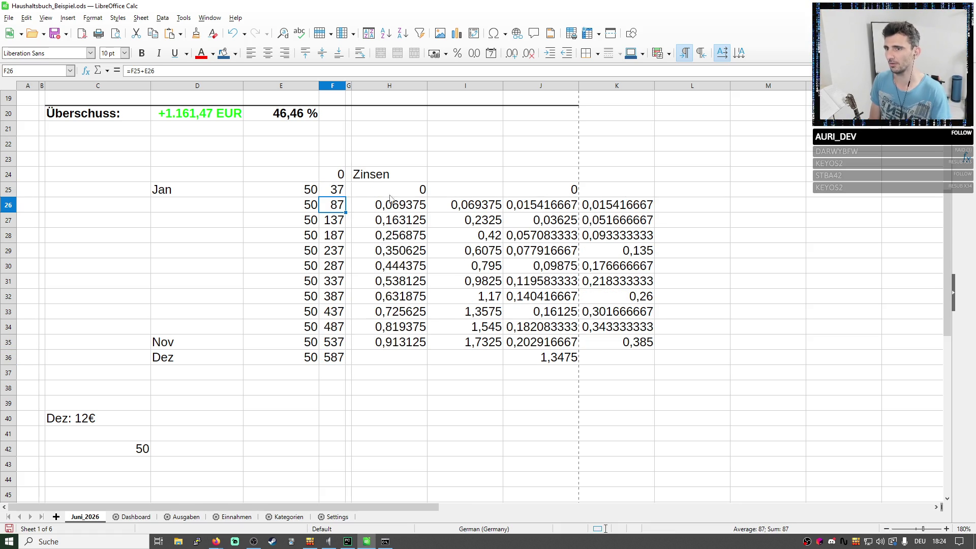
pyautogui.click(553, 357)
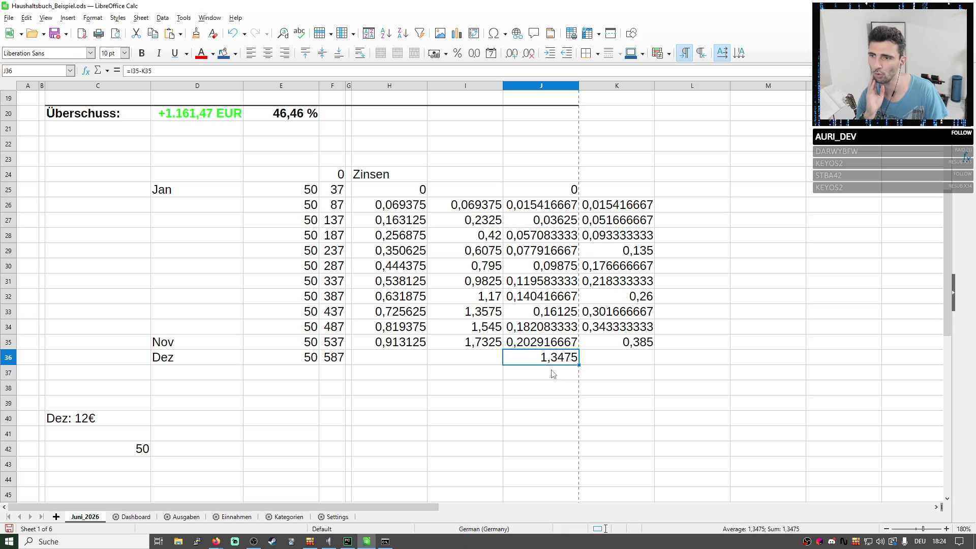
pyautogui.hotkey('shift', 'Down')
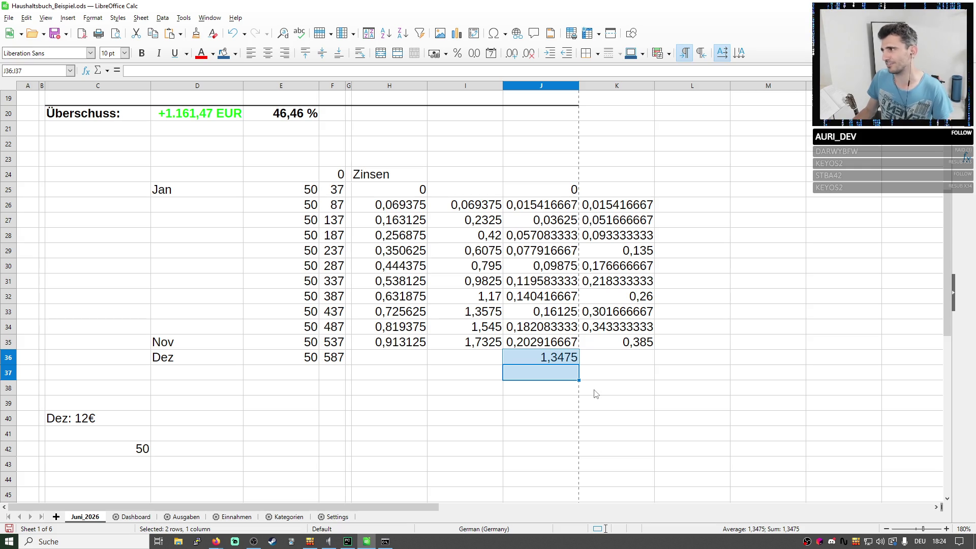
# Select and delete the whole interest calculation block H24:K38.
pyautogui.click(606, 344)
pyautogui.click(565, 361)
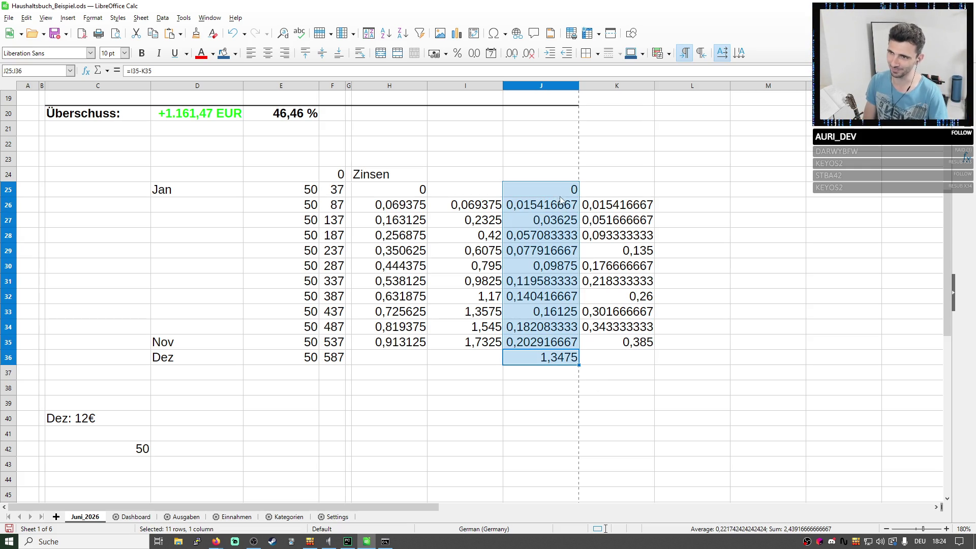
pyautogui.moveTo(565, 365); pyautogui.dragTo(618, 202)
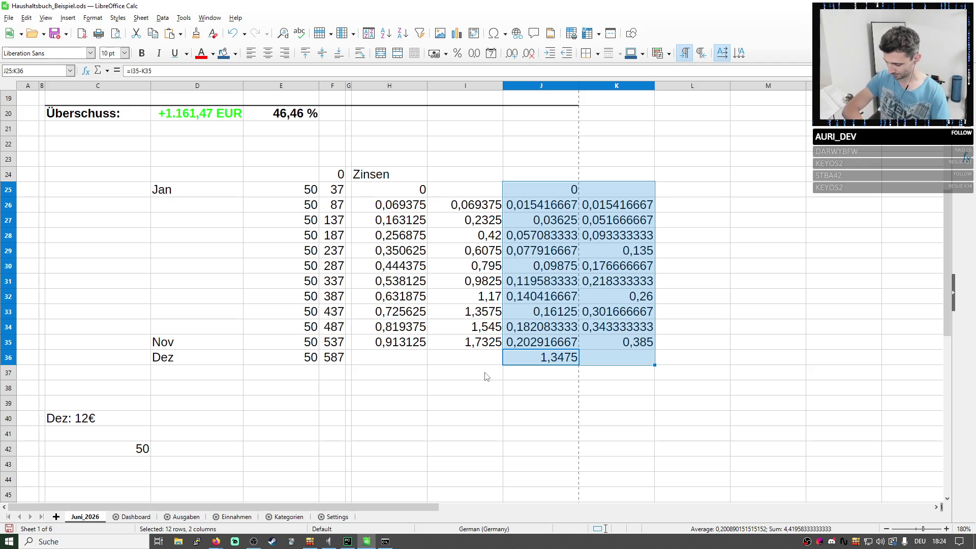
pyautogui.click(620, 389)
pyautogui.moveTo(620, 388); pyautogui.dragTo(372, 178)
pyautogui.press('Delete')
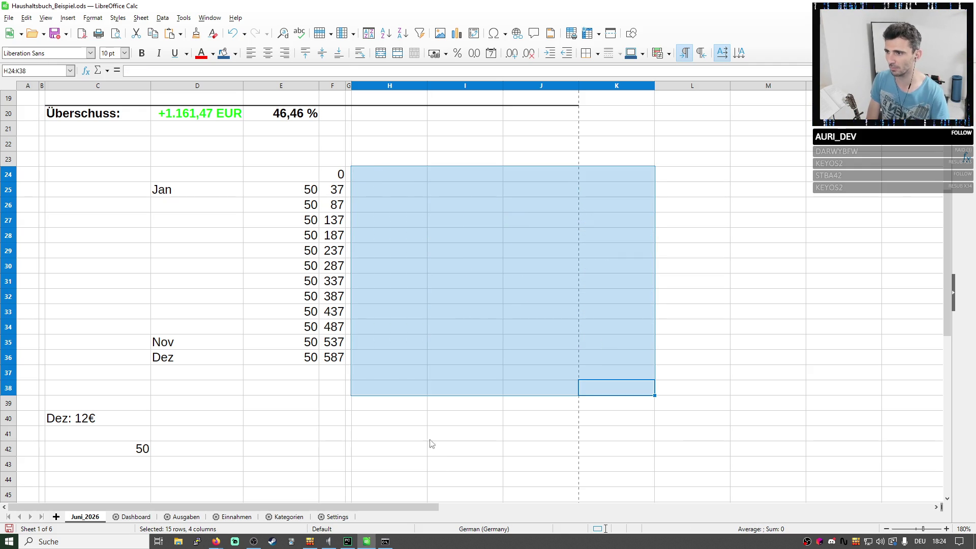
pyautogui.click(425, 433)
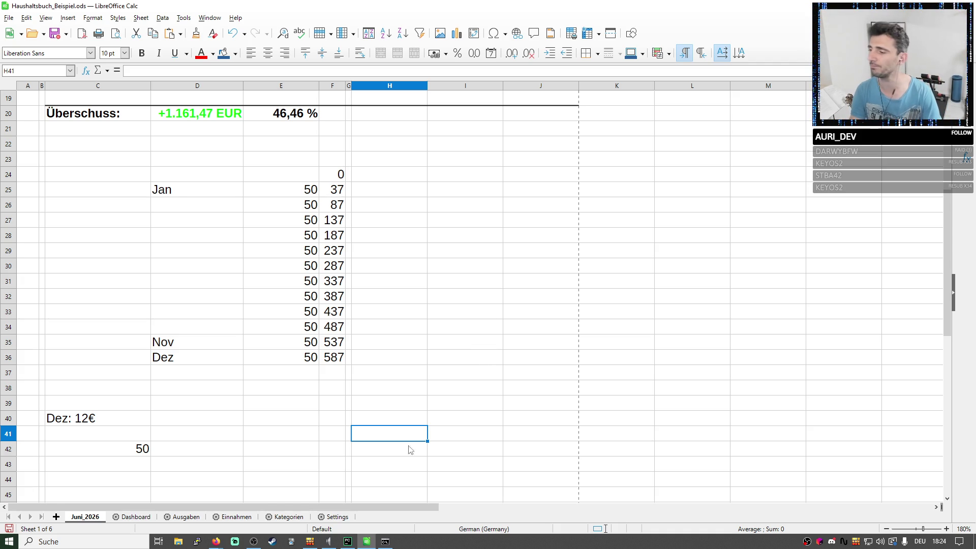
pyautogui.click(136, 517)
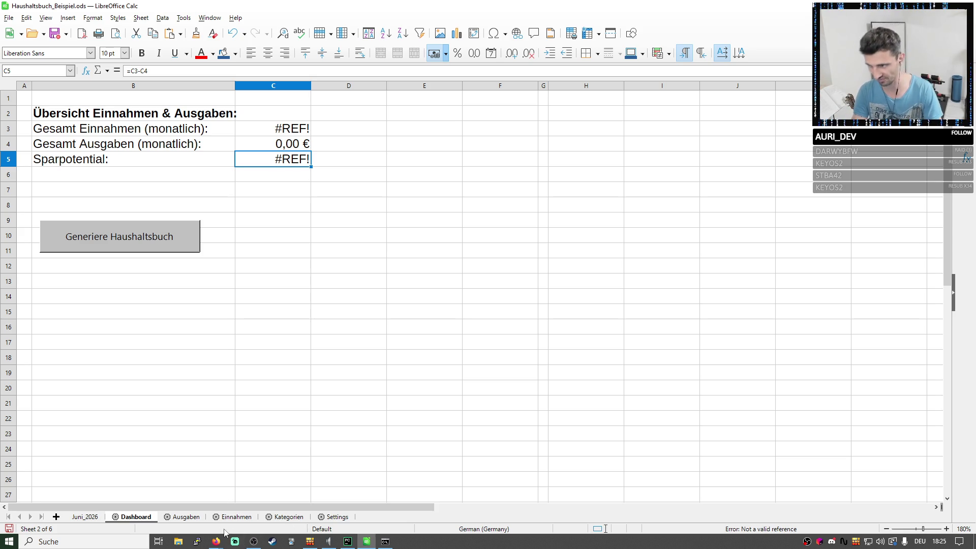
pyautogui.click(187, 517)
pyautogui.click(231, 518)
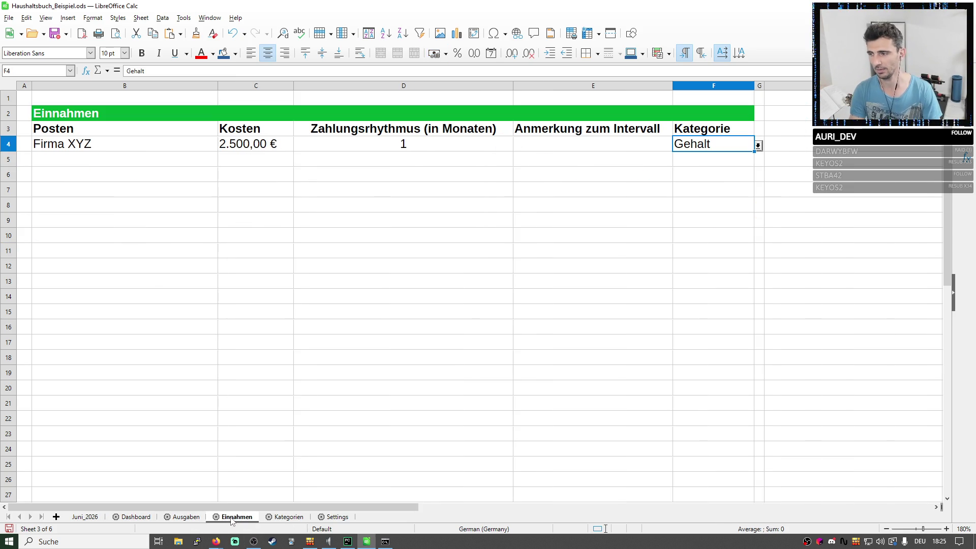
pyautogui.click(283, 517)
pyautogui.click(334, 518)
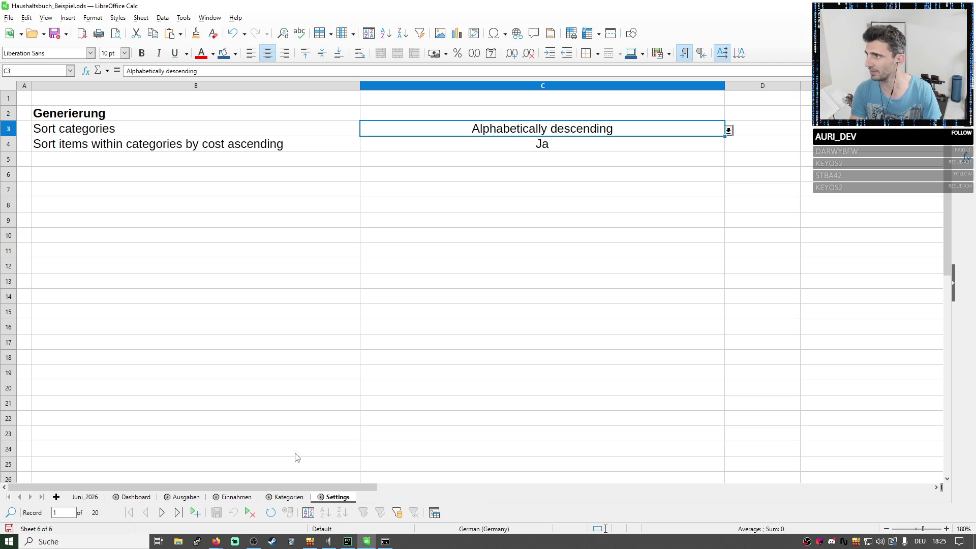
pyautogui.click(126, 497)
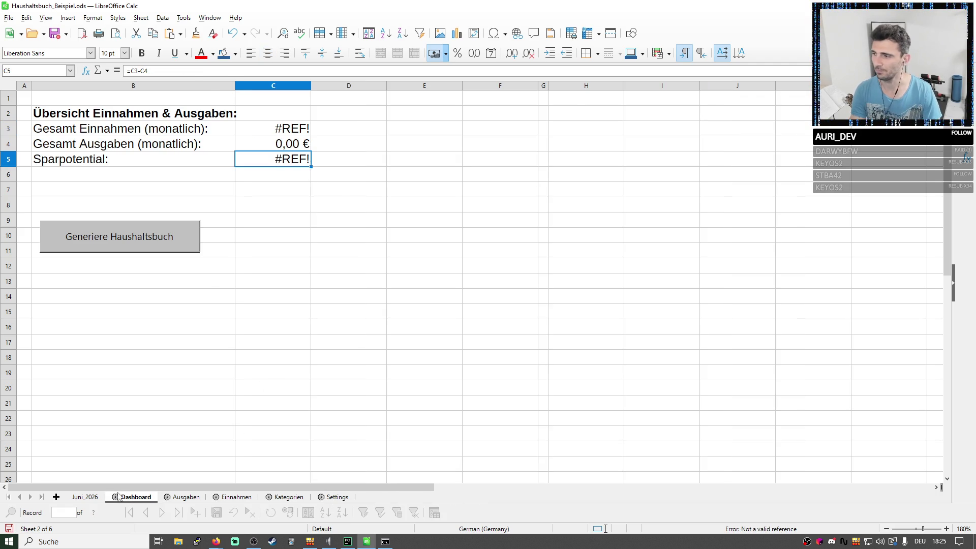
pyautogui.click(90, 497)
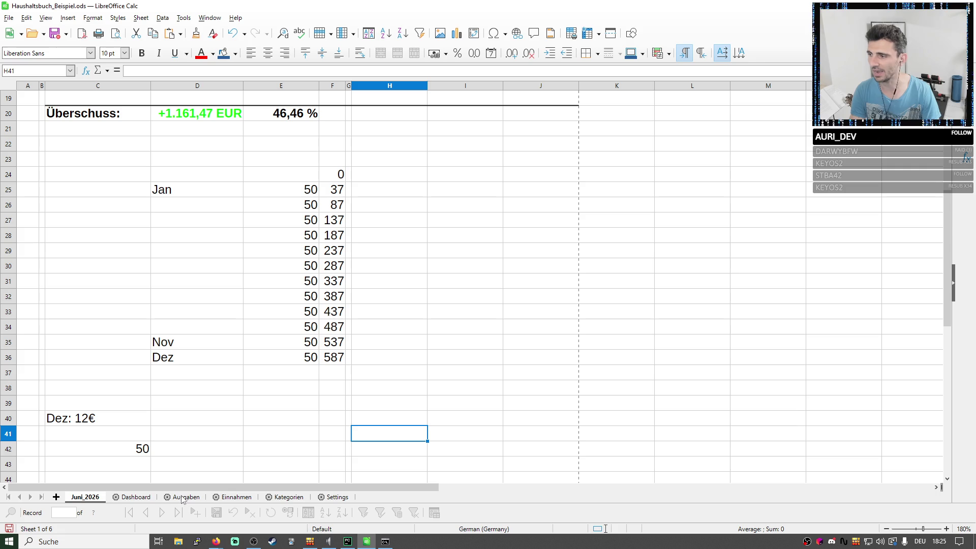
pyautogui.scroll(2, 272, 381)
pyautogui.scroll(4, 317, 393)
pyautogui.moveTo(444, 375)
pyautogui.mouseDown()
pyautogui.moveTo(48, 138)
pyautogui.moveTo(462, 342)
pyautogui.mouseUp()
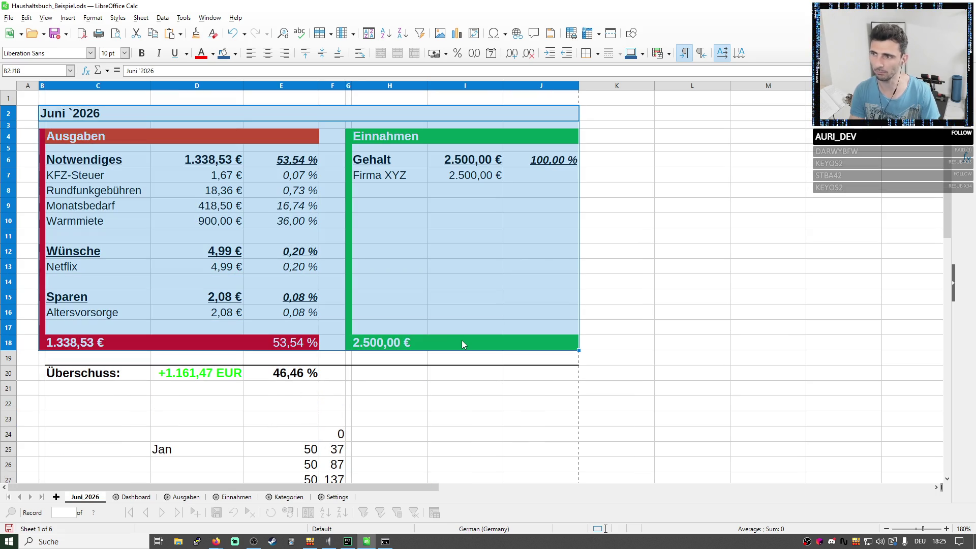
pyautogui.click(308, 267)
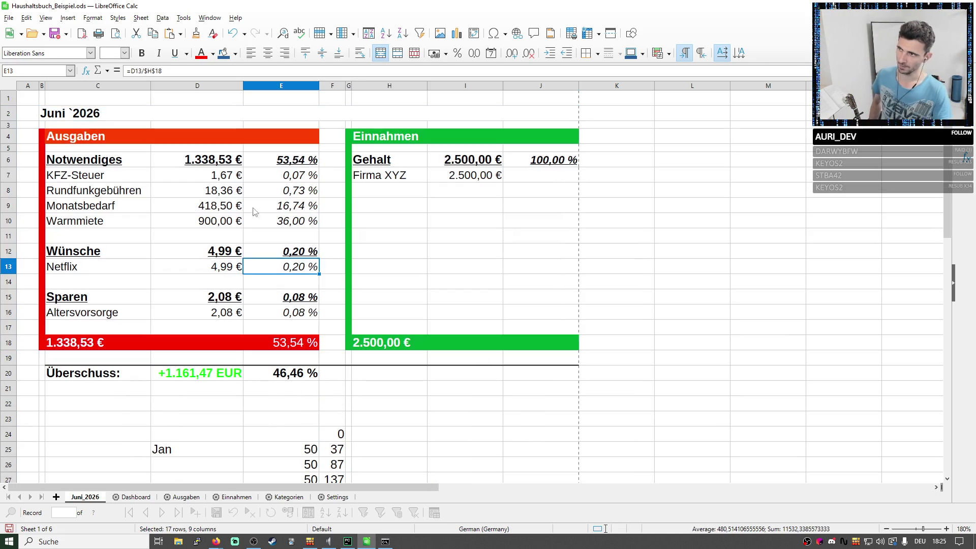
pyautogui.moveTo(229, 175); pyautogui.dragTo(27, 214)
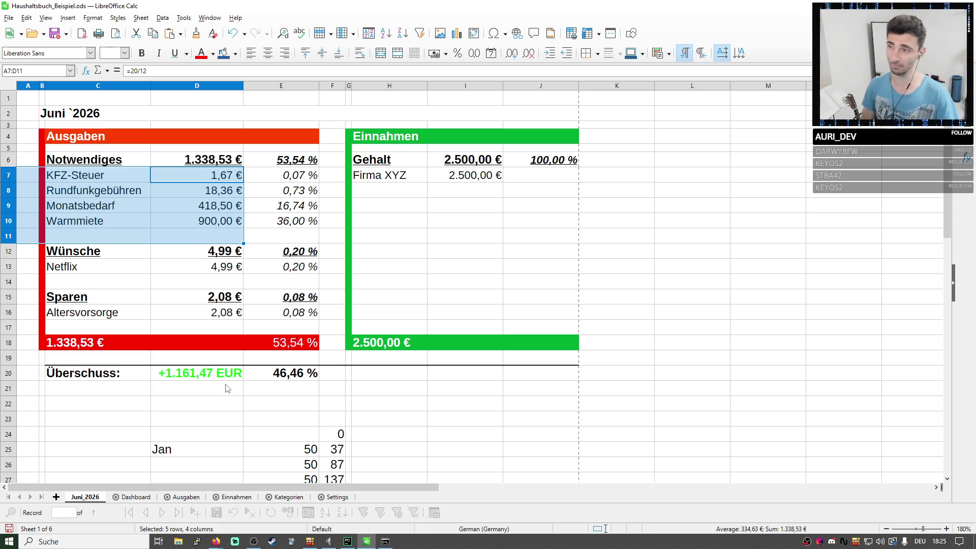
pyautogui.click(6, 375)
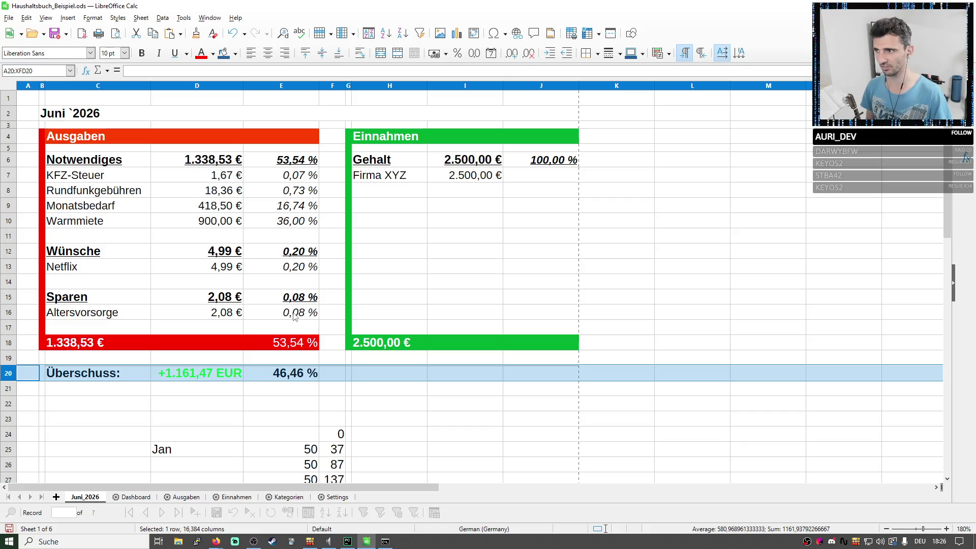
pyautogui.moveTo(297, 313); pyautogui.dragTo(91, 161)
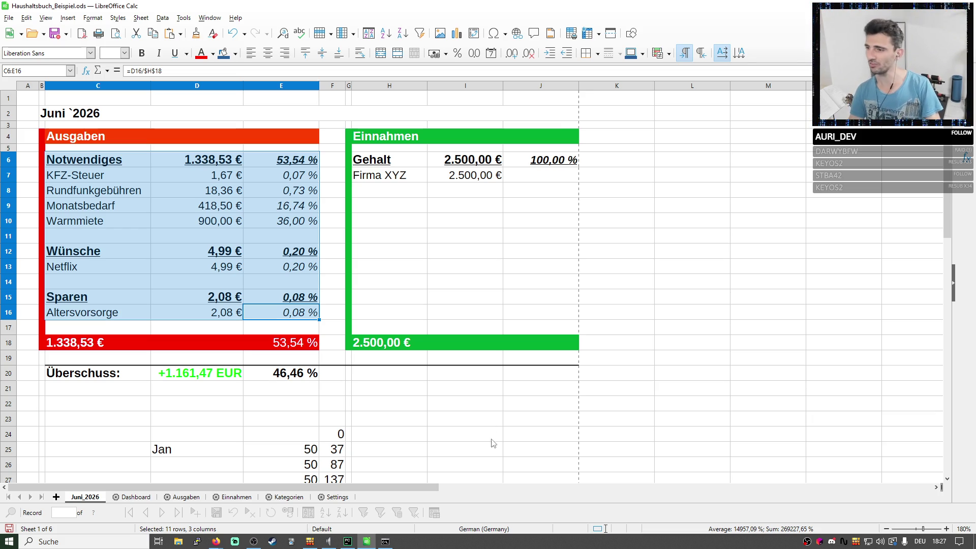
pyautogui.scroll(-1, 374, 450)
pyautogui.scroll(-2, 364, 446)
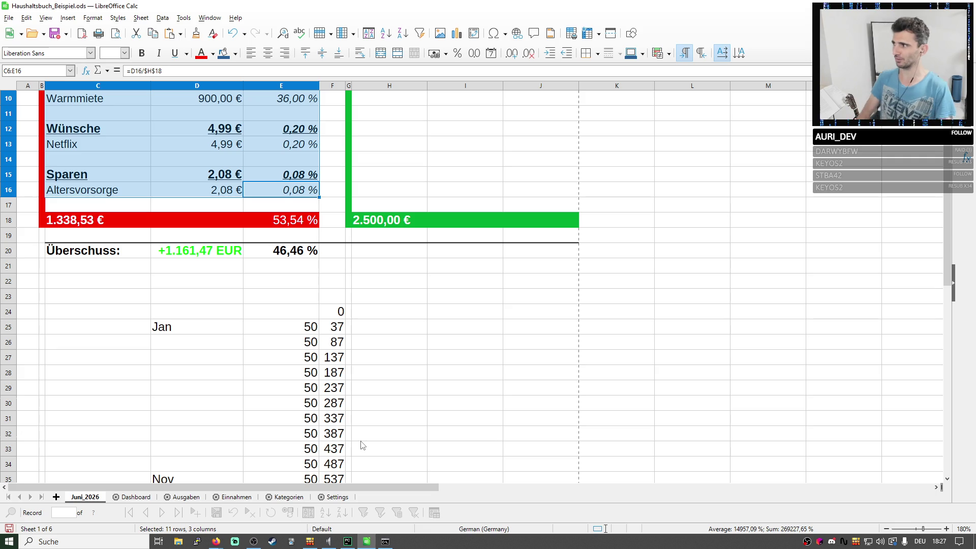
pyautogui.scroll(-3, 359, 451)
# Undo the deletion to restore the interest calculations and recheck J36.
pyautogui.click(471, 345)
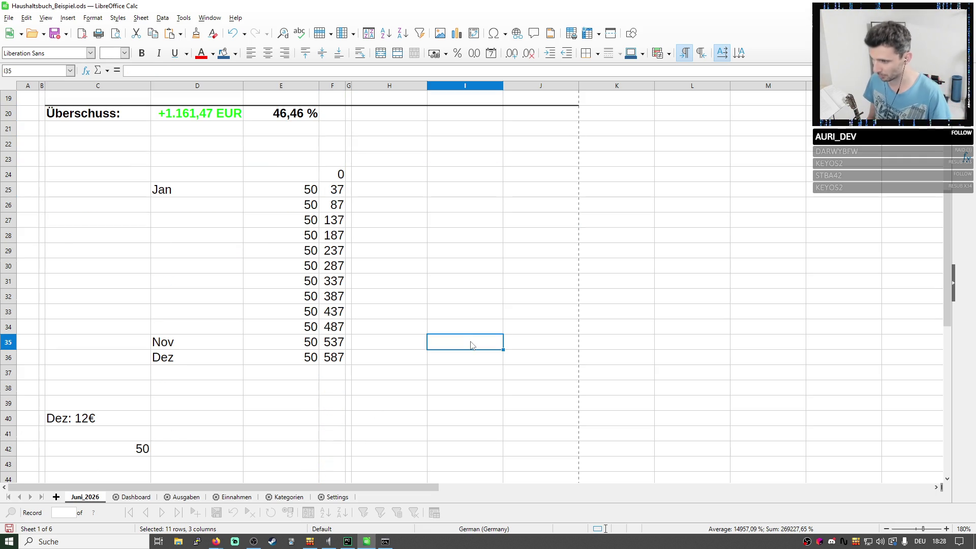
pyautogui.hotkey('ctrl', 'z')
pyautogui.click(538, 362)
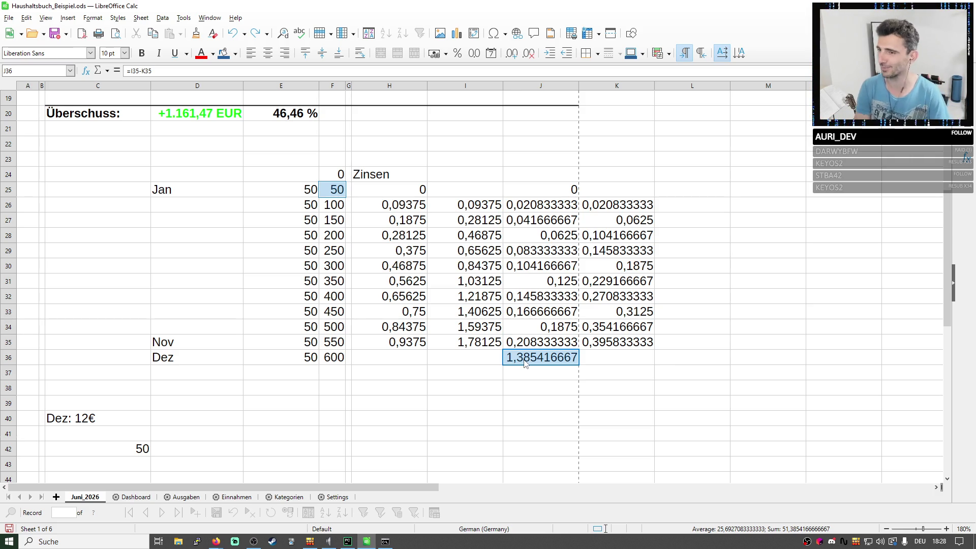
# Enter =J36/12 in K36, giving 0,115451389.
pyautogui.click(594, 364)
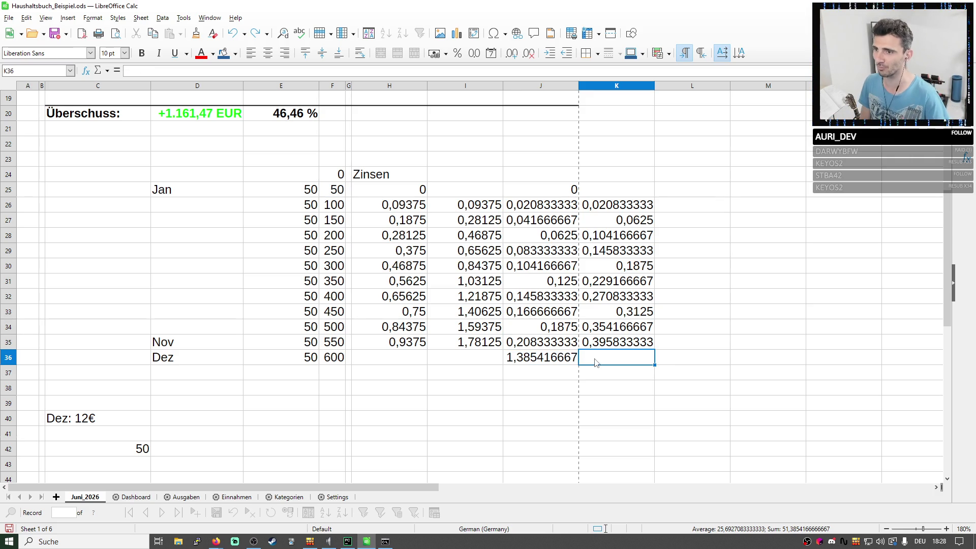
pyautogui.click(414, 71)
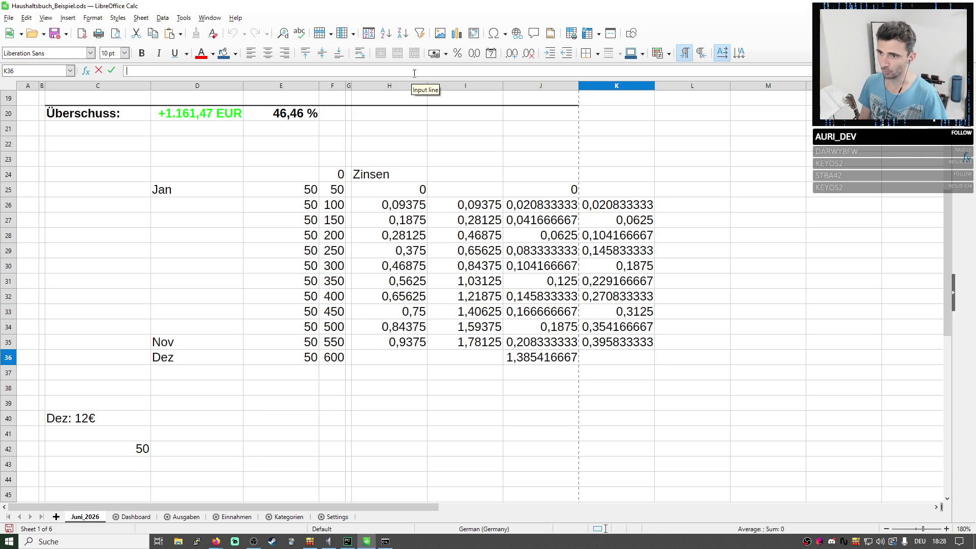
pyautogui.write('=')
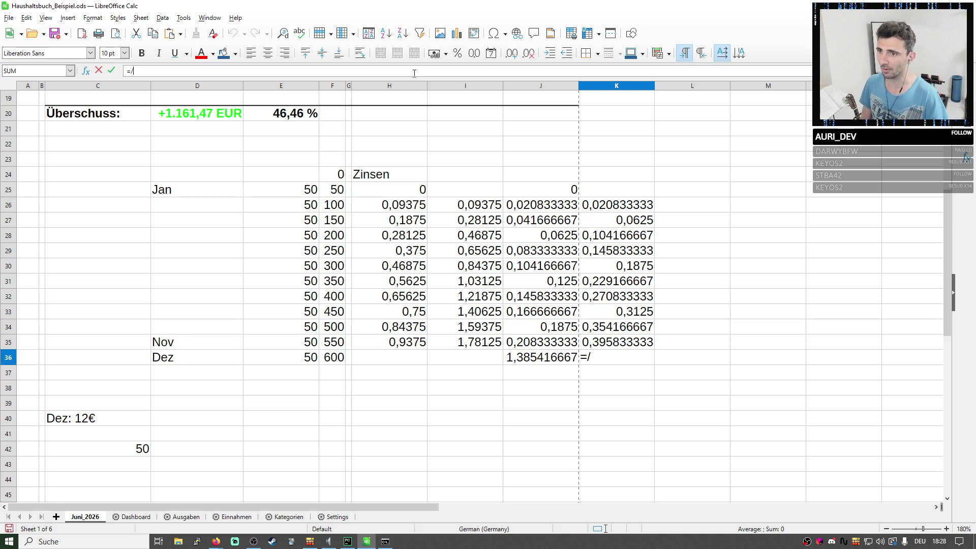
pyautogui.click(518, 355)
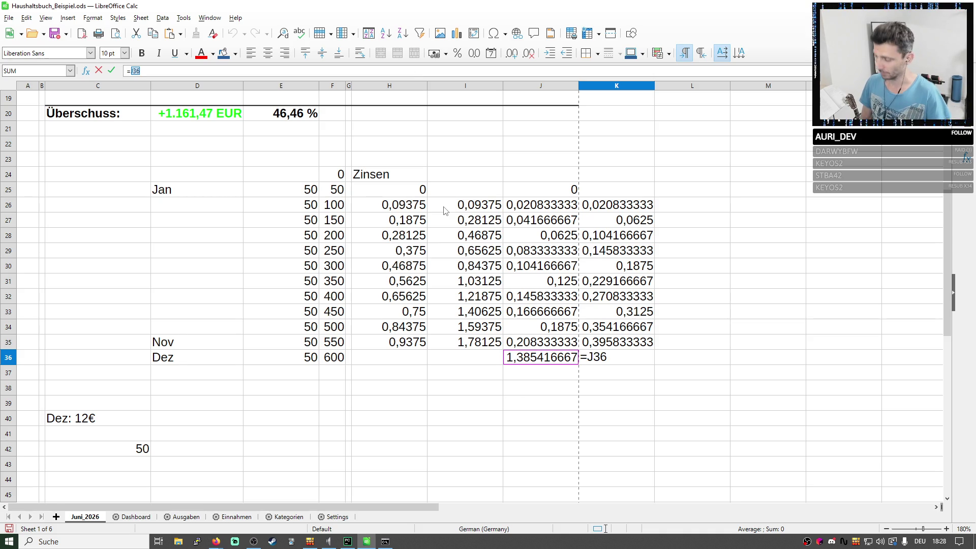
pyautogui.write('/12')
pyautogui.press('Return')
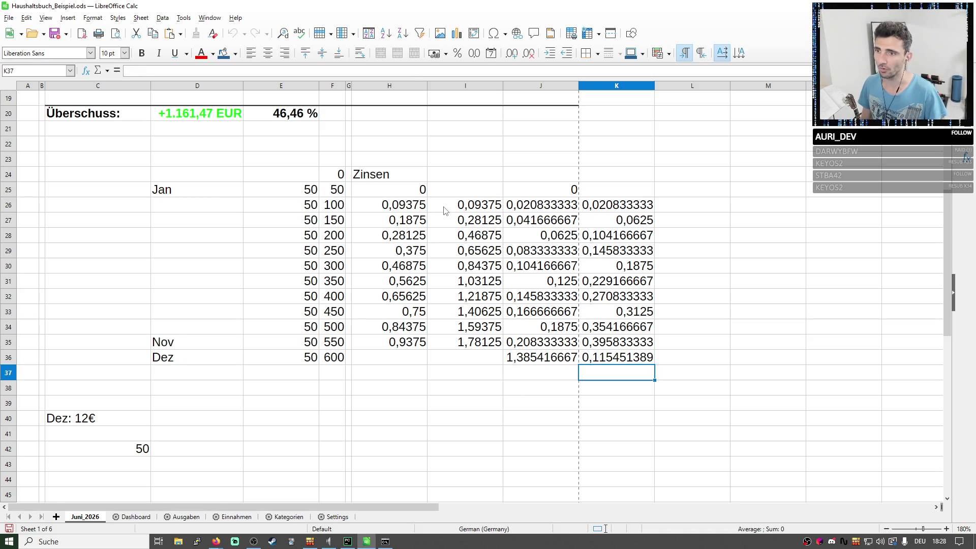
pyautogui.press('Up')
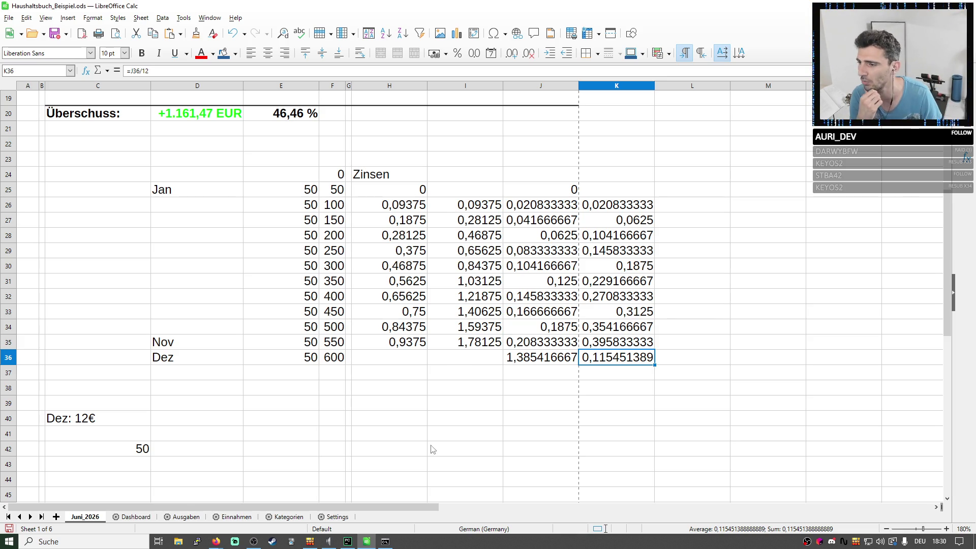
pyautogui.click(156, 516)
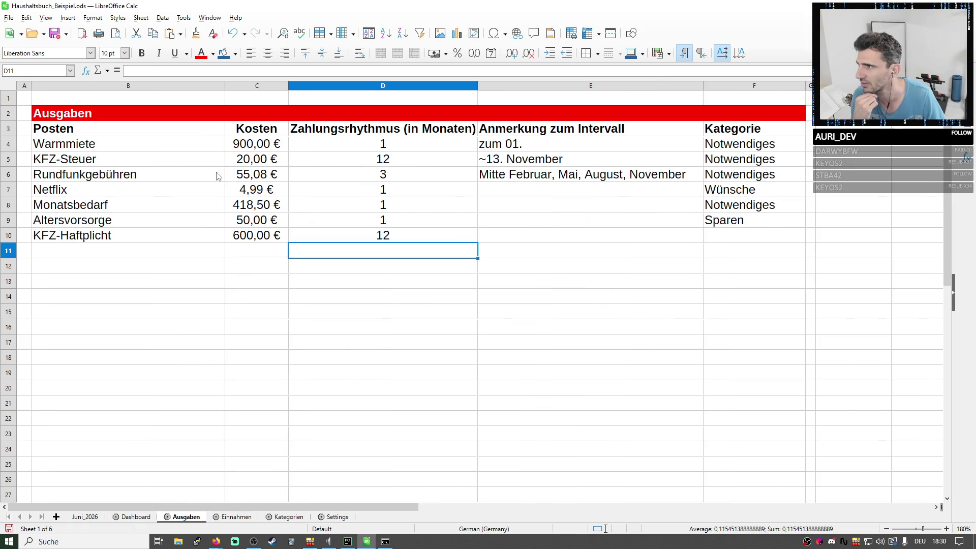
pyautogui.click(194, 242)
pyautogui.moveTo(193, 242); pyautogui.dragTo(272, 245)
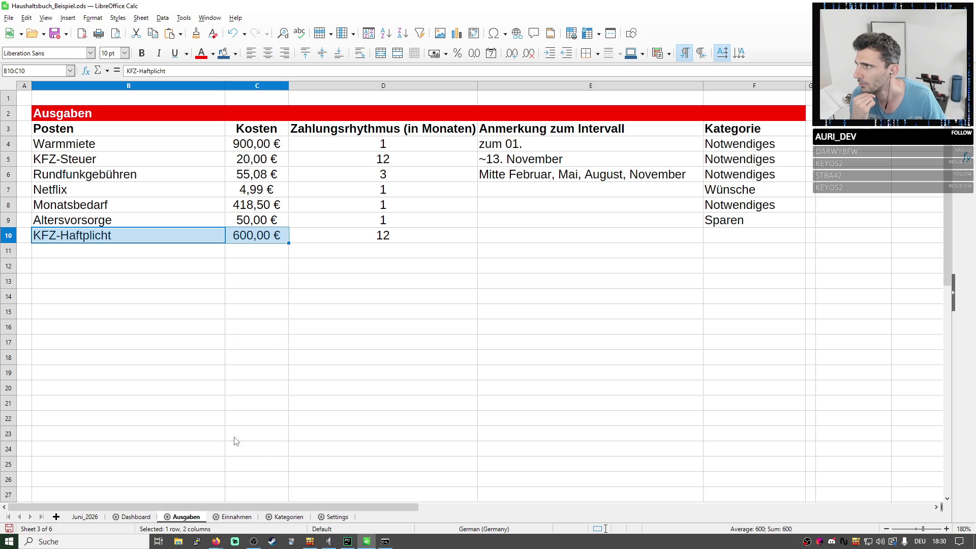
pyautogui.click(83, 516)
pyautogui.scroll(5, 176, 322)
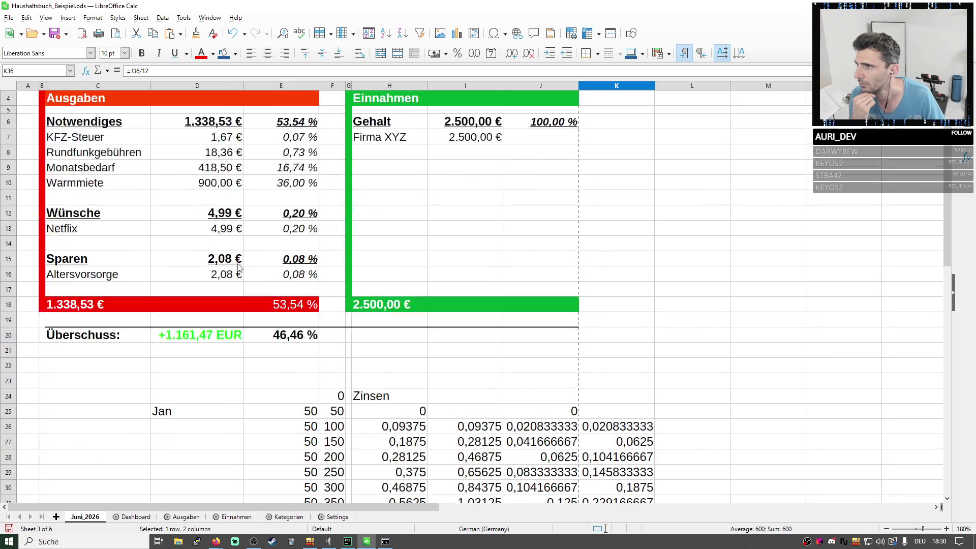
pyautogui.scroll(1, 229, 252)
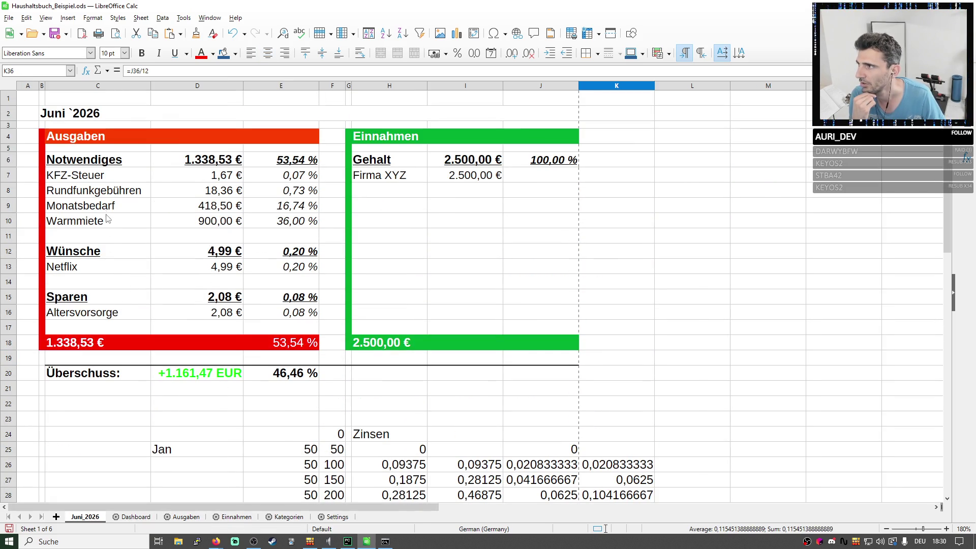
pyautogui.moveTo(114, 180); pyautogui.dragTo(206, 176)
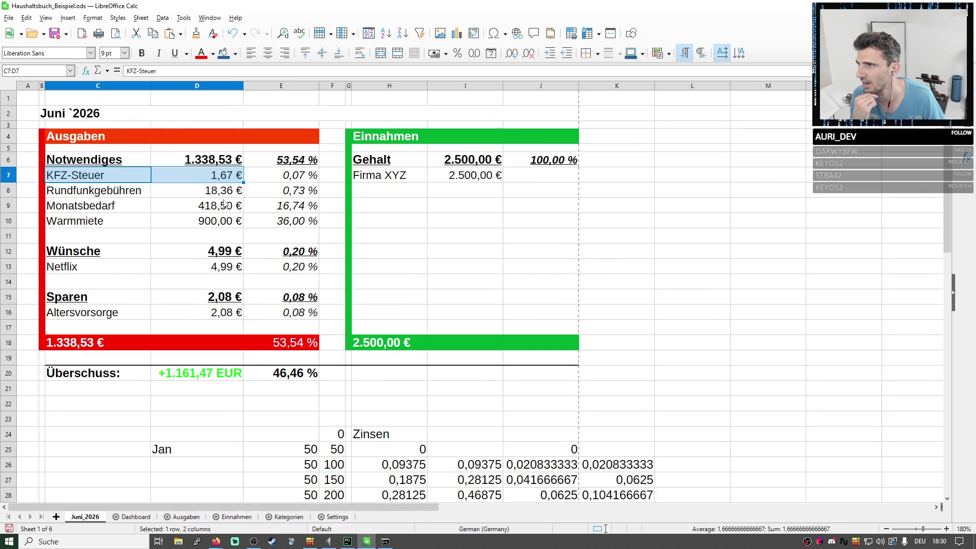
pyautogui.moveTo(138, 181); pyautogui.dragTo(200, 180)
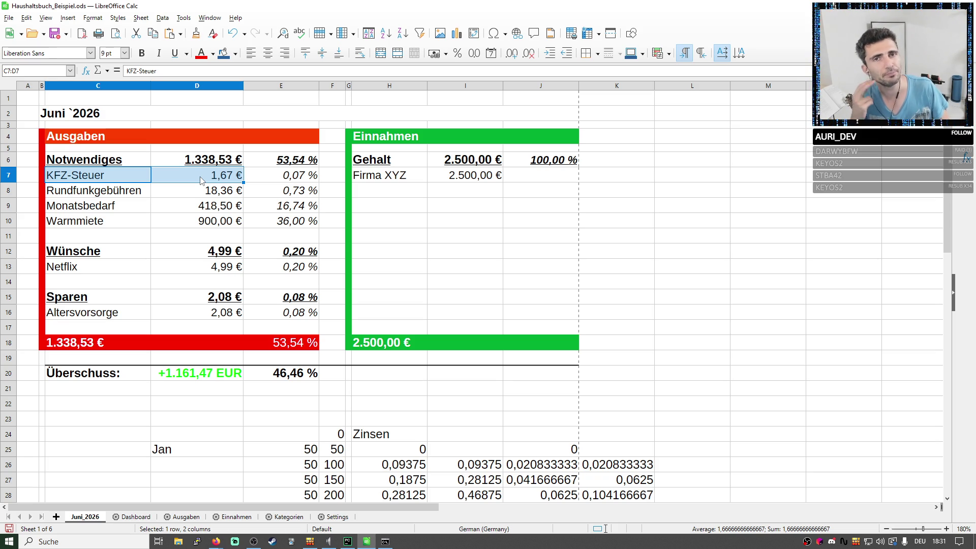
# Inspect the KFZ-Steuer amount and add a yearly-interval note after the KFZ-Steuer label in C7.
pyautogui.click(251, 190)
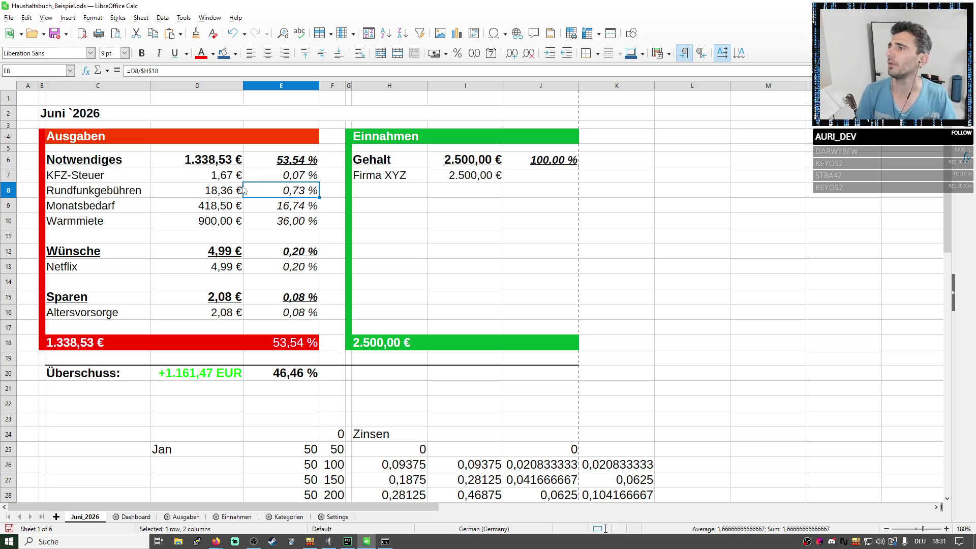
pyautogui.click(229, 181)
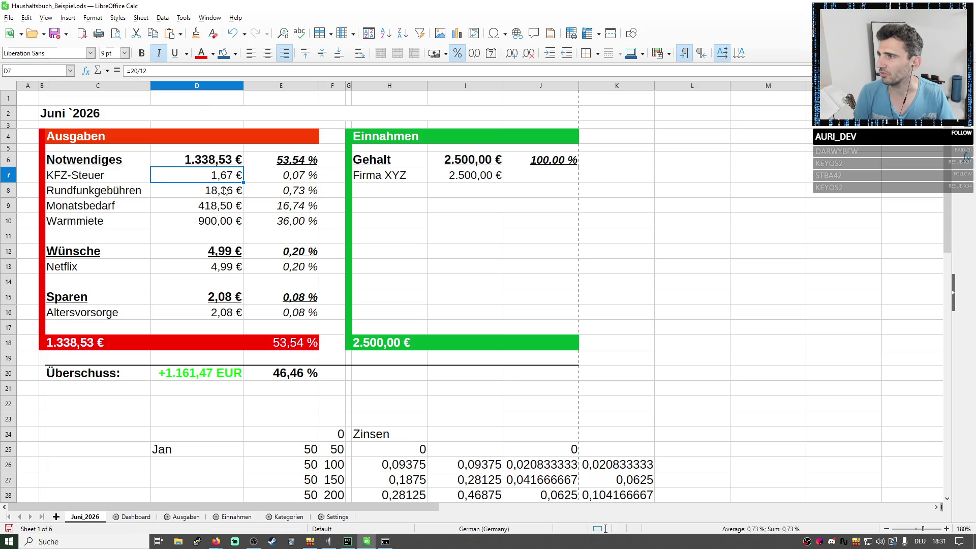
pyautogui.keyDown('shift'); pyautogui.click(114, 180); pyautogui.keyUp('shift')
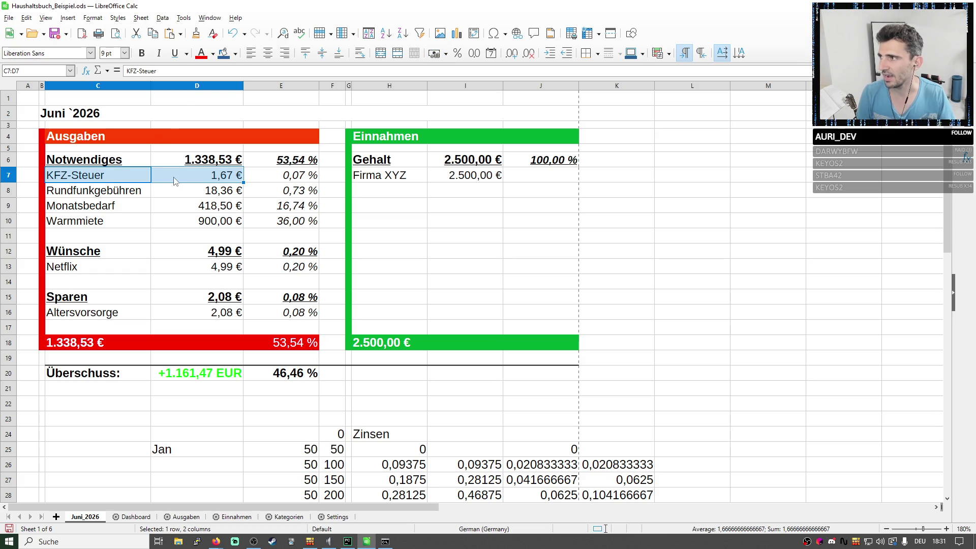
pyautogui.doubleClick(142, 176)
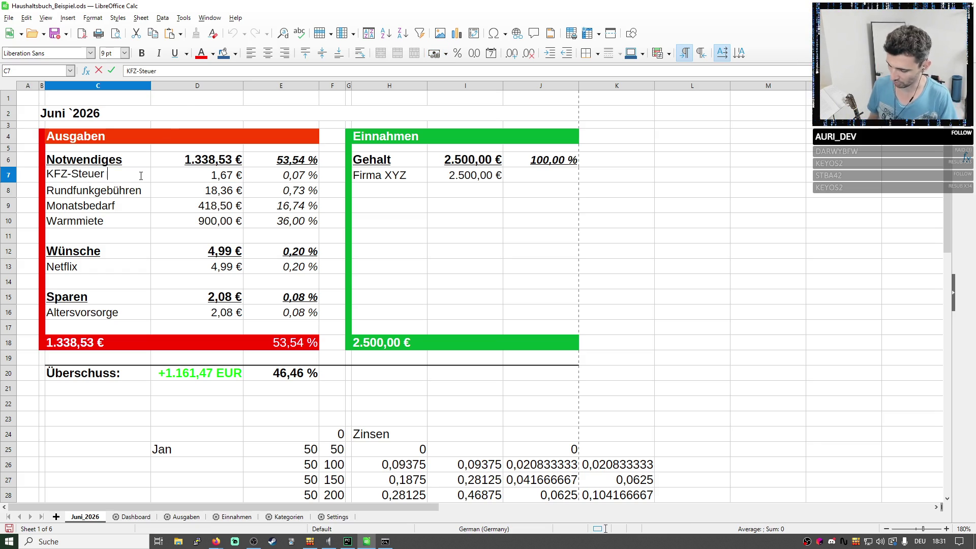
pyautogui.write('(')
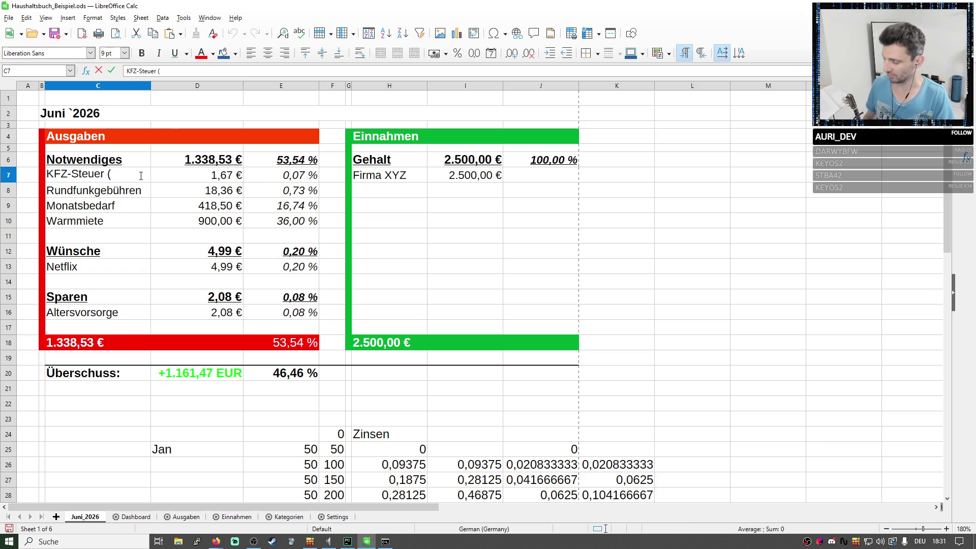
pyautogui.write('jährlihc')
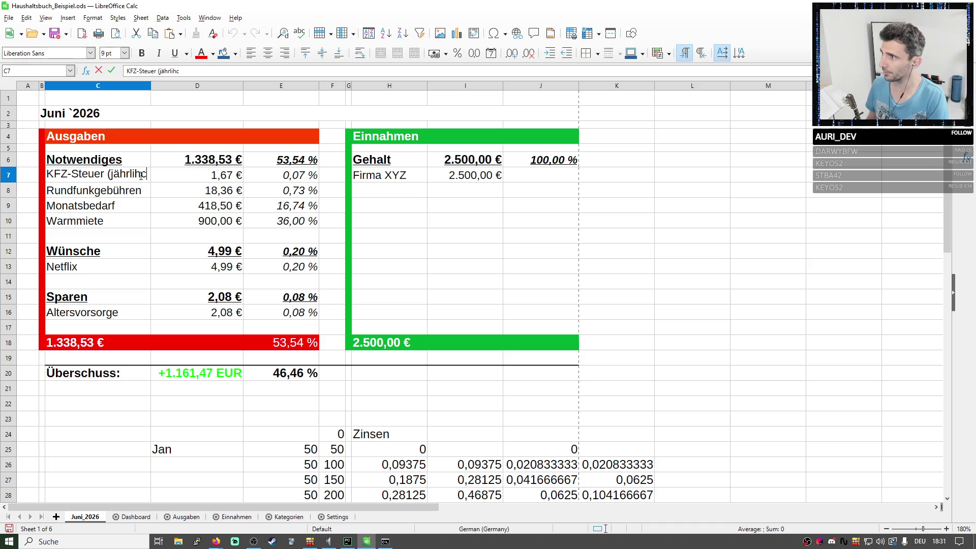
pyautogui.click(155, 88)
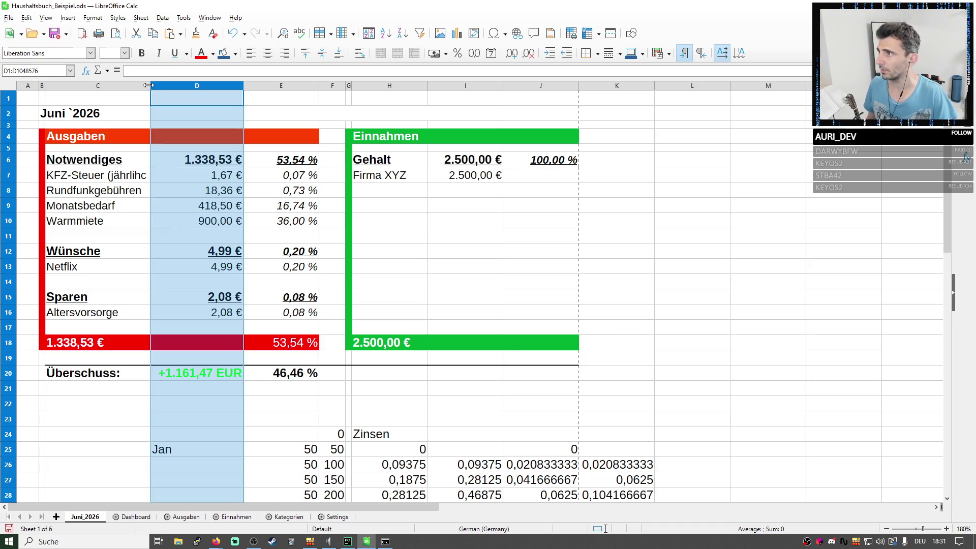
# Browse the Settings, Kategorien, Einnahmen and Ausgaben sheets, reading the ~13. November interval note unchanged.
pyautogui.click(335, 517)
pyautogui.click(307, 512)
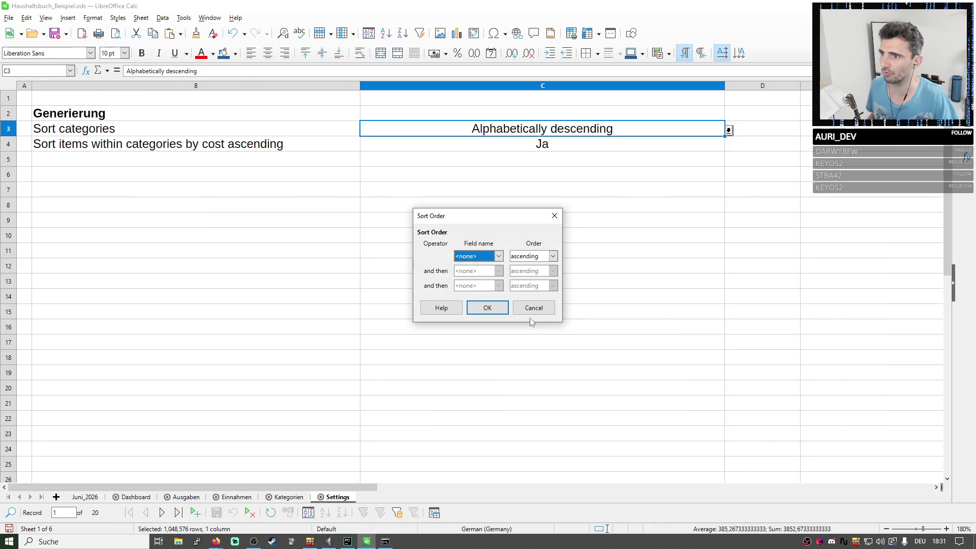
pyautogui.click(534, 308)
pyautogui.click(288, 497)
pyautogui.click(237, 497)
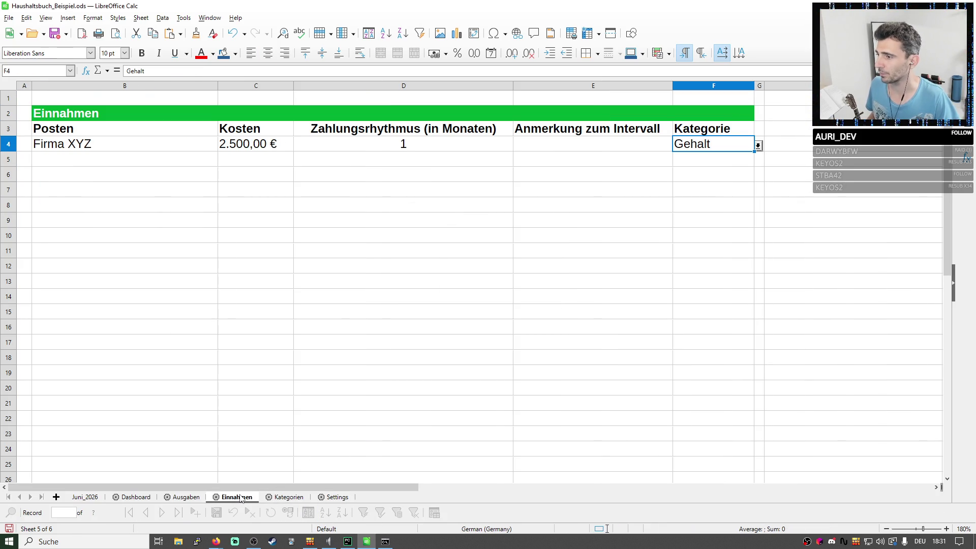
pyautogui.click(186, 497)
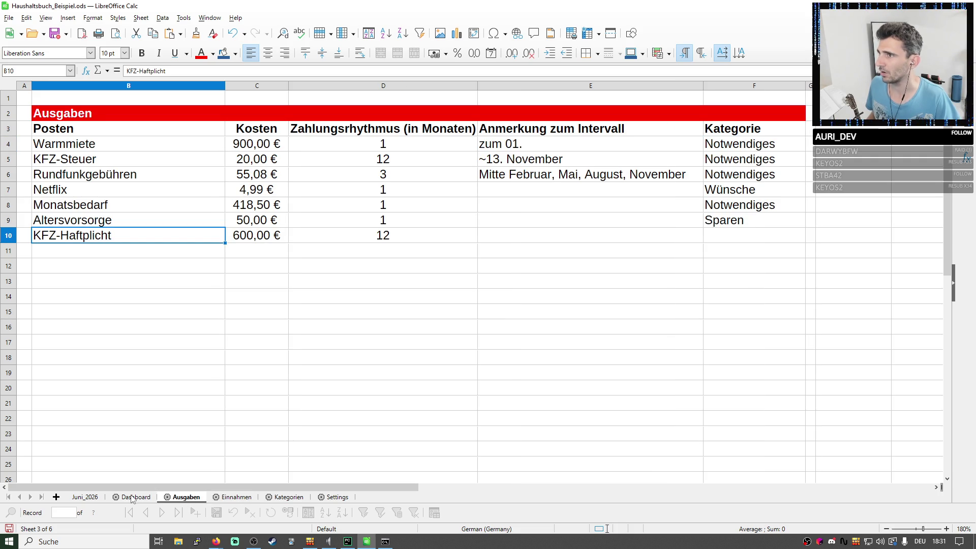
pyautogui.doubleClick(537, 158)
pyautogui.press('Return')
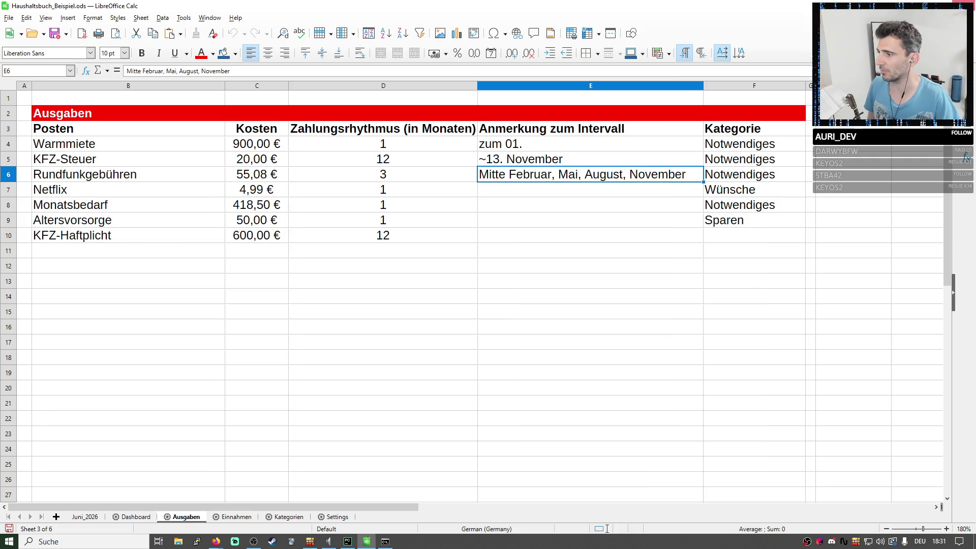
# Finish the KFZ-Steuer label with its 'jährlich im November' interval note, typo fixed.
pyautogui.click(84, 517)
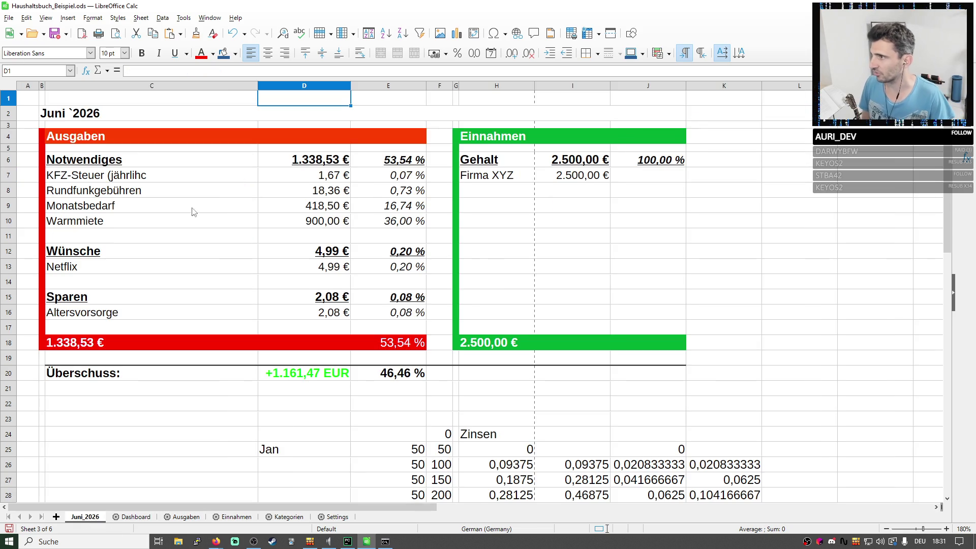
pyautogui.doubleClick(157, 176)
pyautogui.click(135, 181)
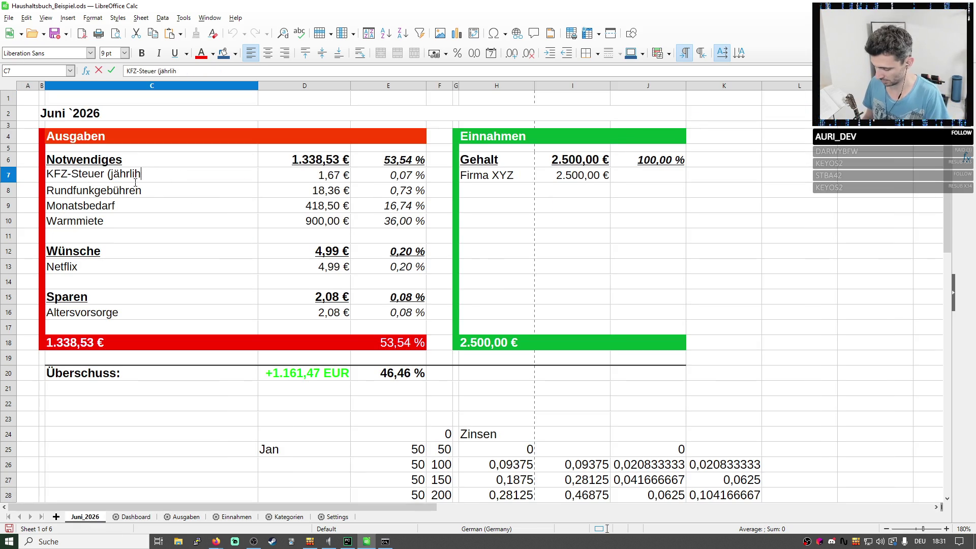
pyautogui.write('cim')
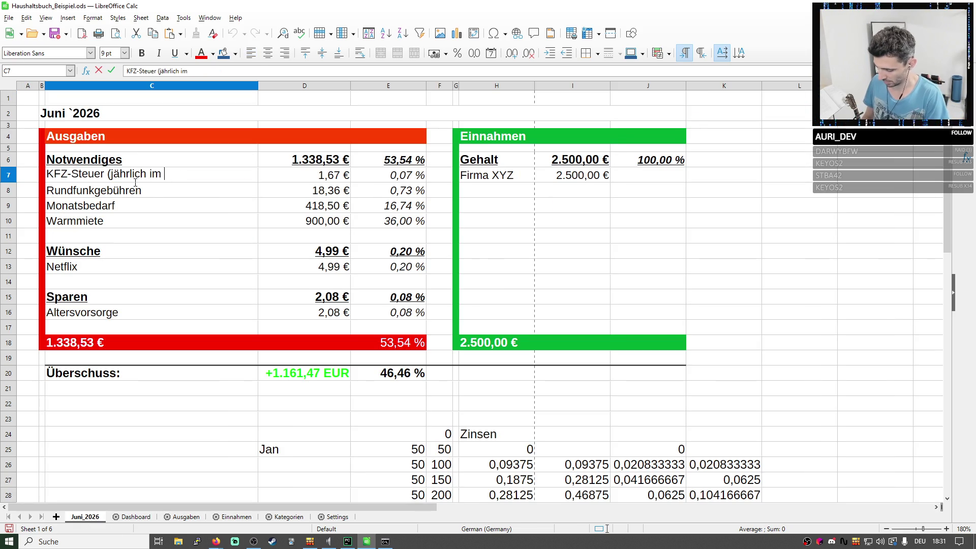
pyautogui.write(' November)')
pyautogui.press('Return')
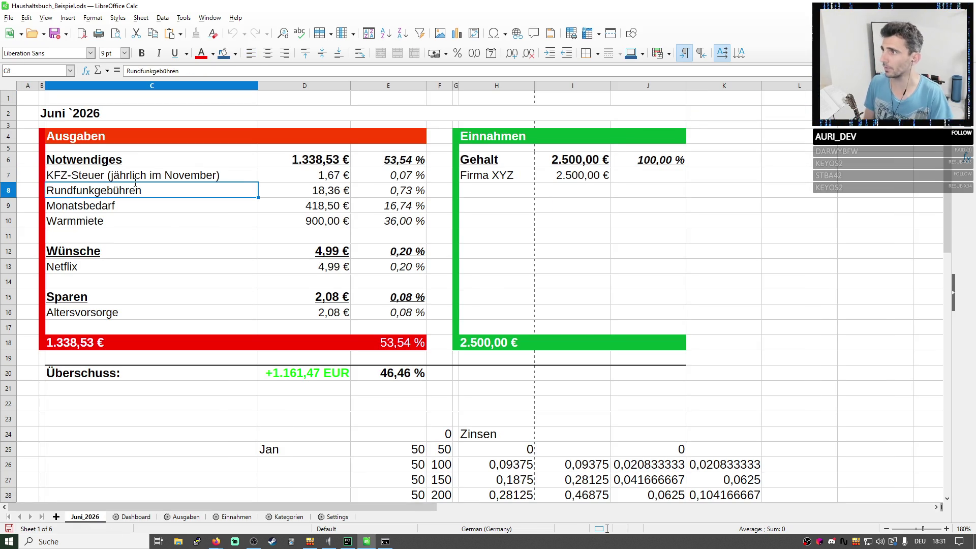
pyautogui.click(138, 180)
pyautogui.doubleClick(111, 176)
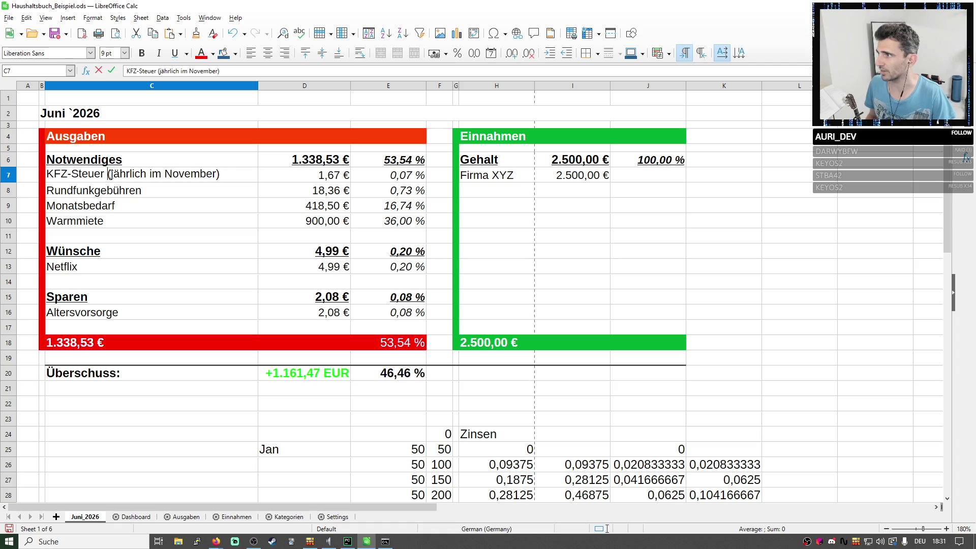
pyautogui.moveTo(107, 173); pyautogui.dragTo(221, 174)
# Extend the Rundfunkgebühren label with the quarterly note 'Feb, Mai, Aug, Nov'.
pyautogui.click(183, 192)
pyautogui.doubleClick(174, 191)
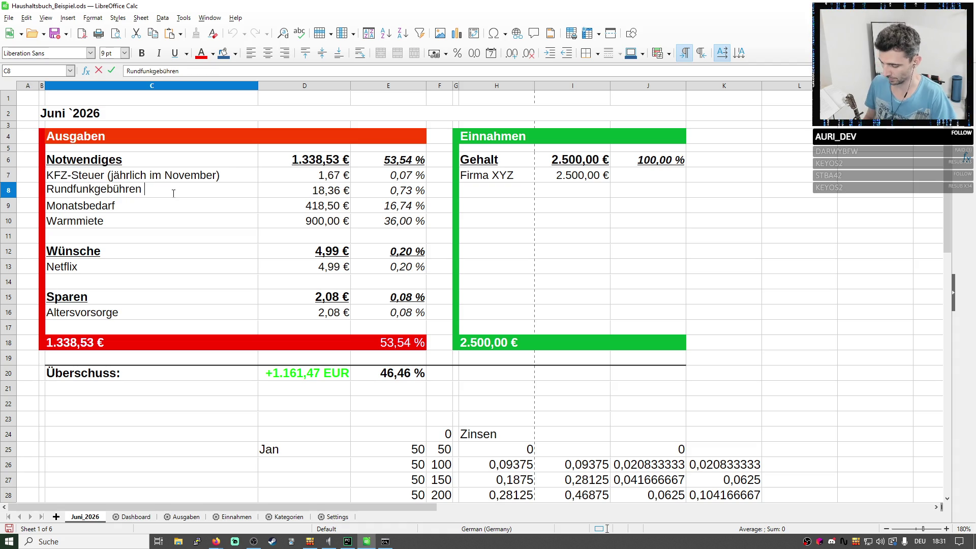
pyautogui.write('(quar')
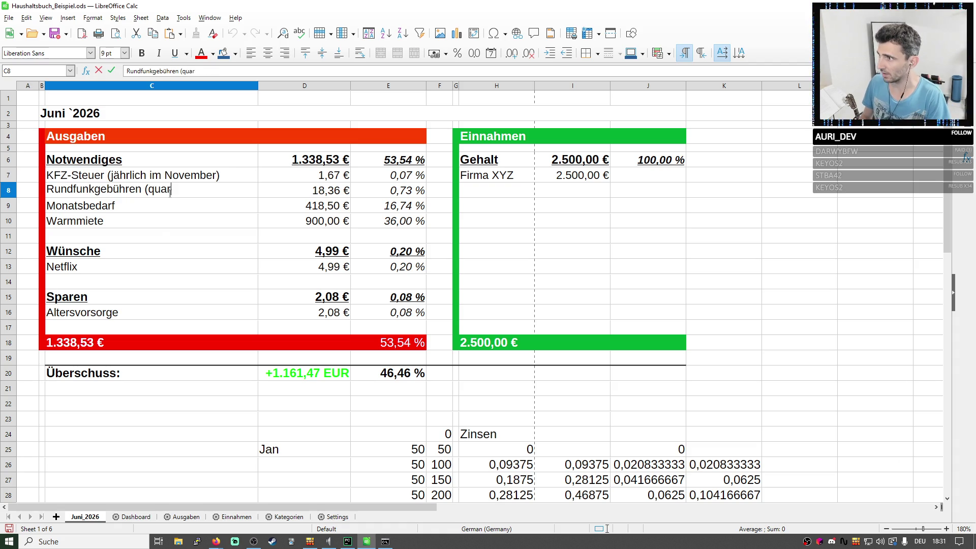
pyautogui.write('talsweise i')
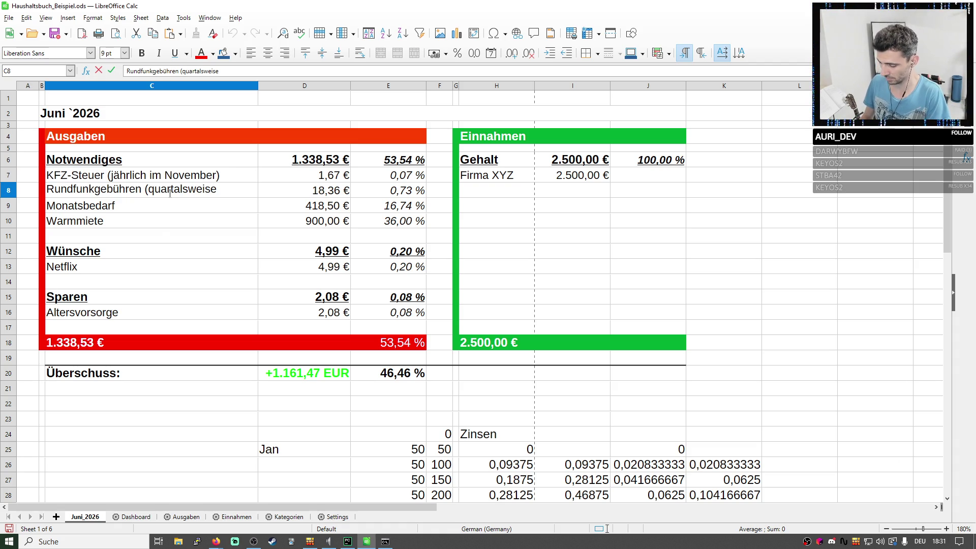
pyautogui.write('m')
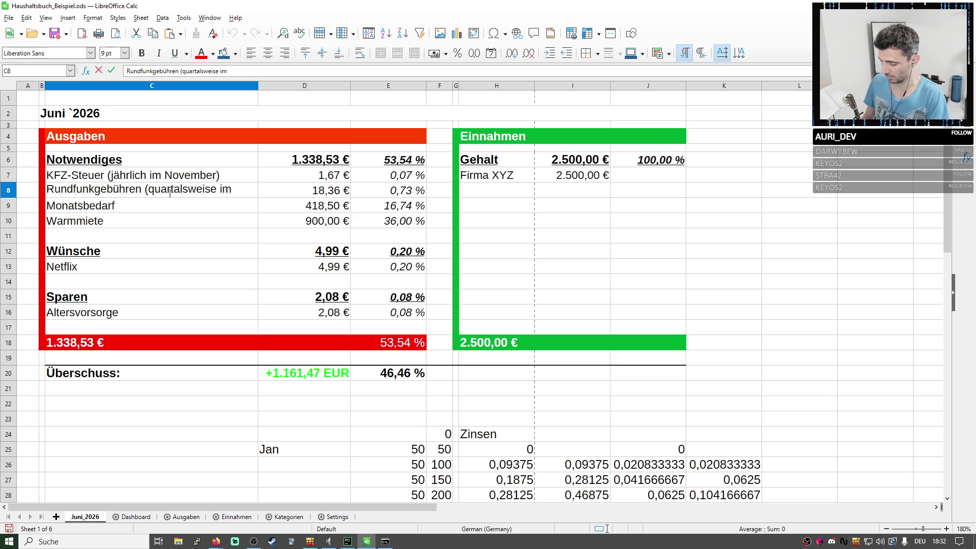
pyautogui.write(' Feb,')
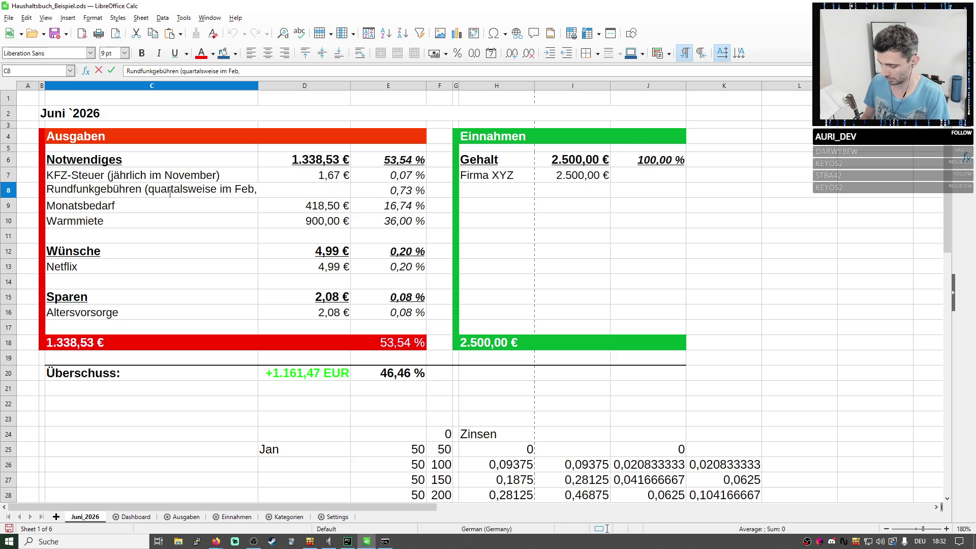
pyautogui.write(' Mai, Aug,')
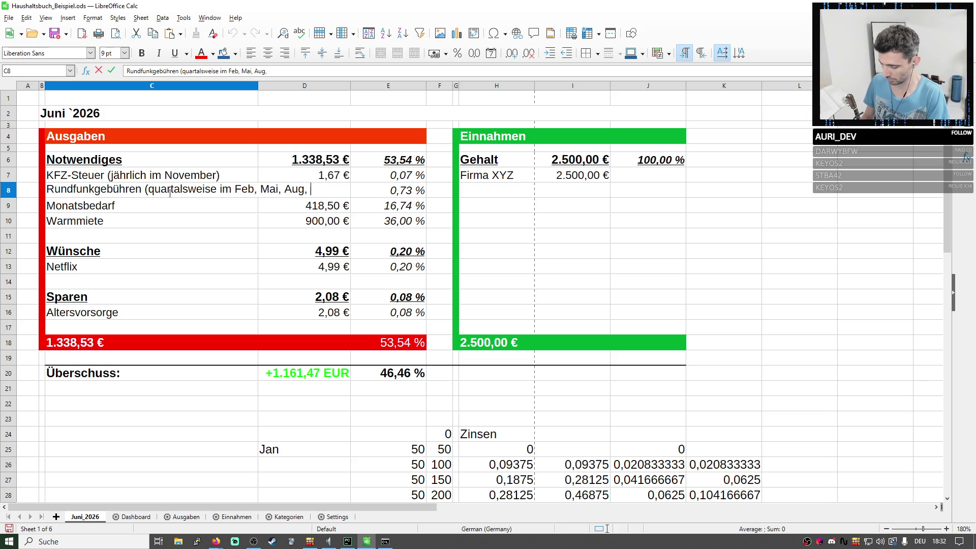
pyautogui.write(' MNov')
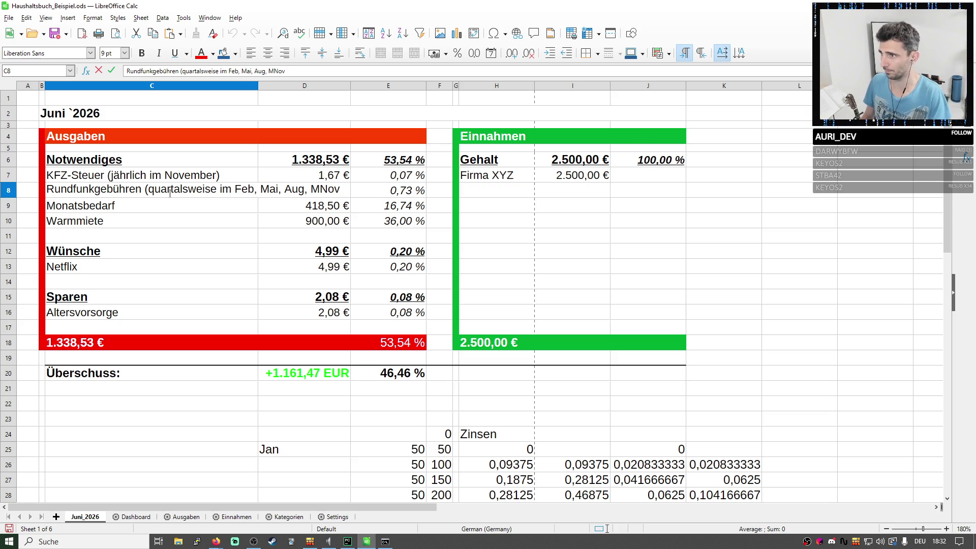
pyautogui.press('BackSpace')
pyautogui.press('BackSpace')
pyautogui.press('BackSpace')
pyautogui.press('BackSpace')
pyautogui.write('n')
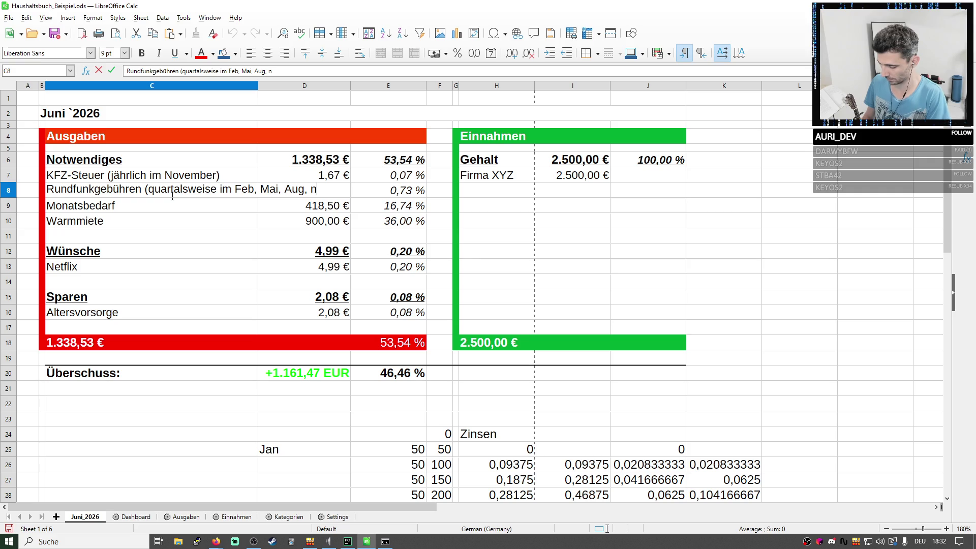
pyautogui.write('Nov')
pyautogui.press('Return')
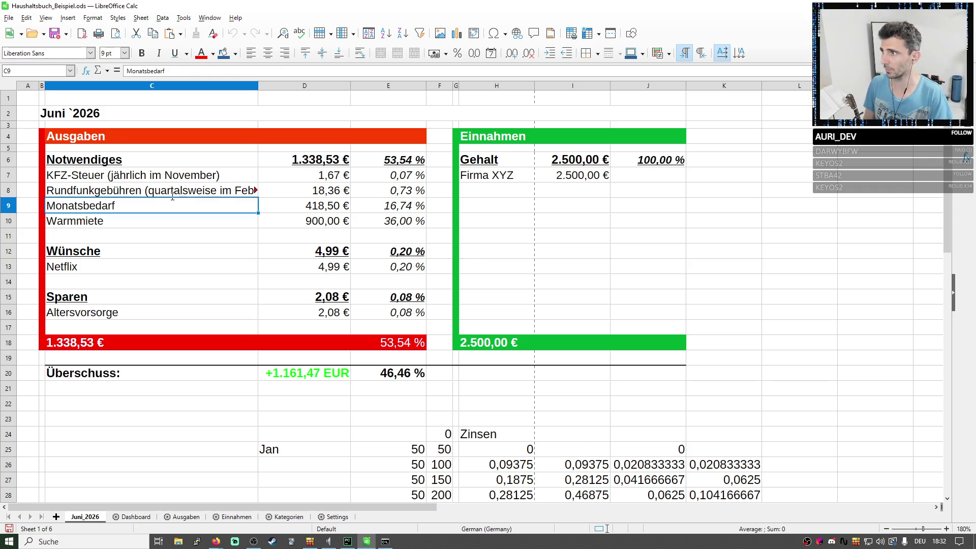
pyautogui.scroll(-1, 200, 196)
pyautogui.moveTo(258, 88); pyautogui.dragTo(303, 88)
pyautogui.scroll(1, 233, 183)
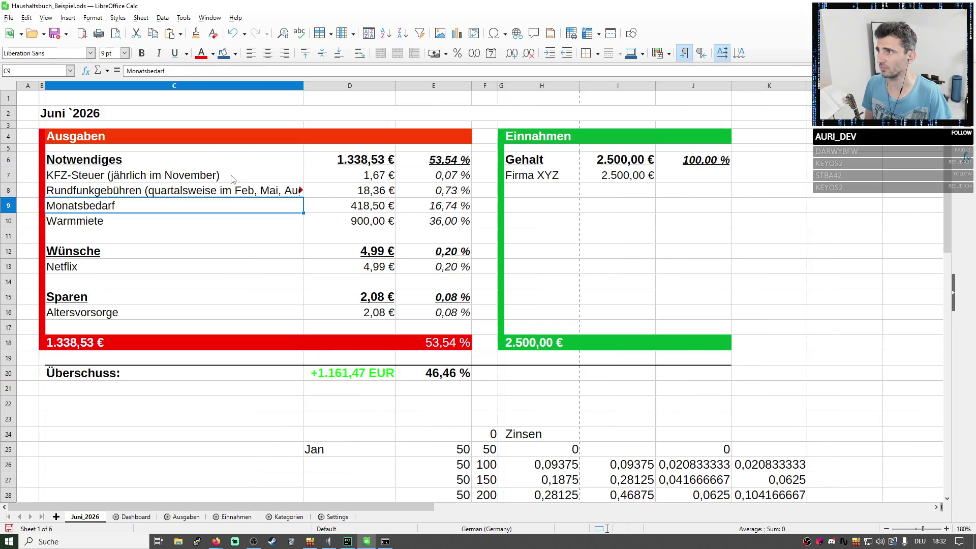
# Move the KFZ-Steuer interval note onto a second line within the cell.
pyautogui.click(234, 173)
pyautogui.doubleClick(221, 173)
pyautogui.hotkey('ctrl', 'c')
pyautogui.moveTo(222, 173); pyautogui.dragTo(104, 174)
pyautogui.press('BackSpace')
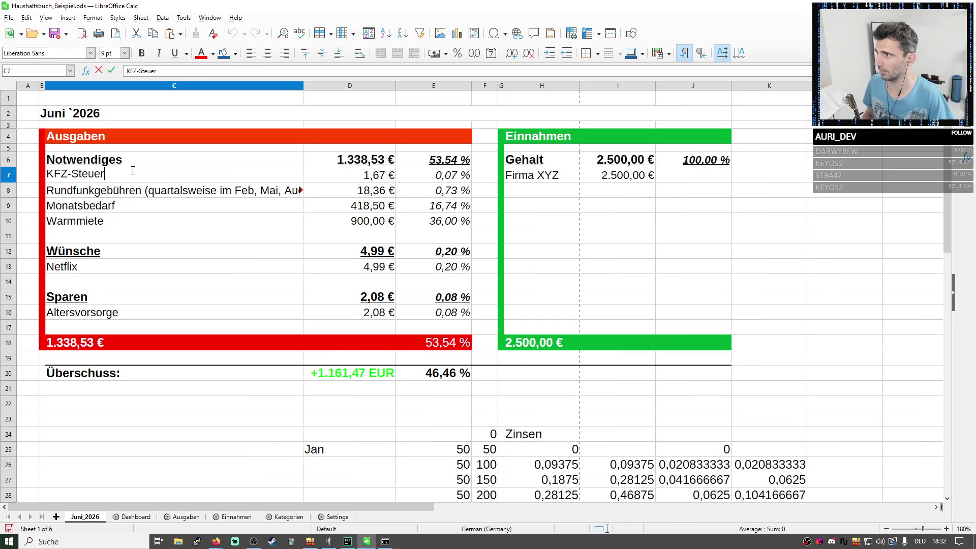
pyautogui.press('Up')
pyautogui.doubleClick(157, 177)
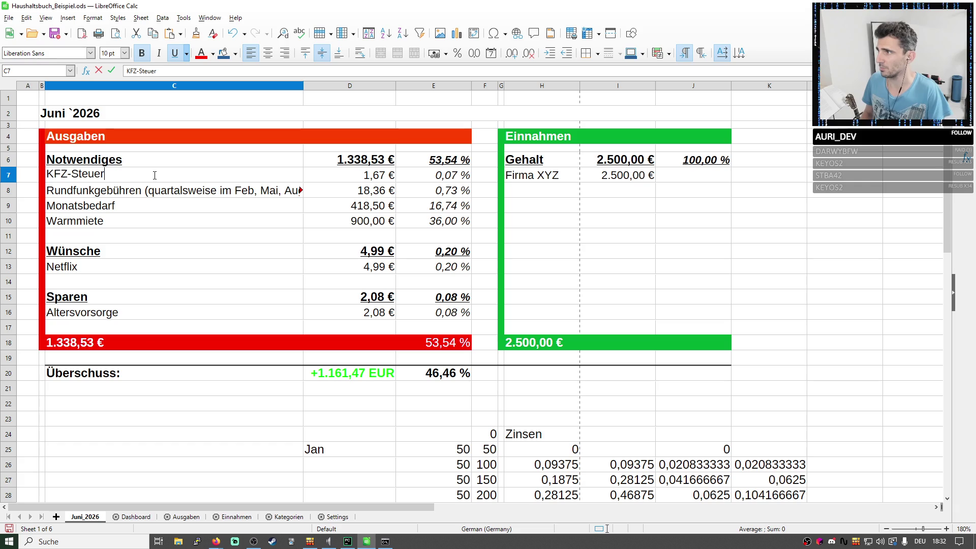
pyautogui.hotkey('ctrl', 'Return')
pyautogui.hotkey('ctrl', 'v')
pyautogui.press('Return')
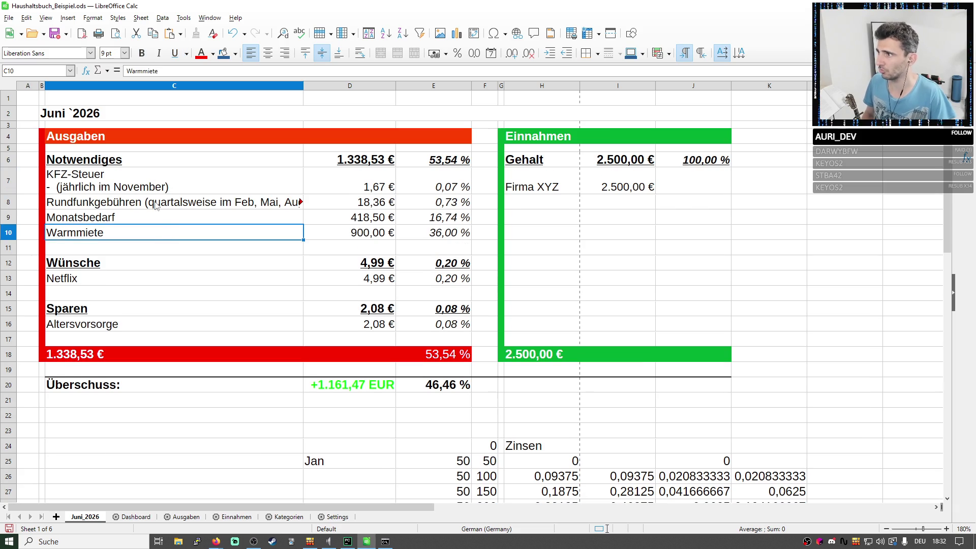
# Strip the parentheses so the second line reads '- jährlich im November'.
pyautogui.click(76, 192)
pyautogui.doubleClick(121, 179)
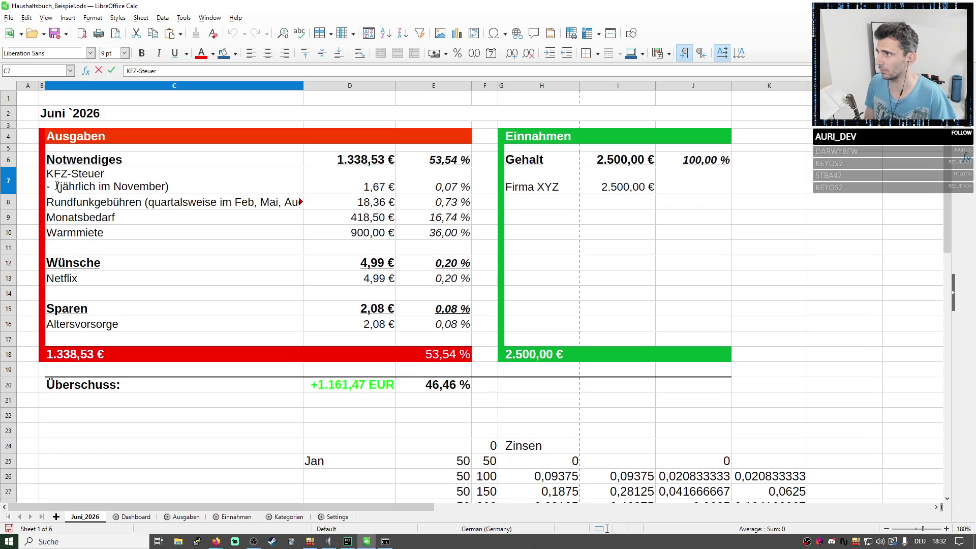
pyautogui.doubleClick(77, 186)
pyautogui.click(122, 176)
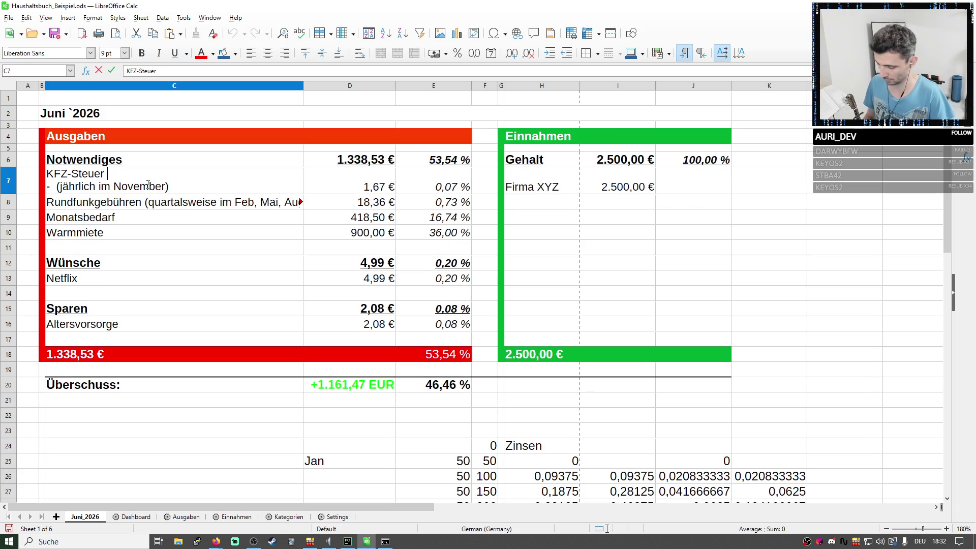
pyautogui.write('(jährlich)')
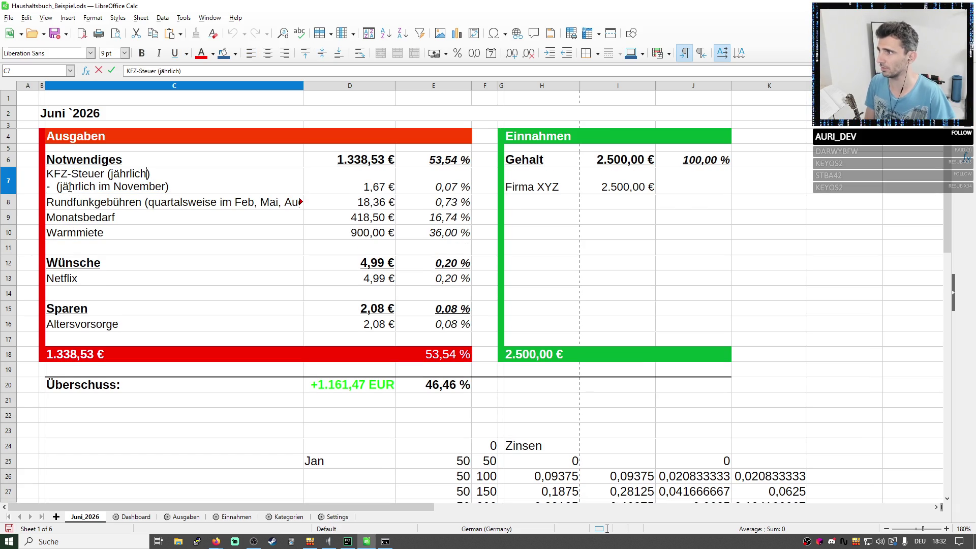
pyautogui.moveTo(67, 187); pyautogui.dragTo(56, 186)
pyautogui.press('BackSpace')
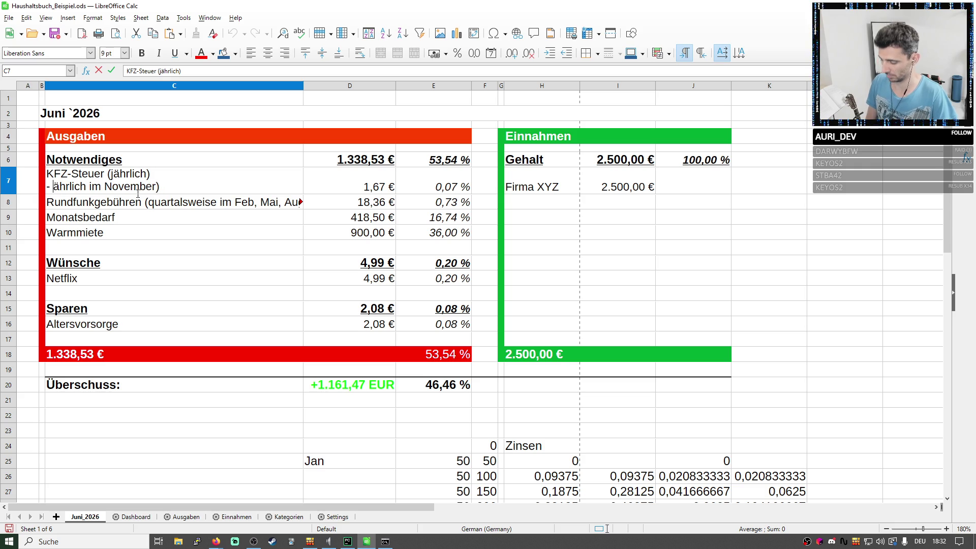
pyautogui.write('j')
pyautogui.press('End')
pyautogui.press('BackSpace')
pyautogui.press('Return')
pyautogui.press('Return')
pyautogui.press('Return')
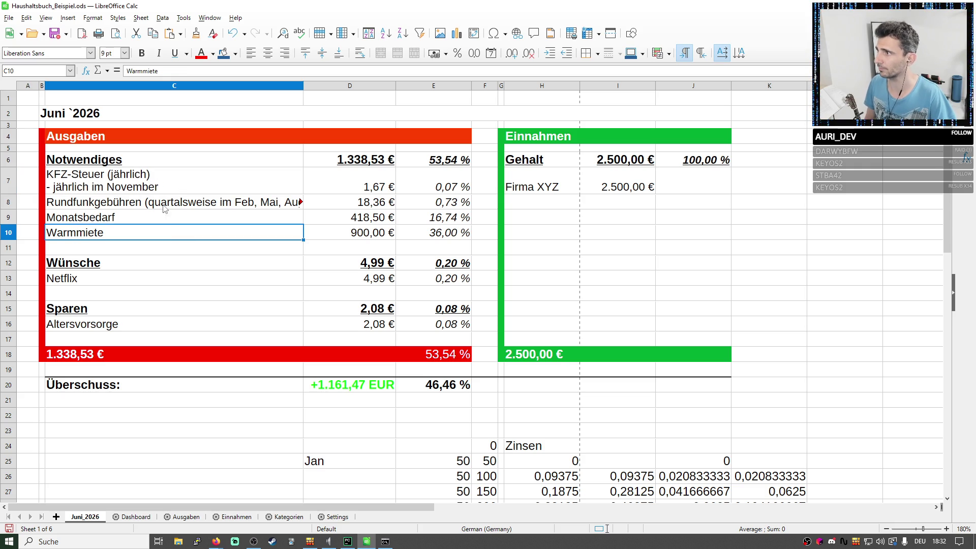
# Widen column C and put '- quartalsweise im Feb, Mai, Aug, Nov' on a second Rundfunkgebühren line.
pyautogui.moveTo(303, 86); pyautogui.dragTo(391, 85)
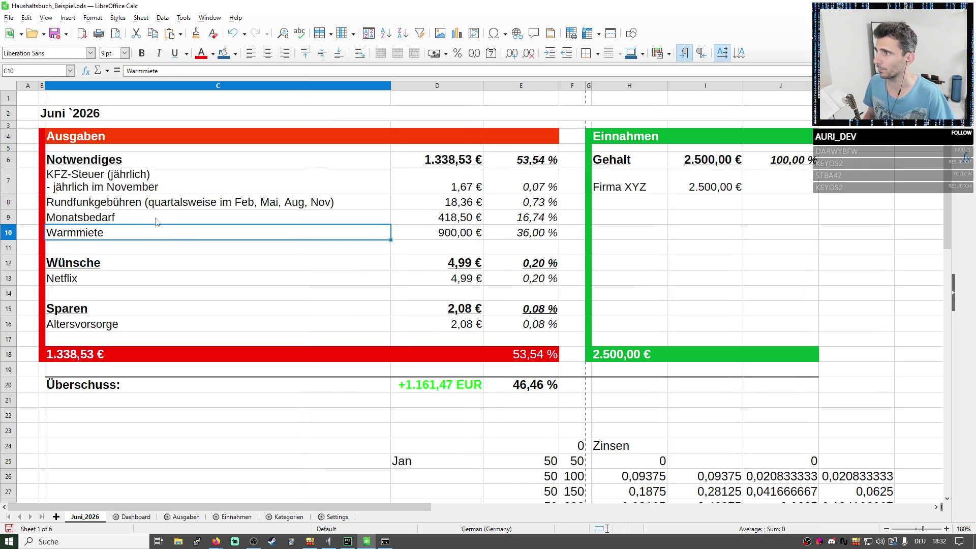
pyautogui.click(192, 204)
pyautogui.doubleClick(191, 201)
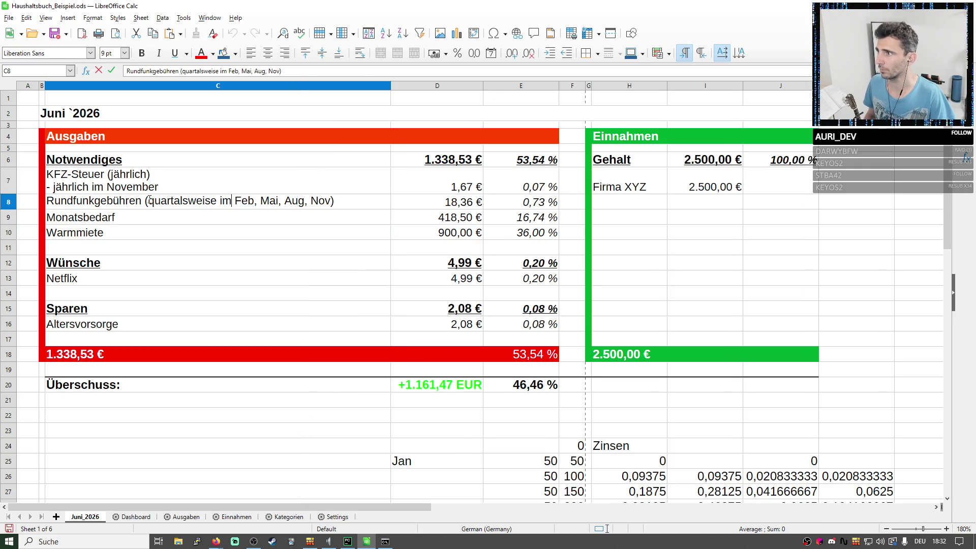
pyautogui.moveTo(152, 201); pyautogui.dragTo(330, 201)
pyautogui.press('BackSpace')
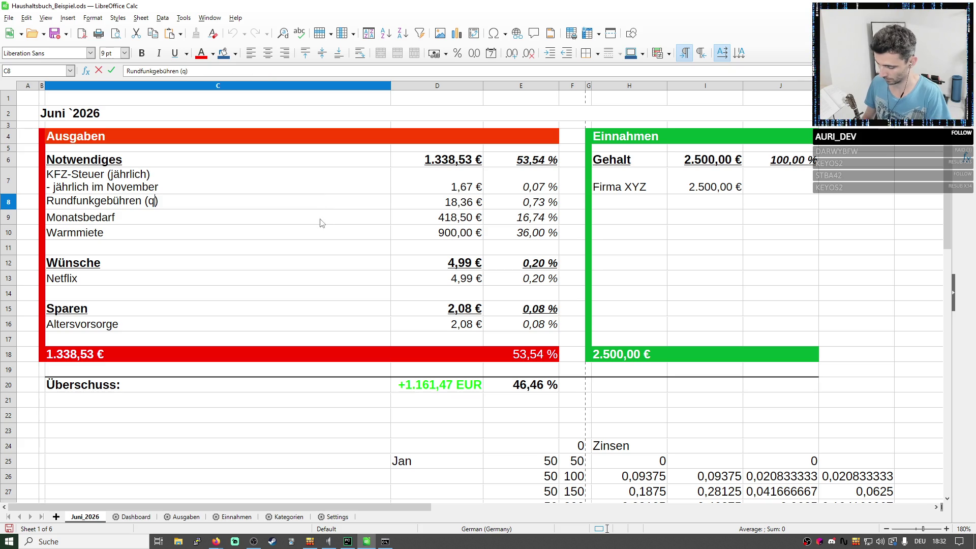
pyautogui.write('uartal')
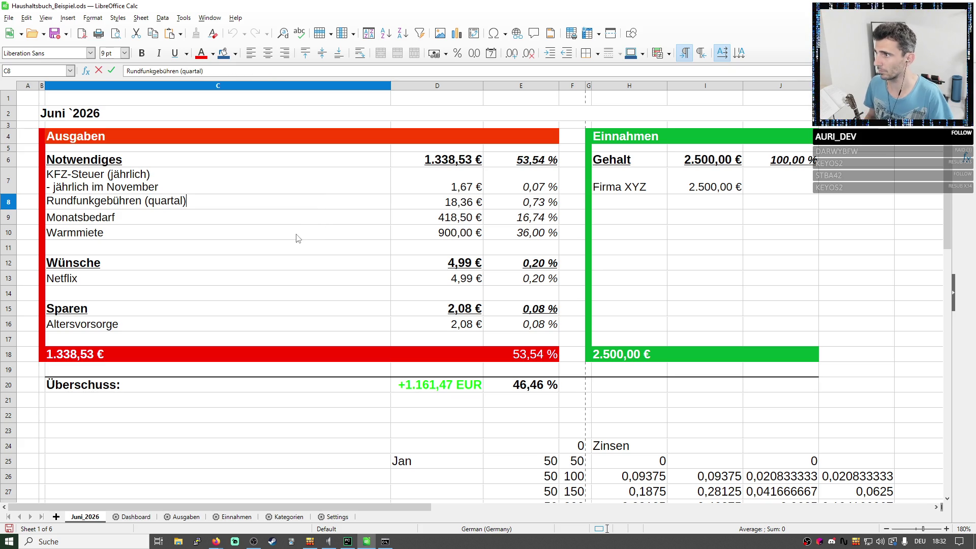
pyautogui.hotkey('shift', 'Return')
pyautogui.doubleClick(203, 206)
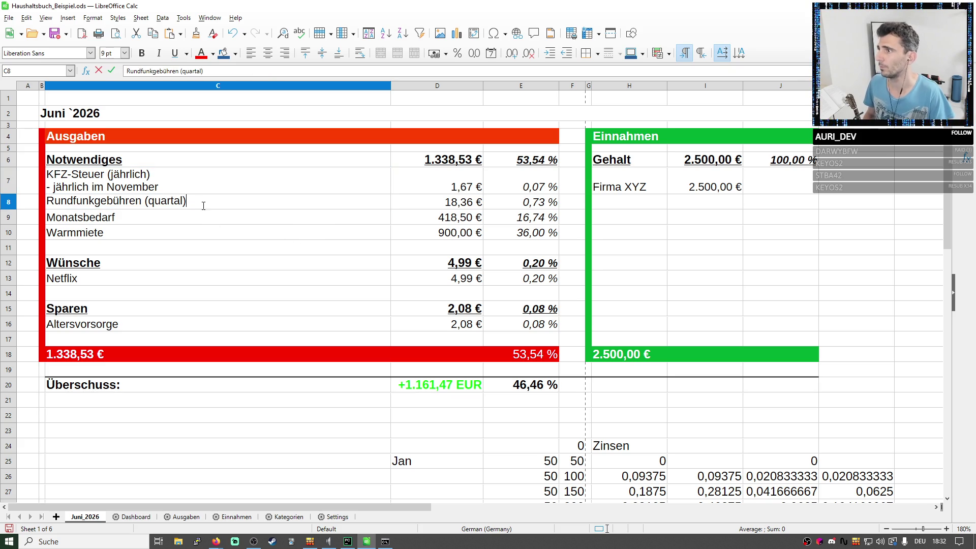
pyautogui.hotkey('ctrl', 'Return')
pyautogui.write('- quartalsweise im Feb, Mai, Aug, Nov')
pyautogui.click(252, 303)
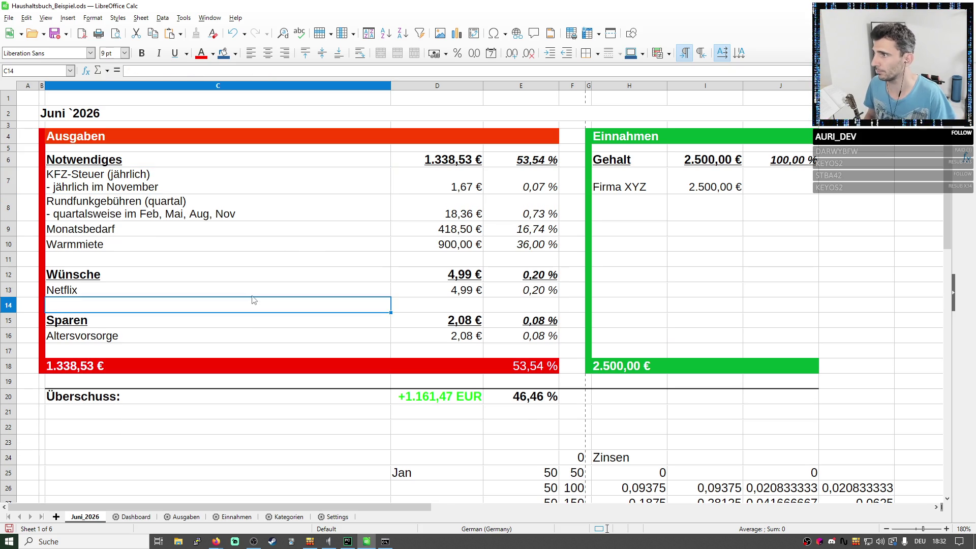
pyautogui.moveTo(252, 303); pyautogui.dragTo(252, 290)
# Add a '(monatlich)' note to the Monatsbedarf label, correcting the misspelling.
pyautogui.click(162, 234)
pyautogui.doubleClick(162, 233)
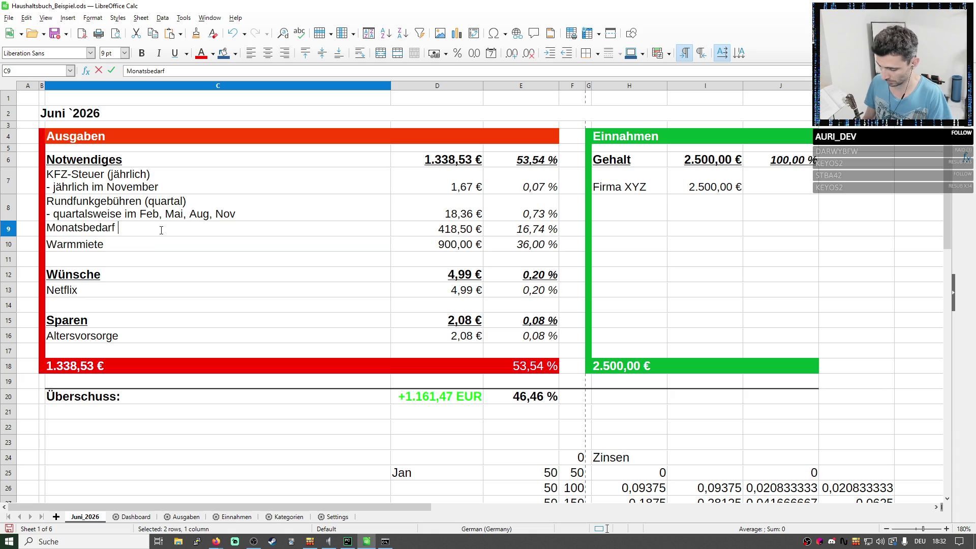
pyautogui.write('(moatlich')
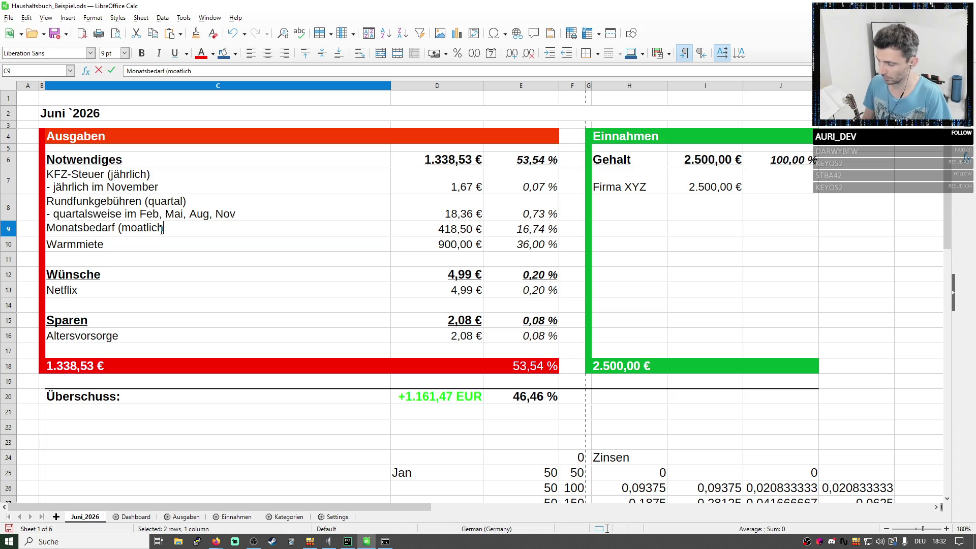
pyautogui.write(')')
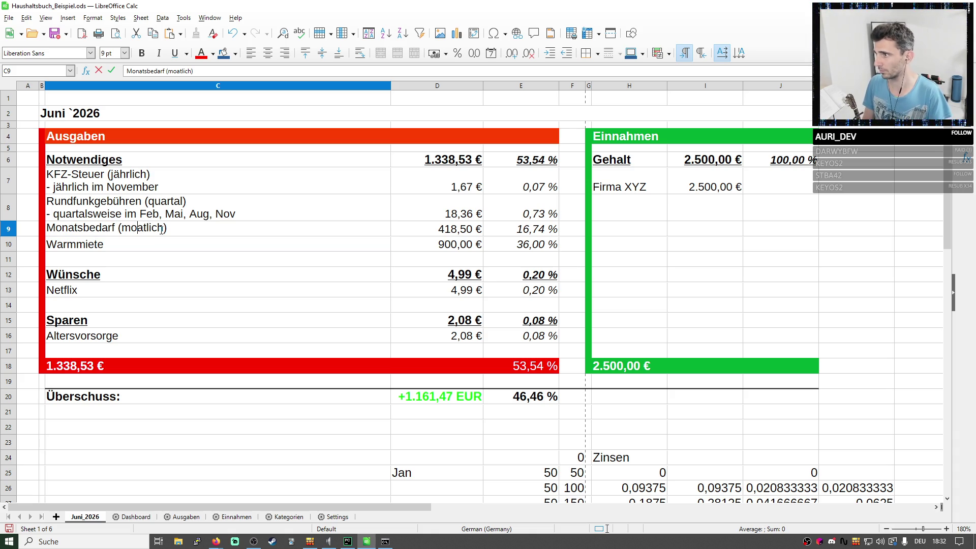
pyautogui.press('Left')
pyautogui.press('Left')
pyautogui.press('Left')
pyautogui.write('n')
pyautogui.press('End')
pyautogui.press('BackSpace')
pyautogui.press('BackSpace')
pyautogui.press('BackSpace')
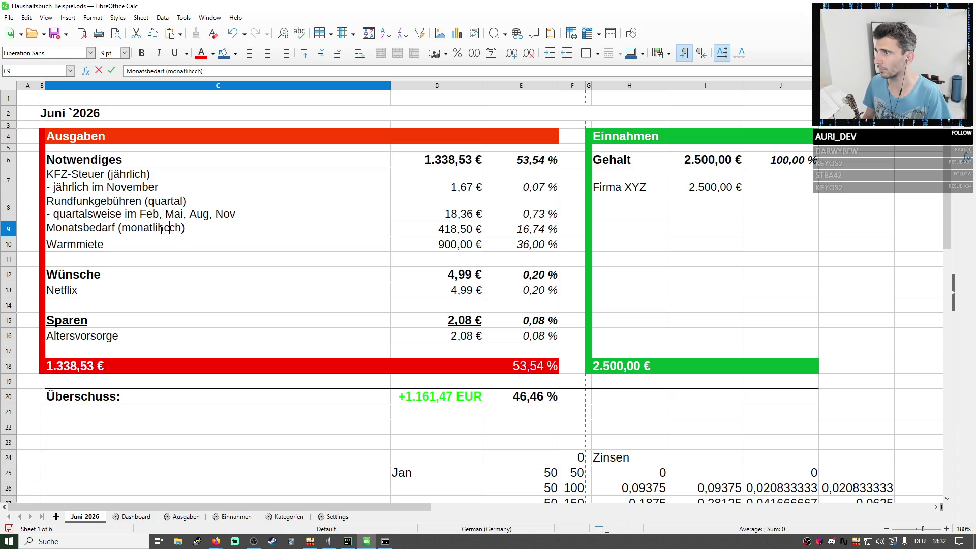
pyautogui.write('hc)')
pyautogui.doubleClick(161, 228)
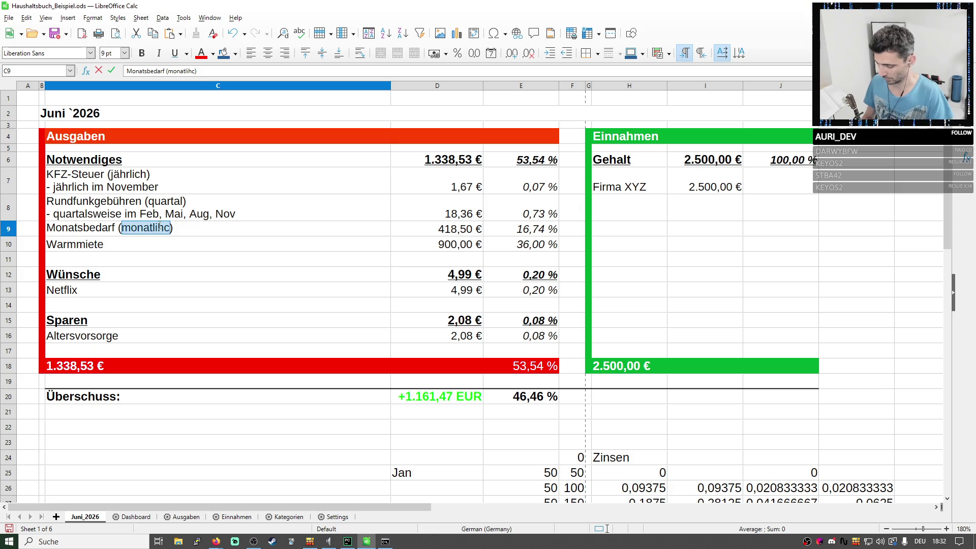
pyautogui.write('monatlich')
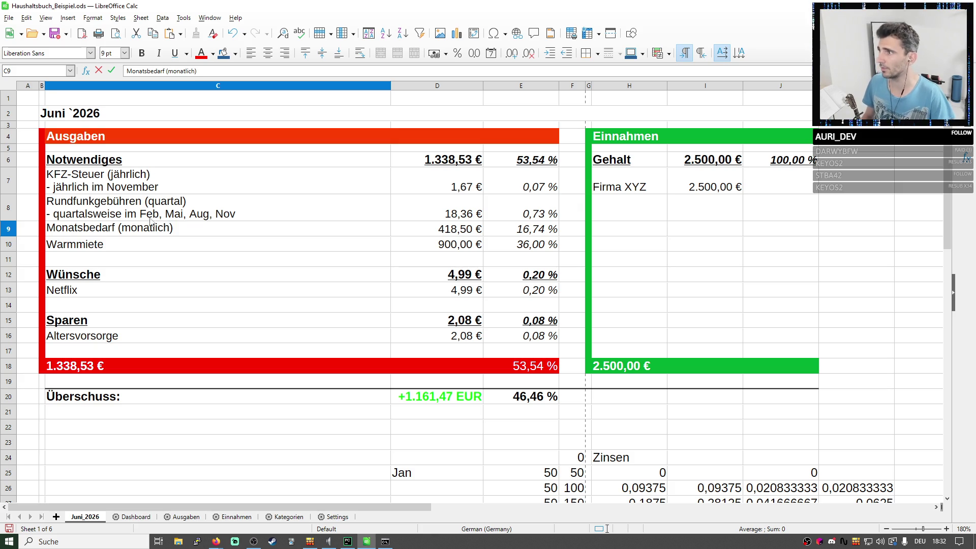
# Touch up the Rundfunkgebühren label and copy the '(monatlich)' note onto Warmmiete.
pyautogui.doubleClick(161, 208)
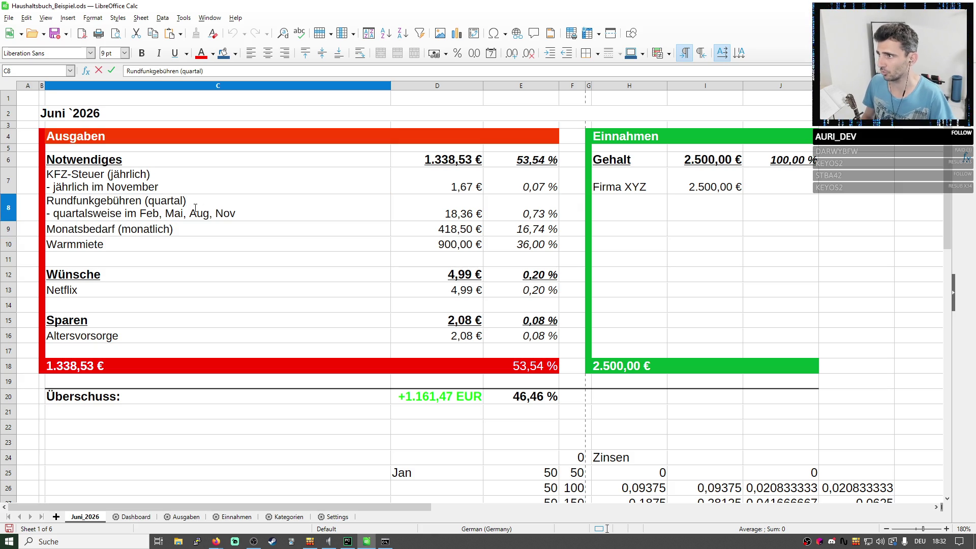
pyautogui.write('sweise')
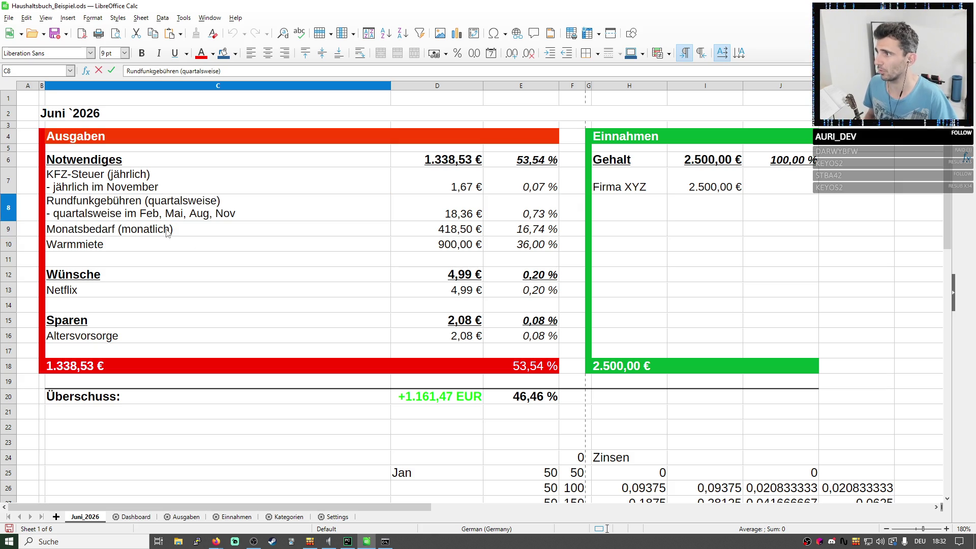
pyautogui.click(166, 231)
pyautogui.doubleClick(166, 231)
pyautogui.moveTo(175, 228); pyautogui.dragTo(119, 228)
pyautogui.hotkey('ctrl', 'c')
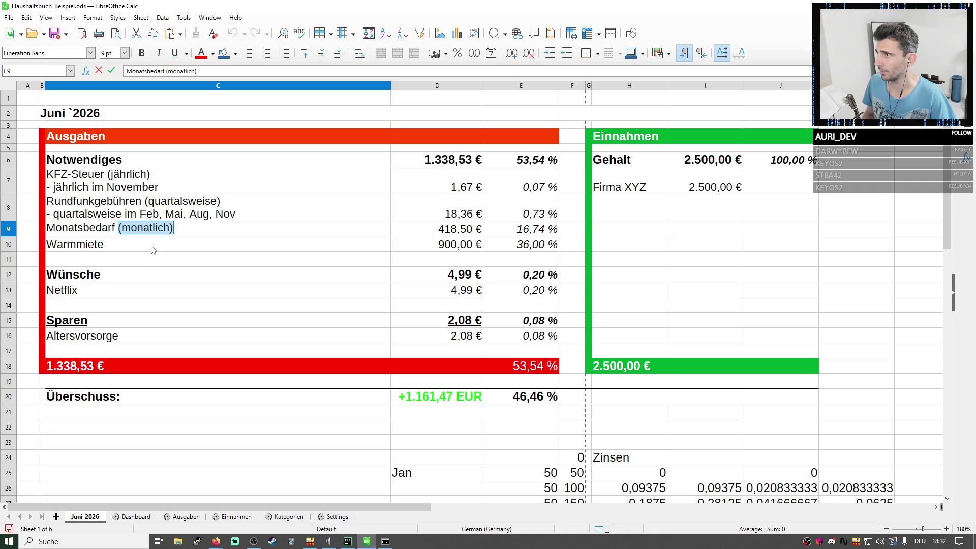
pyautogui.doubleClick(152, 249)
pyautogui.hotkey('ctrl', 'v')
pyautogui.click(181, 280)
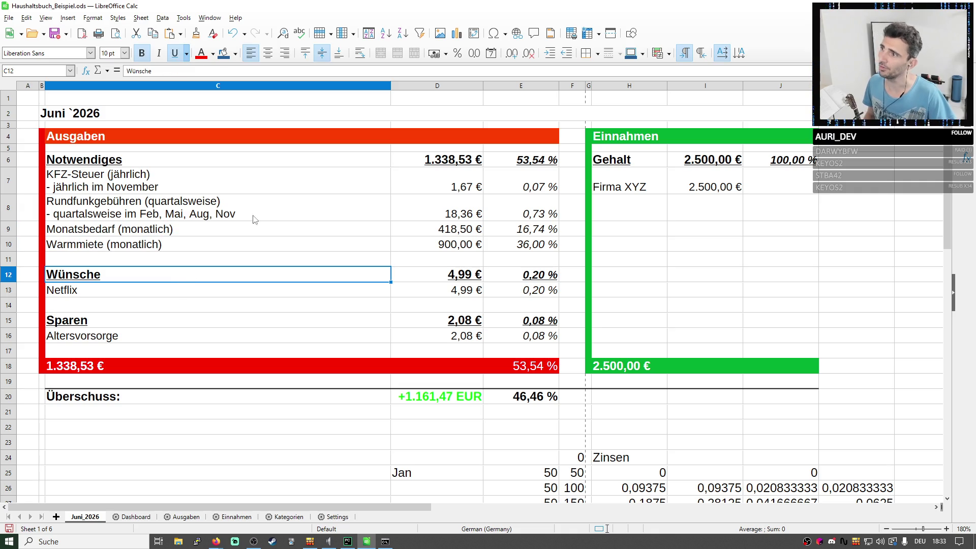
pyautogui.click(254, 220)
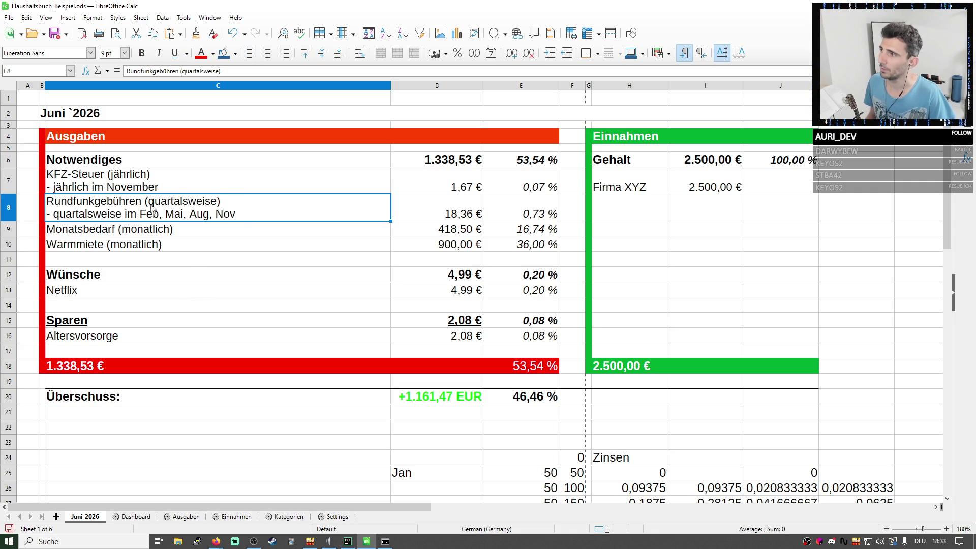
pyautogui.click(164, 187)
# Append ': 20 €' to the KFZ-Steuer November line and ': 18' after the quarterly months.
pyautogui.doubleClick(172, 187)
pyautogui.write(': ')
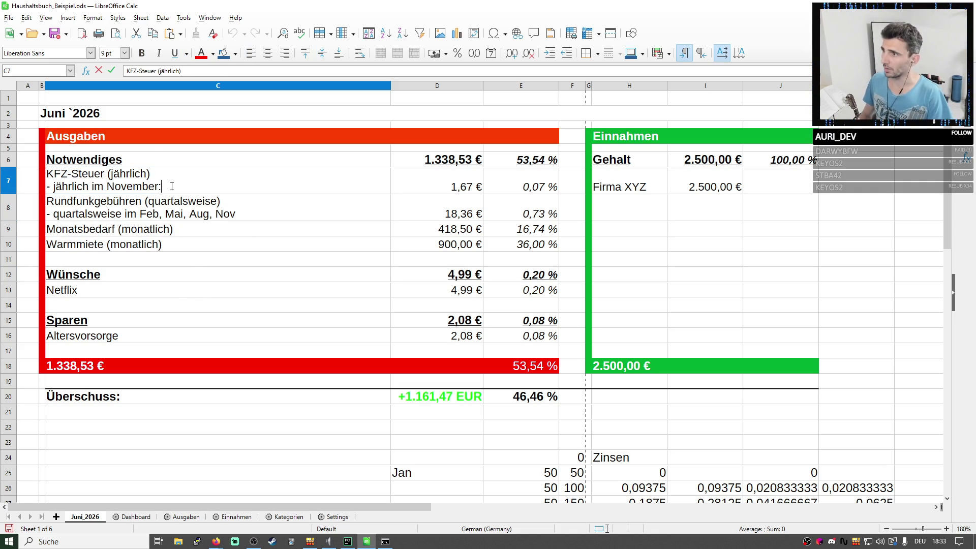
pyautogui.write('20 €')
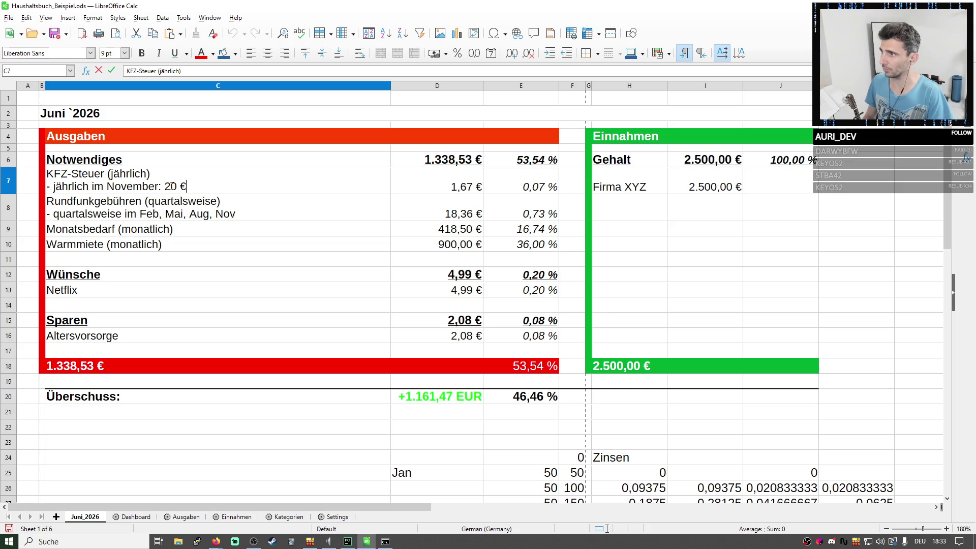
pyautogui.doubleClick(248, 217)
pyautogui.write(':')
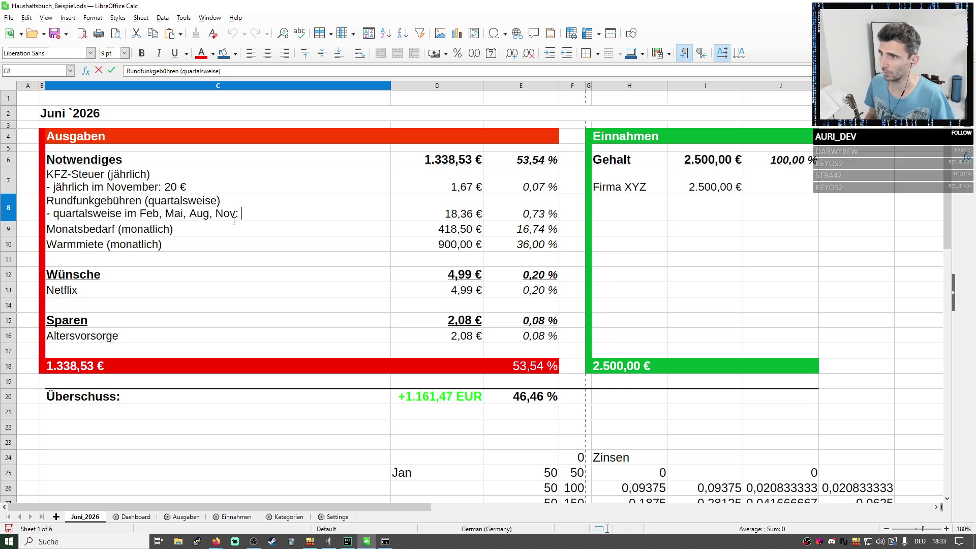
pyautogui.write('18')
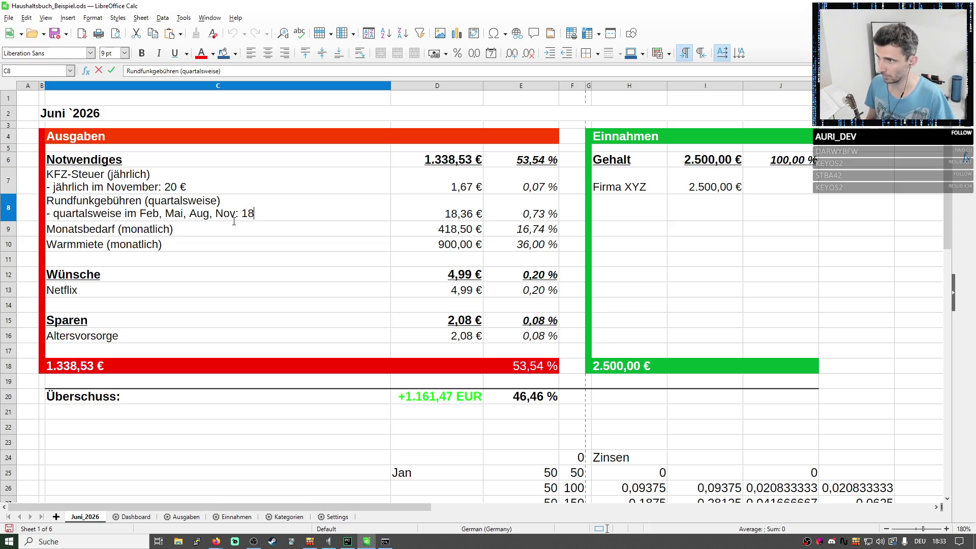
# After checking the Ausgaben sheet, replace the Rundfunkgebühren amount 18 with '55,08 €'.
pyautogui.click(185, 516)
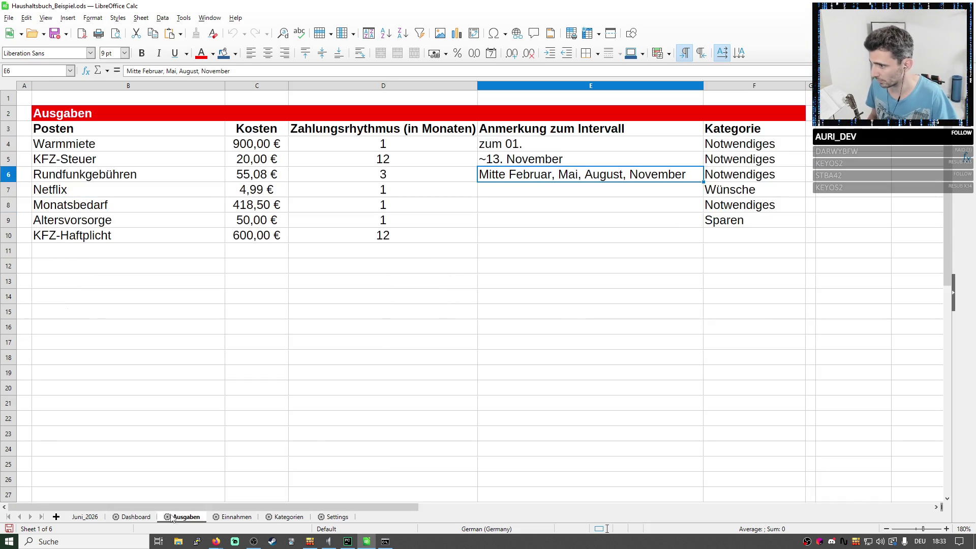
pyautogui.click(256, 175)
pyautogui.click(85, 516)
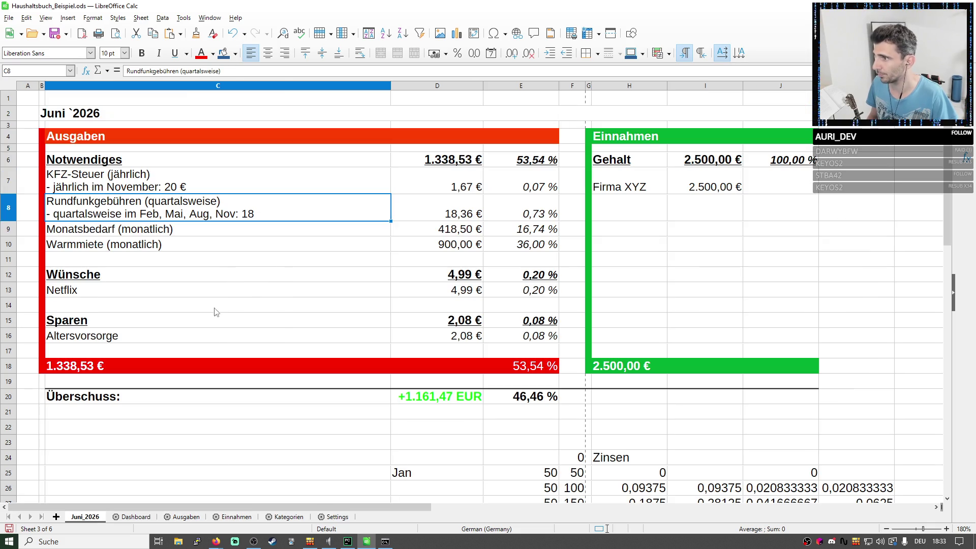
pyautogui.doubleClick(249, 220)
pyautogui.tripleClick(251, 215)
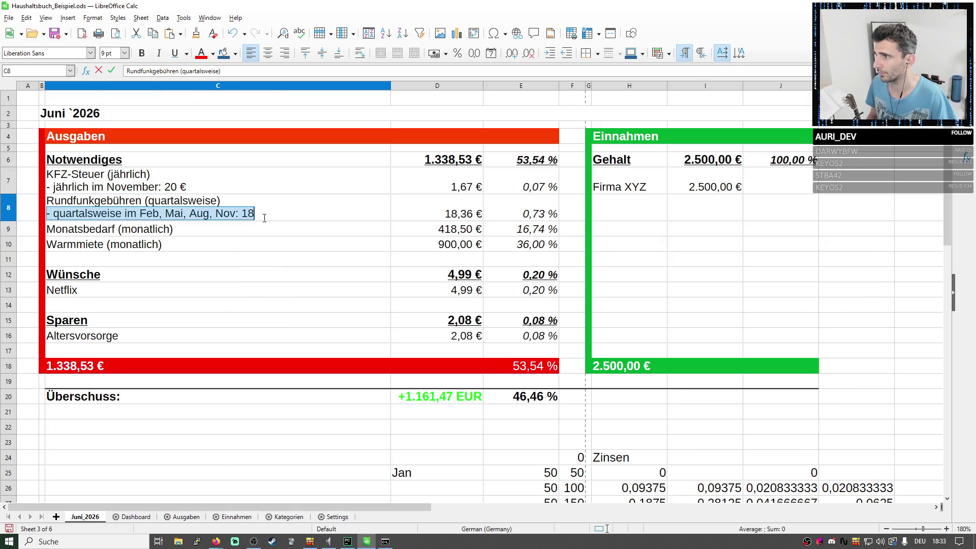
pyautogui.click(264, 218)
pyautogui.press('BackSpace')
pyautogui.press('BackSpace')
pyautogui.write('55,08 €')
pyautogui.click(275, 260)
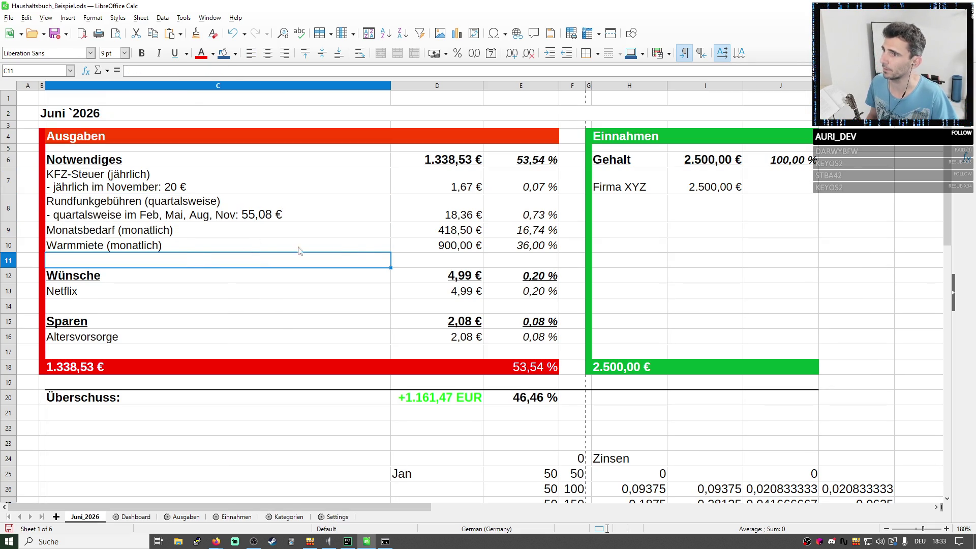
pyautogui.click(270, 203)
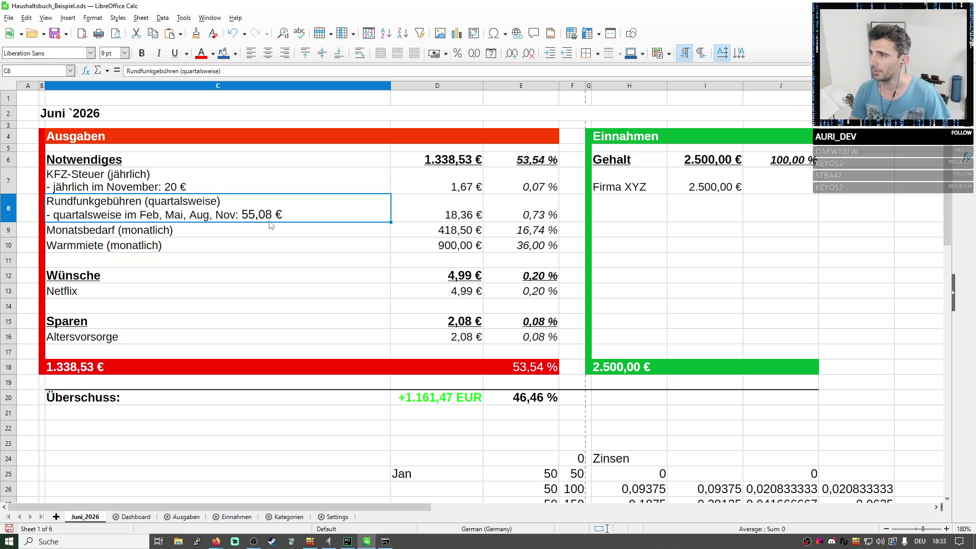
pyautogui.click(214, 190)
# Add a third KFZ-Steuer line '- ⚠ Zwischenparken im Savingsmanager: Kasse „KFZ Rechnungen“' and review it.
pyautogui.hotkey('ctrl', 'Return')
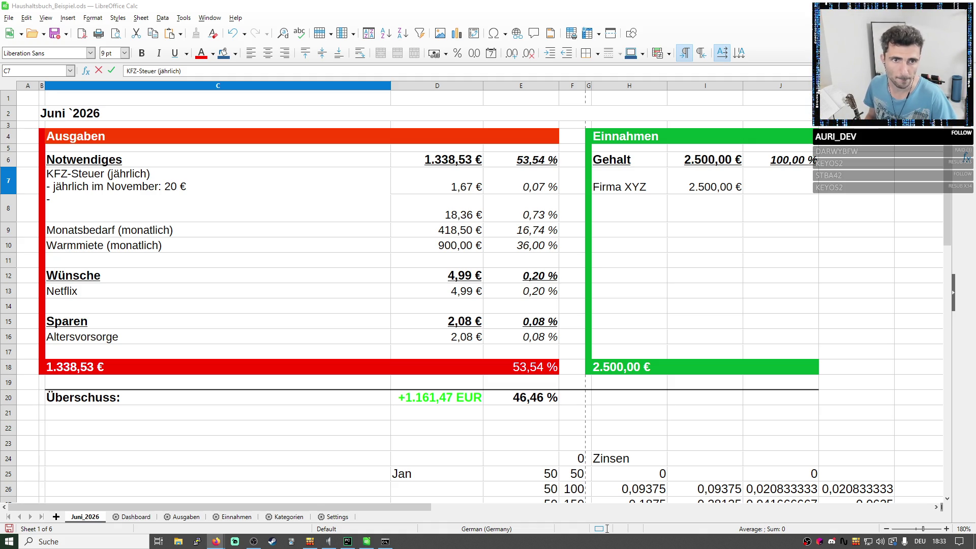
pyautogui.click(165, 201)
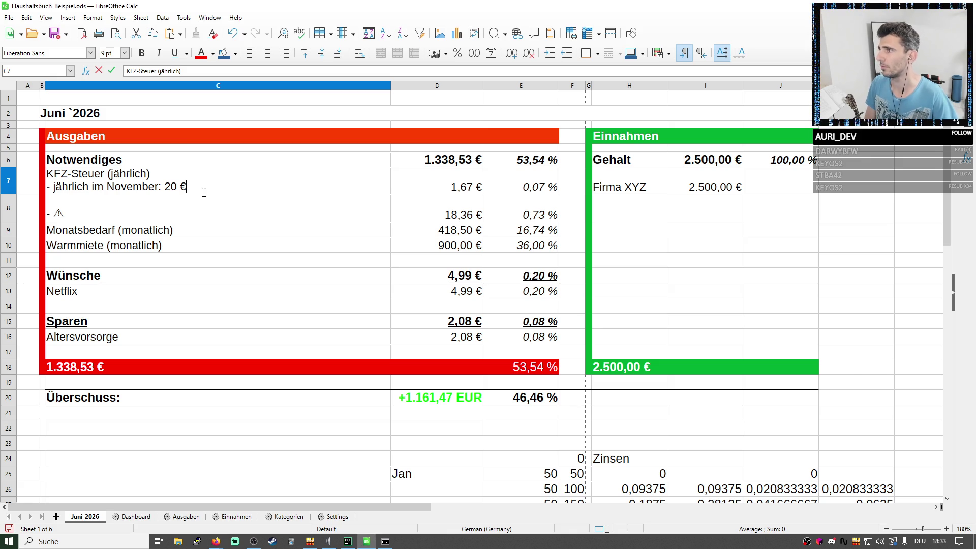
pyautogui.press('Delete')
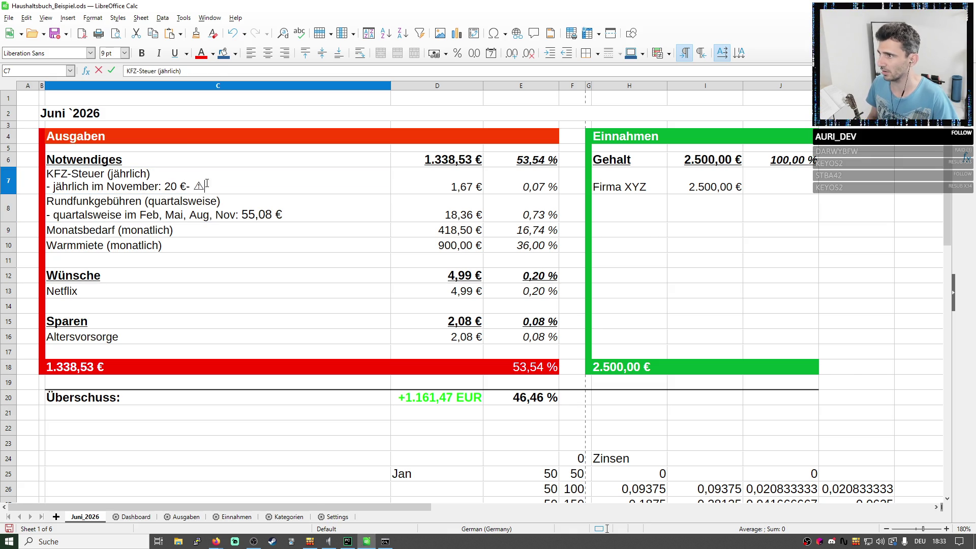
pyautogui.hotkey('ctrl', 'Return')
pyautogui.write('Zwis')
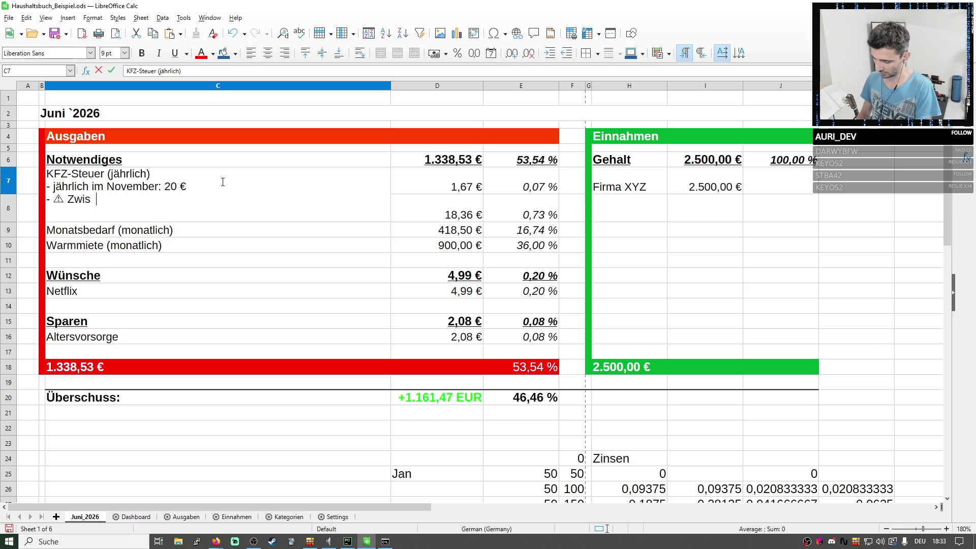
pyautogui.write('chenparken ')
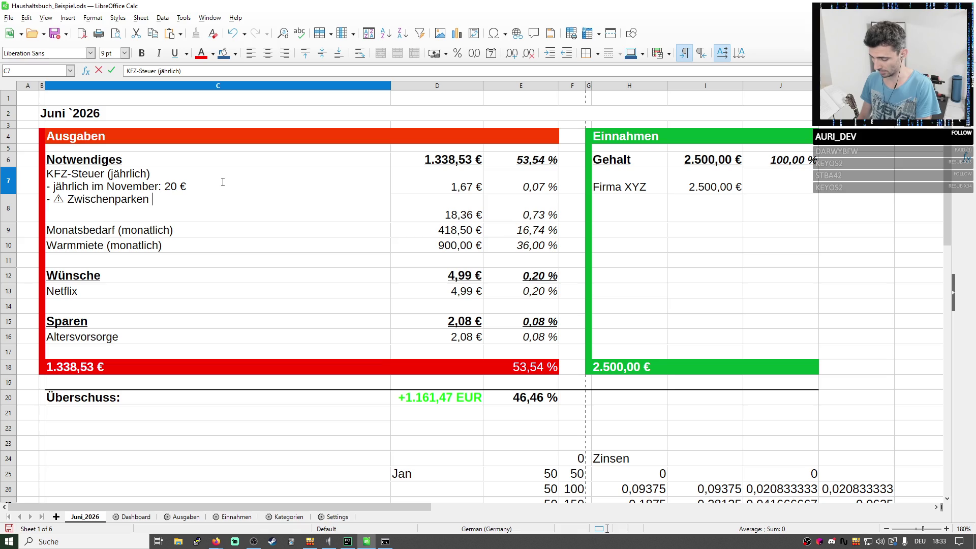
pyautogui.write('im Savingsmanager')
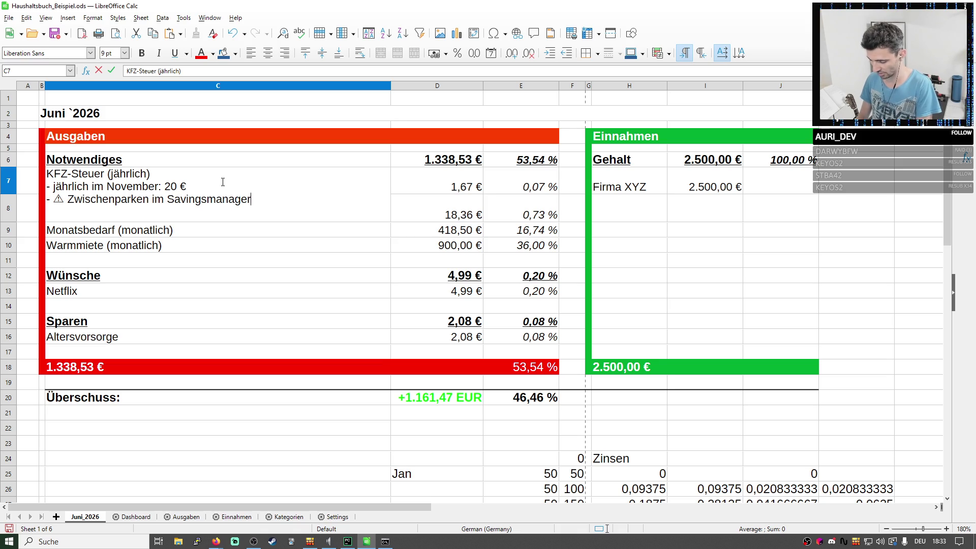
pyautogui.write(': Kass')
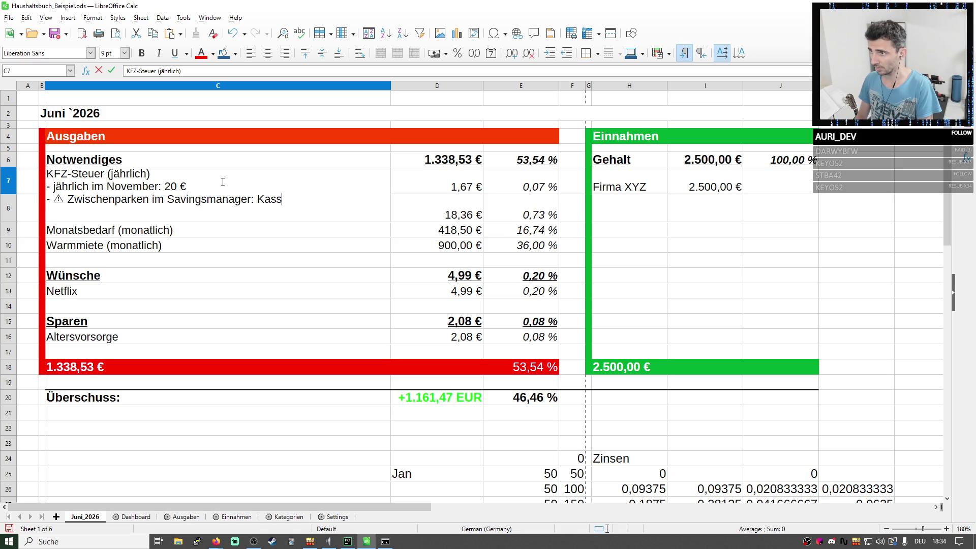
pyautogui.write('e „KF')
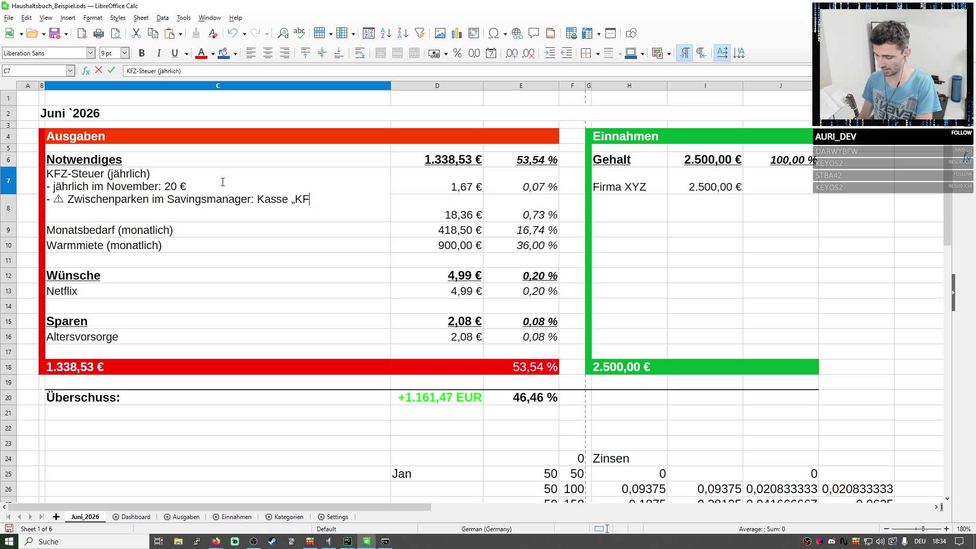
pyautogui.write('Z"')
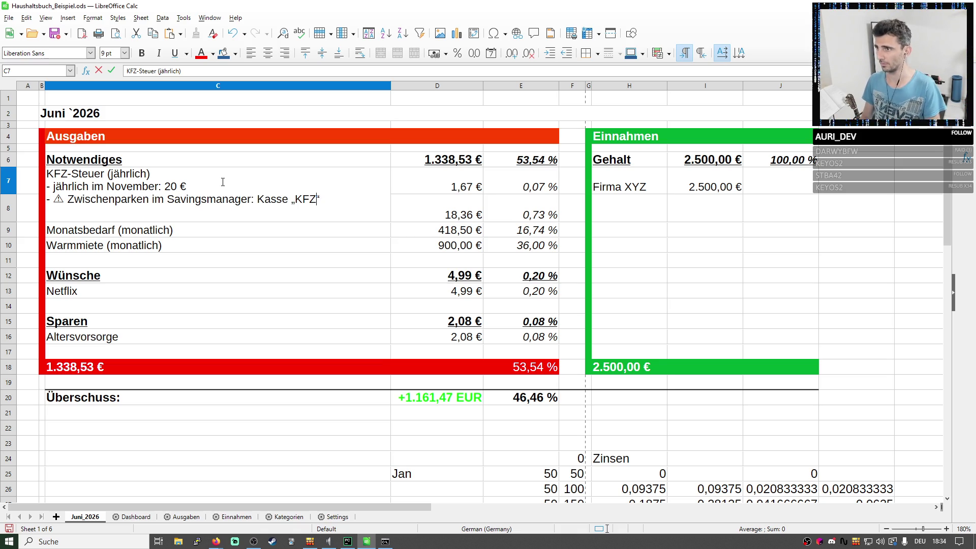
pyautogui.press('Left')
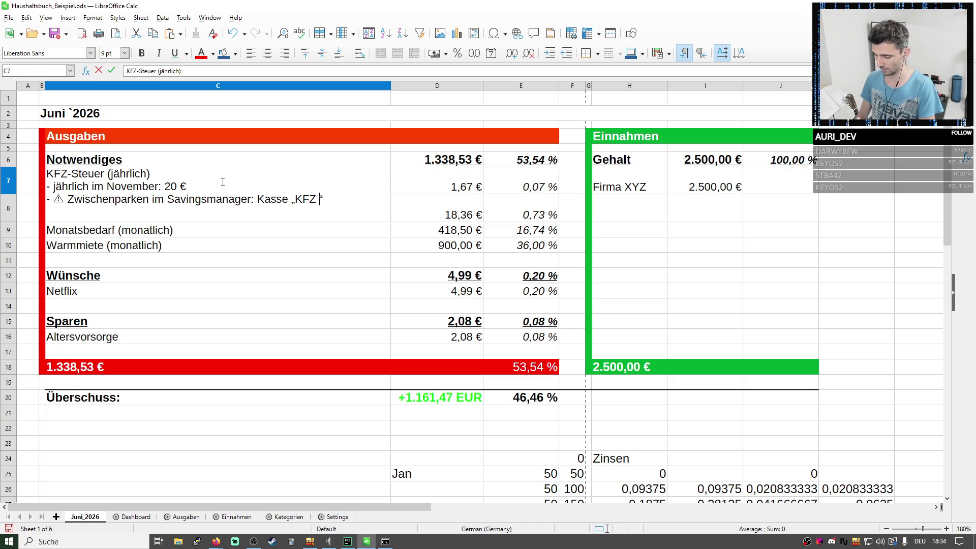
pyautogui.write('Rechnungen')
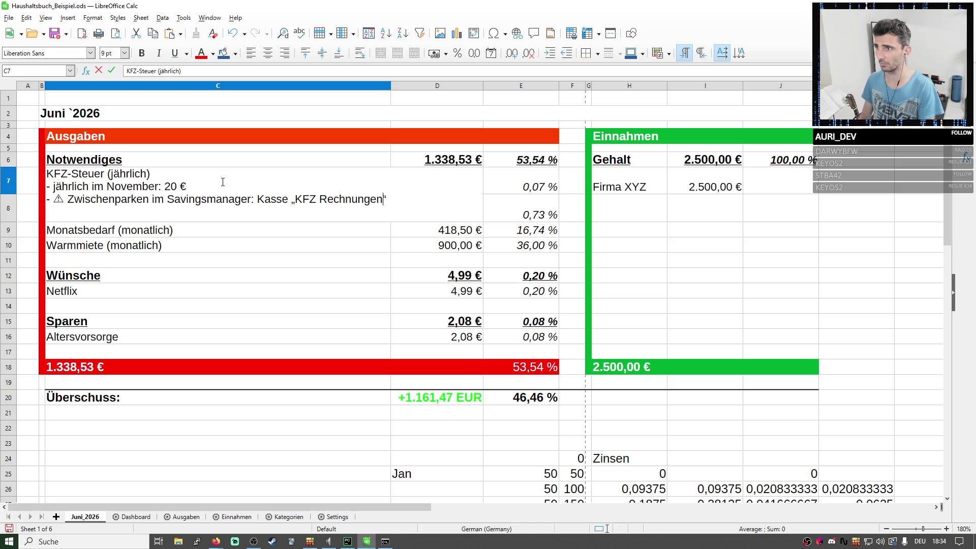
pyautogui.press('Return')
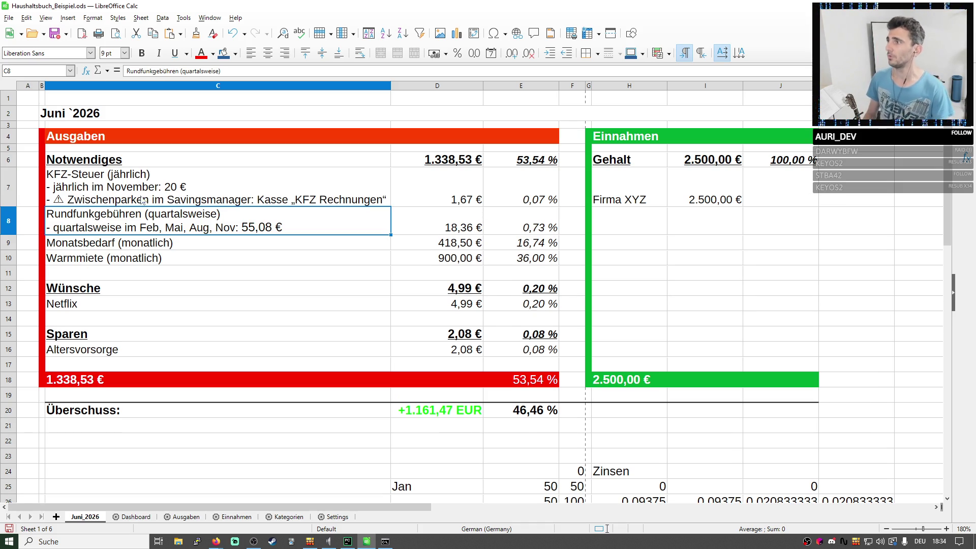
pyautogui.doubleClick(134, 198)
pyautogui.tripleClick(135, 198)
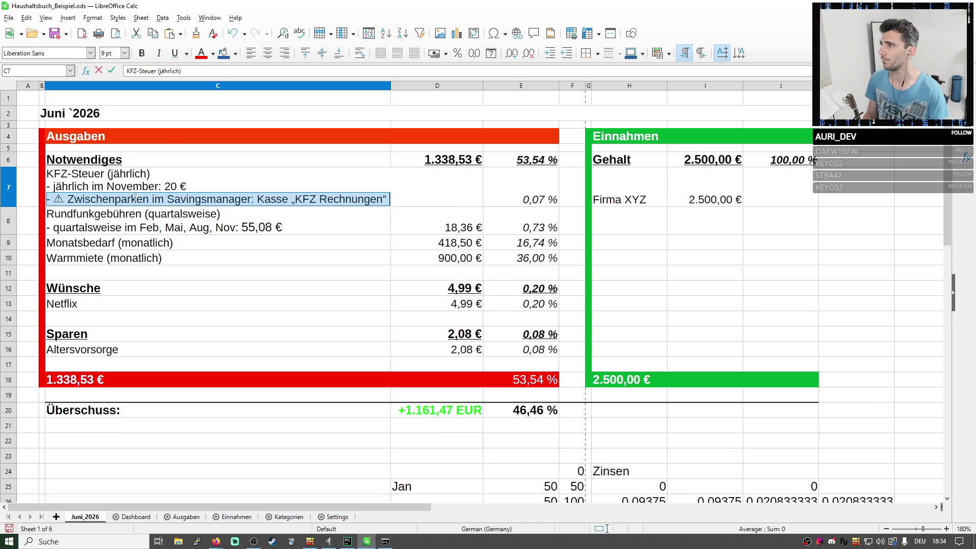
pyautogui.click(316, 250)
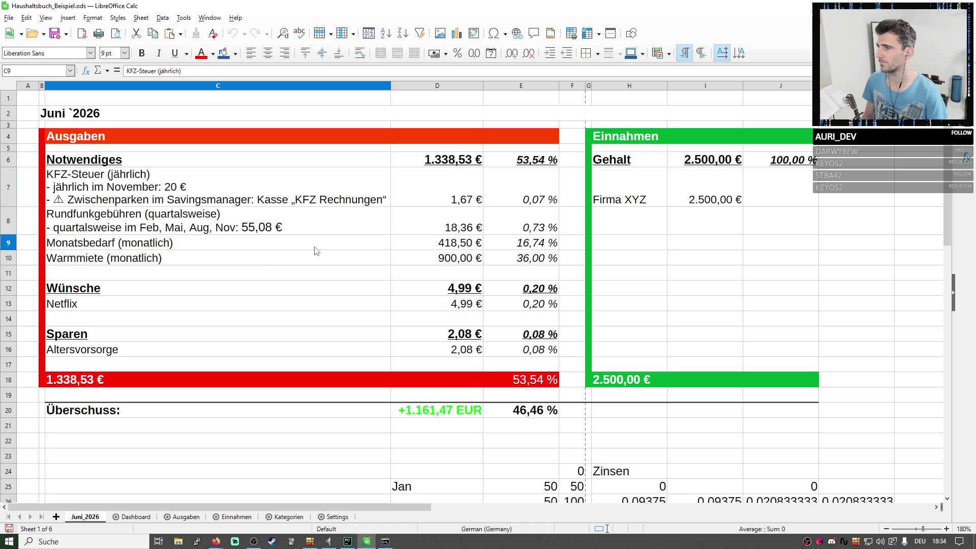
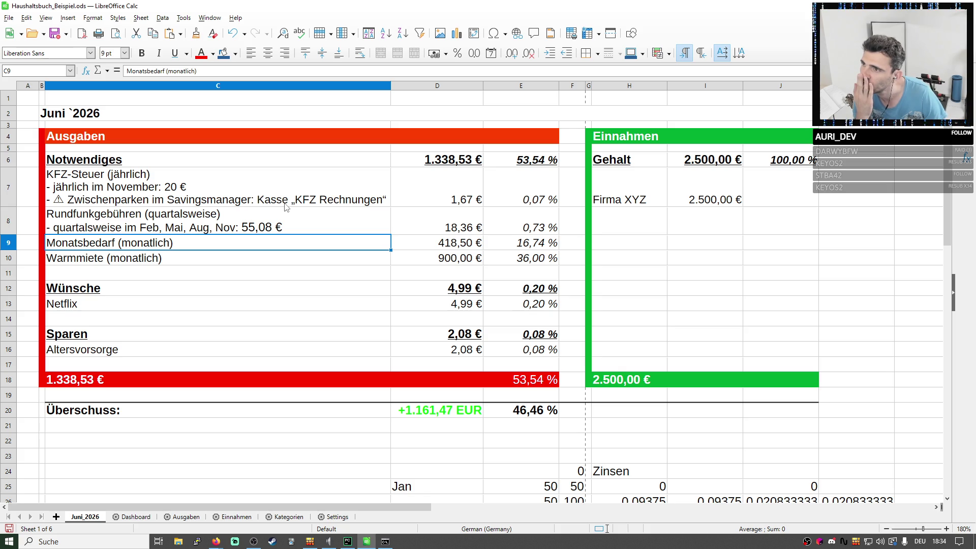
# Check the Warmmiete item on Ausgaben, then pick up the KFZ-Steuer note from Juni_2026 C7.
pyautogui.click(294, 520)
pyautogui.click(244, 519)
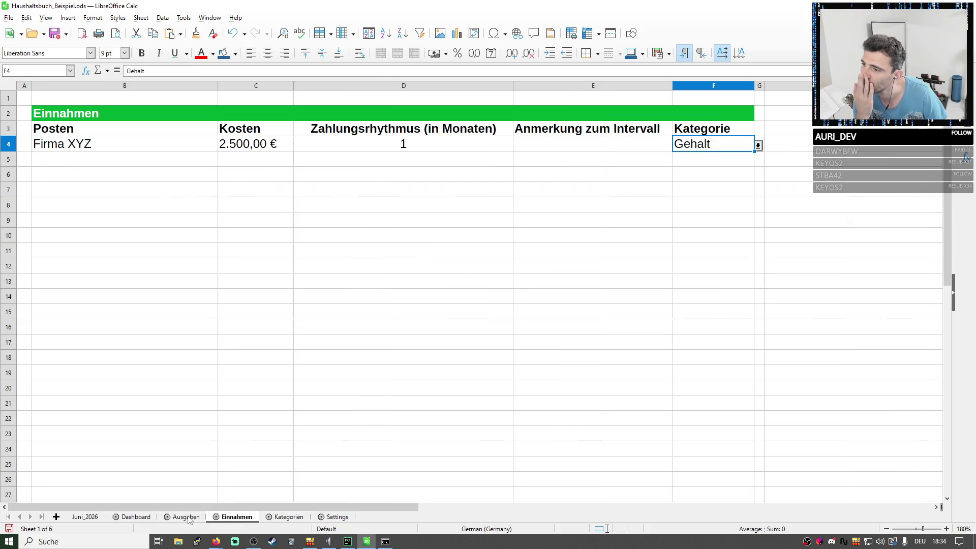
pyautogui.click(186, 517)
pyautogui.click(144, 146)
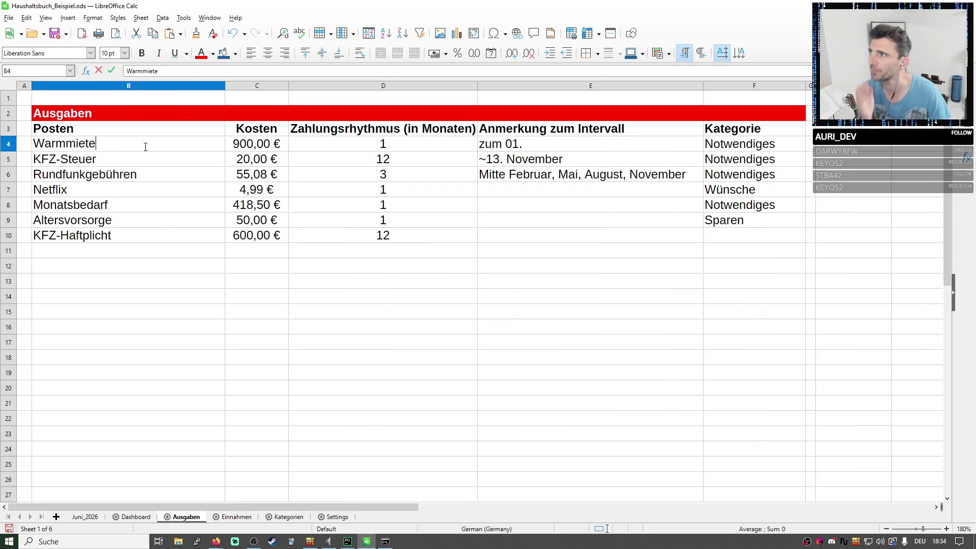
pyautogui.doubleClick(118, 145)
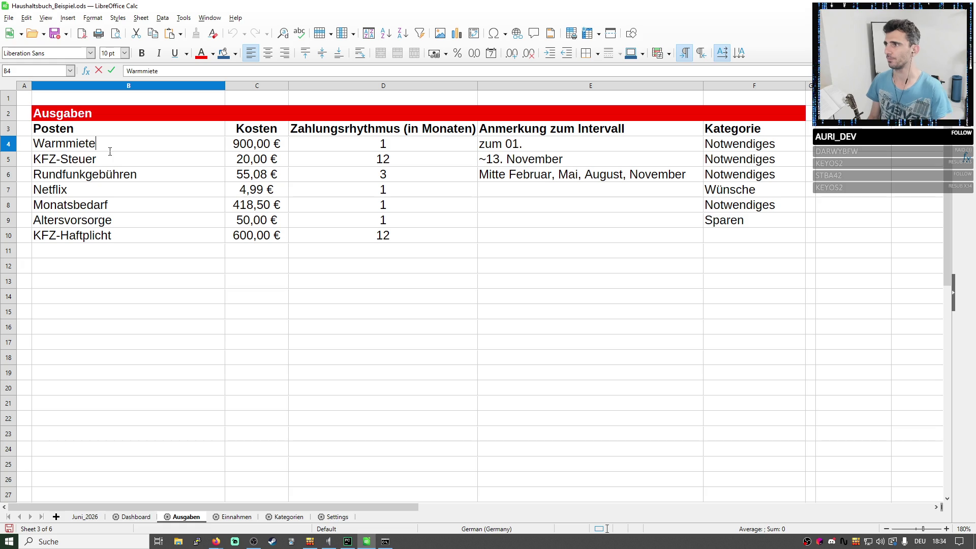
pyautogui.click(243, 521)
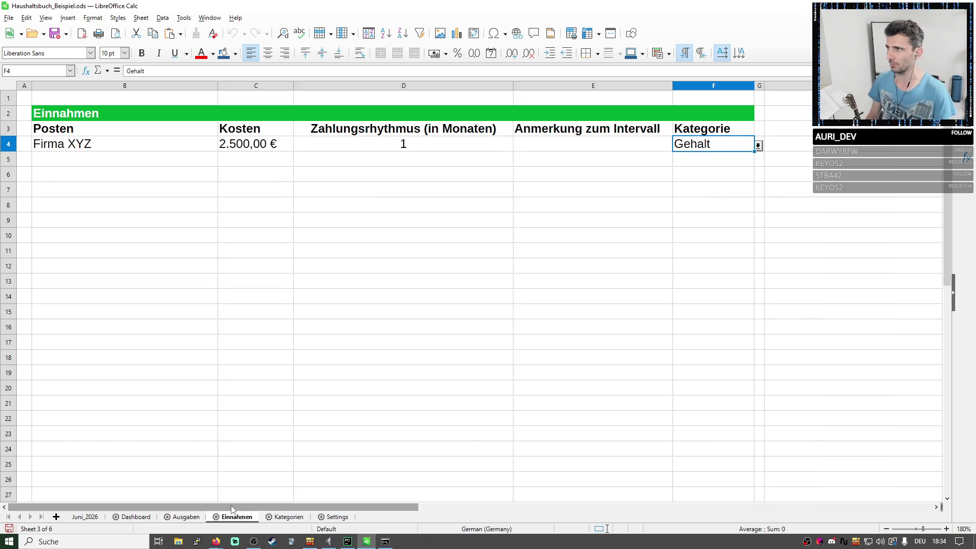
pyautogui.click(99, 519)
pyautogui.click(167, 210)
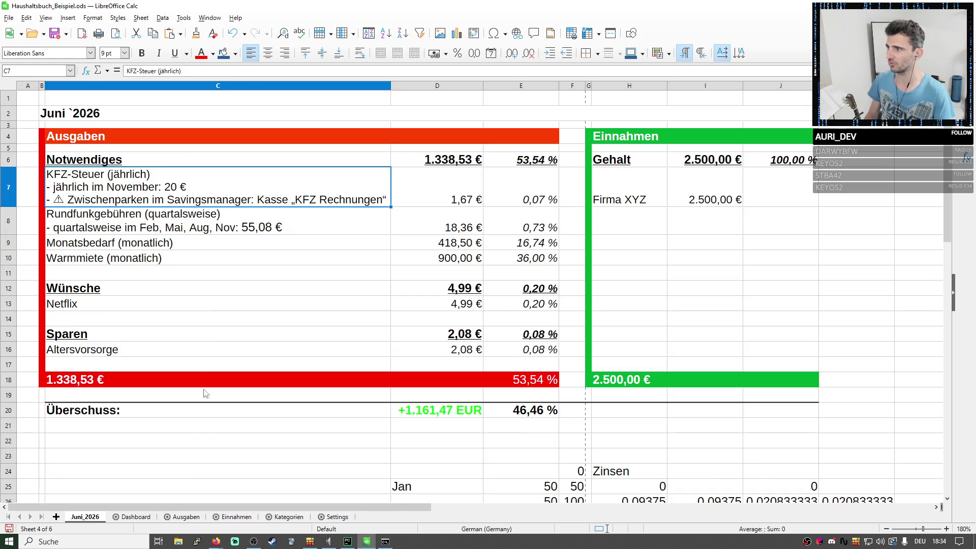
# Paste the KFZ-Steuer note over Ausgaben B5, confirming the overwrite.
pyautogui.click(229, 517)
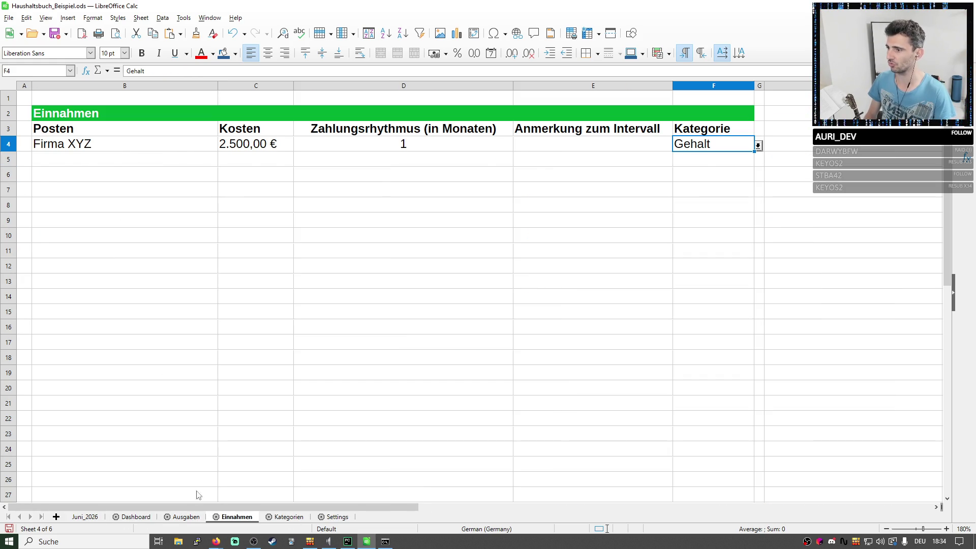
pyautogui.click(184, 517)
pyautogui.click(81, 164)
pyautogui.hotkey('ctrl', 'v')
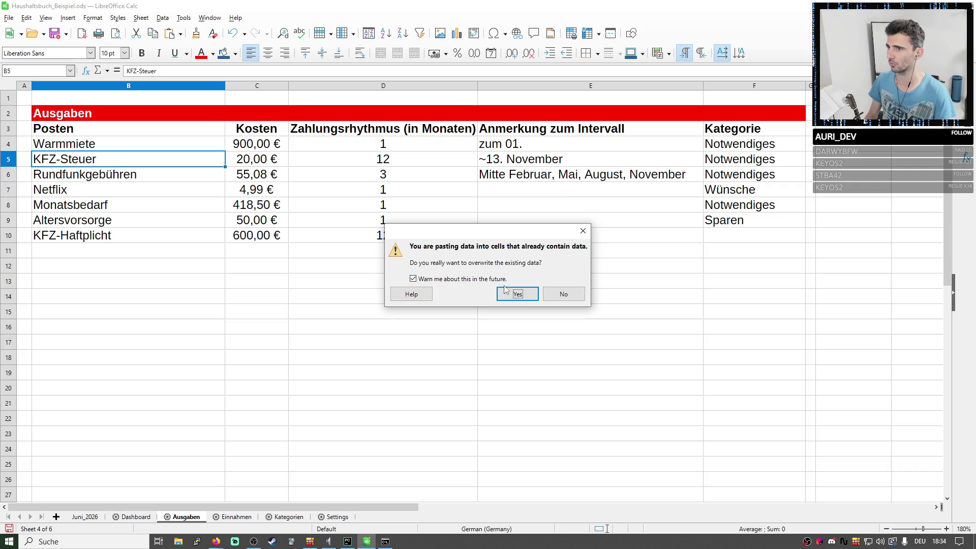
pyautogui.press('Return')
pyautogui.click(347, 346)
# Widen the Ausgaben item column B so the pasted note fits.
pyautogui.moveTo(225, 86); pyautogui.dragTo(306, 86)
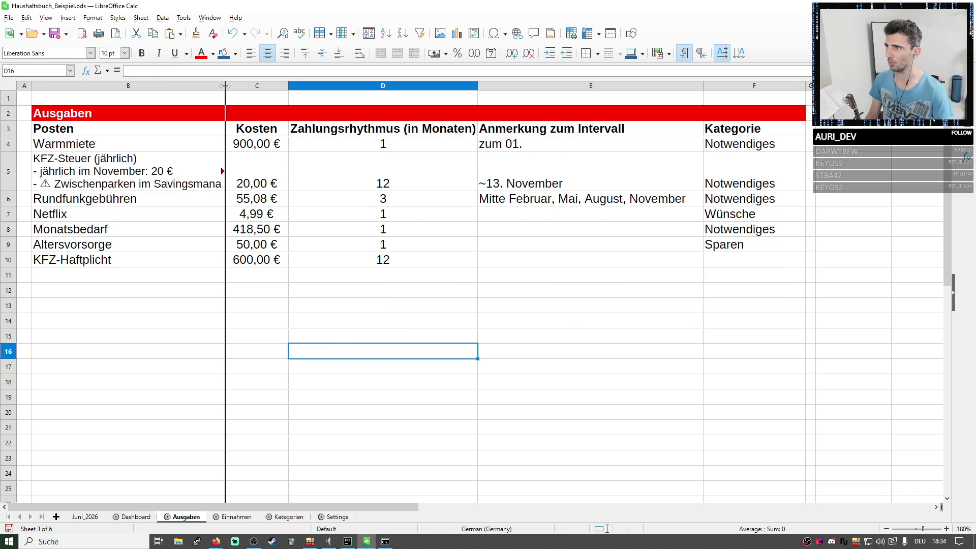
pyautogui.moveTo(273, 272); pyautogui.dragTo(254, 190)
pyautogui.click(254, 189)
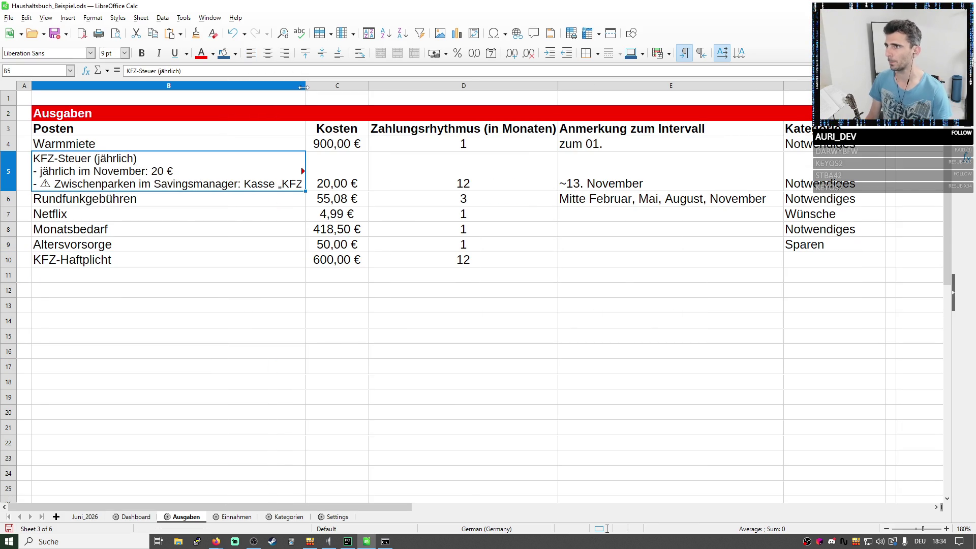
pyautogui.moveTo(306, 85); pyautogui.dragTo(364, 86)
pyautogui.click(201, 279)
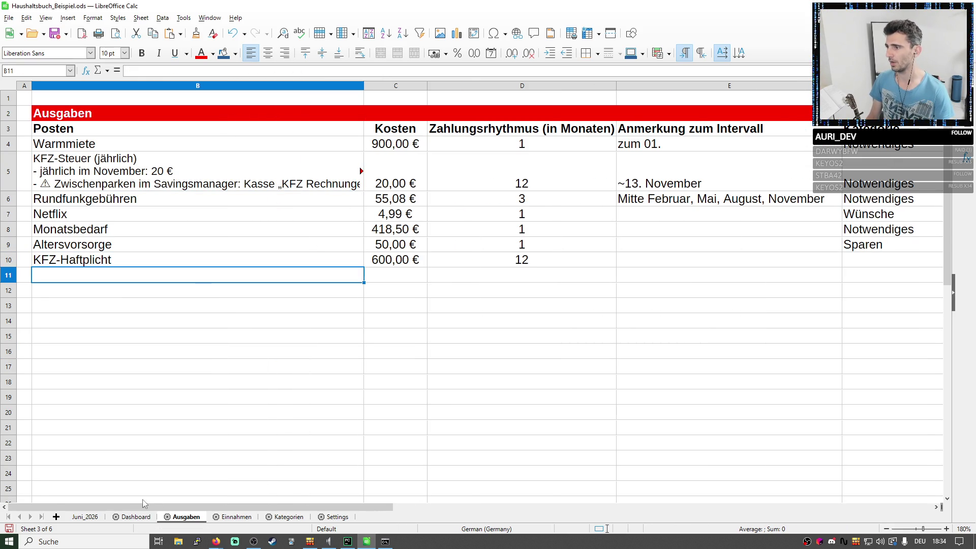
# Bring the Rundfunkgebühren note from Juni_2026 C8 into Ausgaben B6, overwriting the old text.
pyautogui.click(83, 518)
pyautogui.click(93, 232)
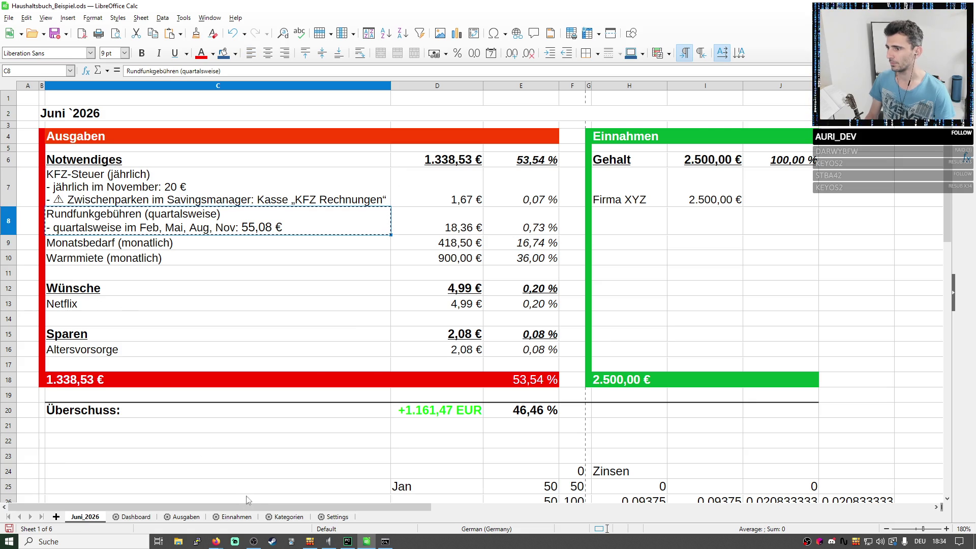
pyautogui.click(187, 517)
pyautogui.click(99, 200)
pyautogui.hotkey('ctrl', 'v')
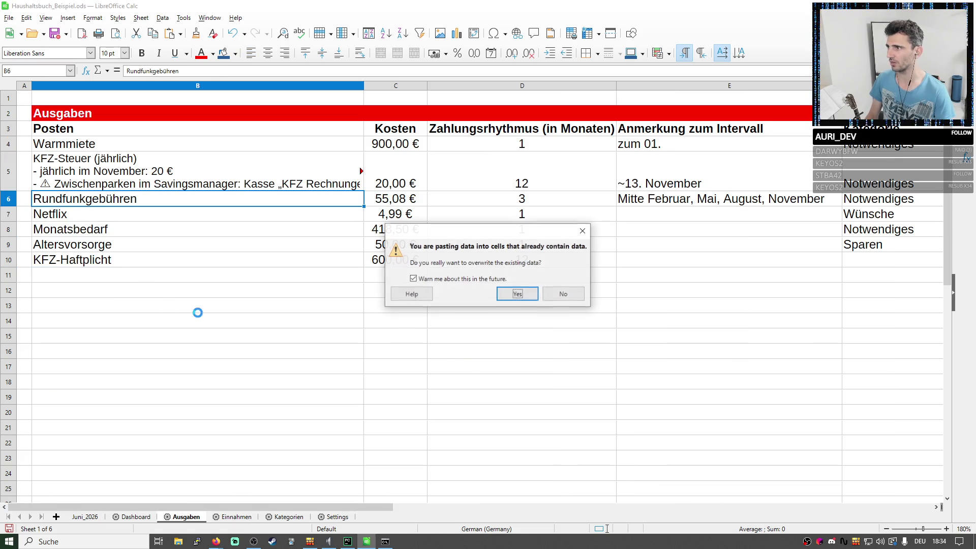
pyautogui.press('Return')
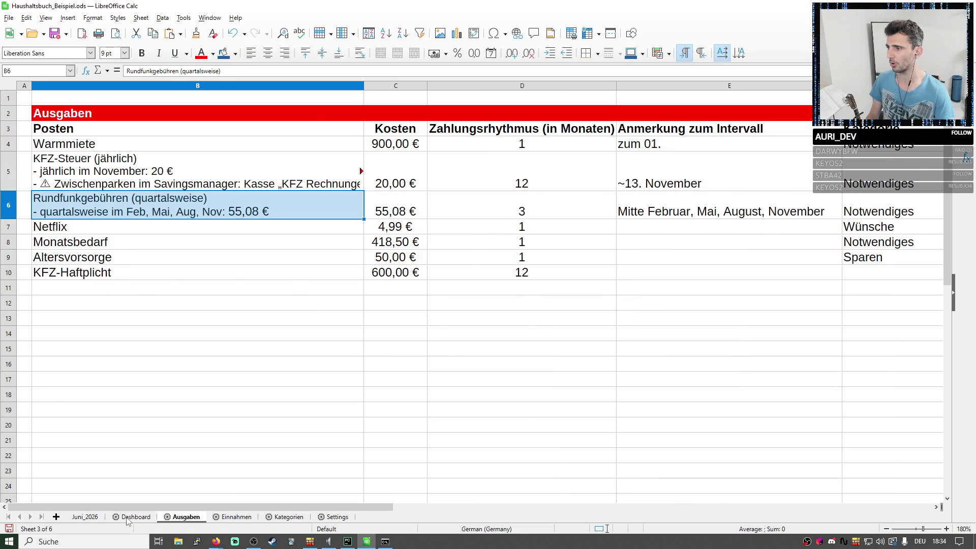
# Bring the Monatsbedarf (monatlich) label from Juni_2026 C9 into Ausgaben B8, keeping C9 intact.
pyautogui.click(85, 517)
pyautogui.click(96, 245)
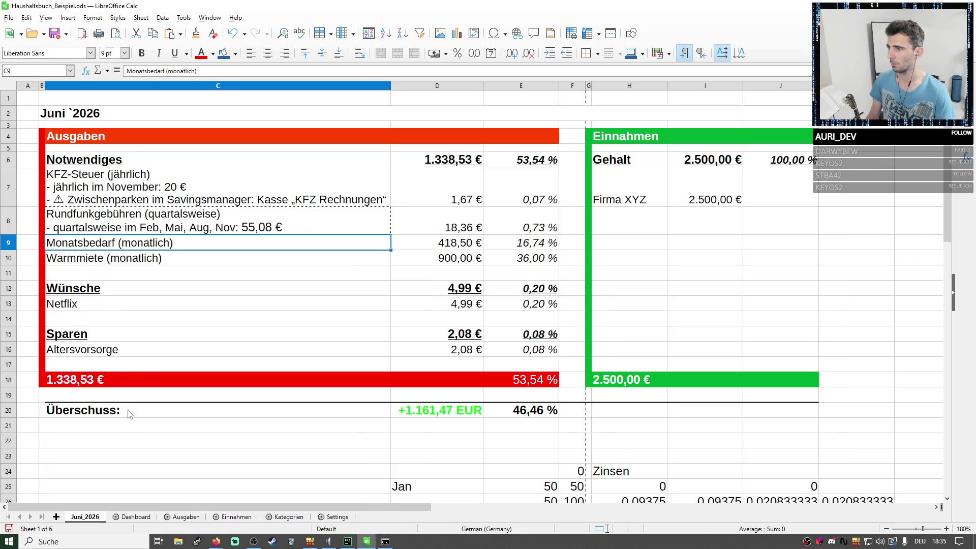
pyautogui.hotkey('ctrl', 'x')
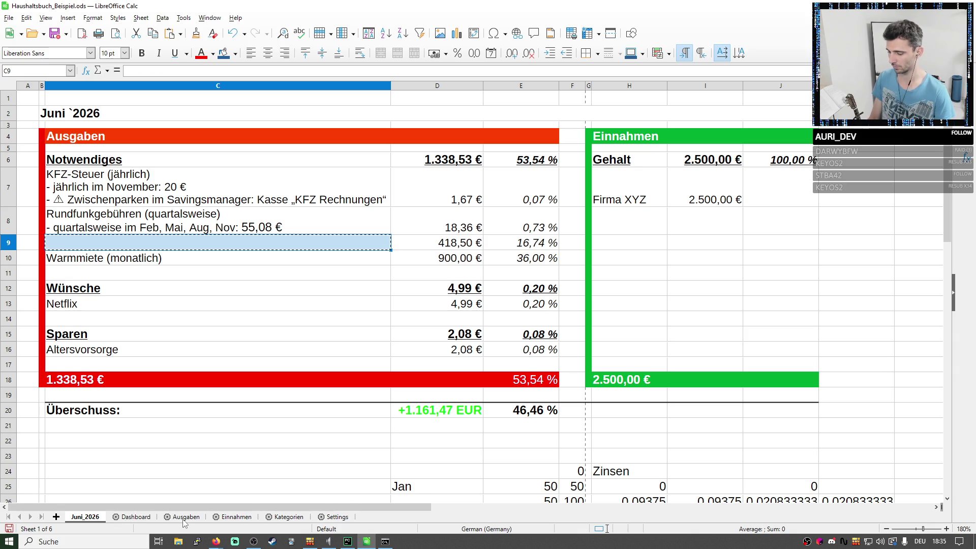
pyautogui.hotkey('ctrl', 'z')
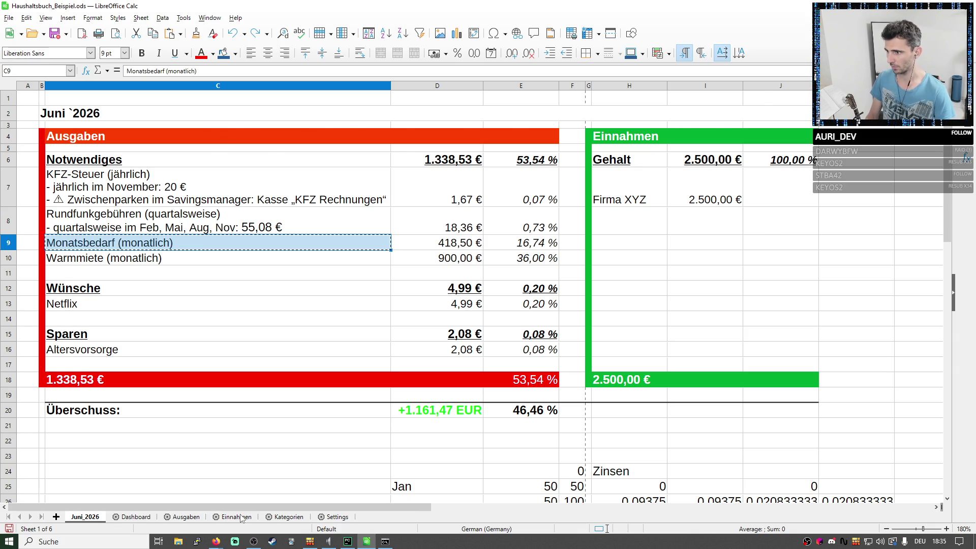
pyautogui.click(236, 516)
pyautogui.click(186, 517)
pyautogui.click(85, 244)
pyautogui.hotkey('ctrl', 'v')
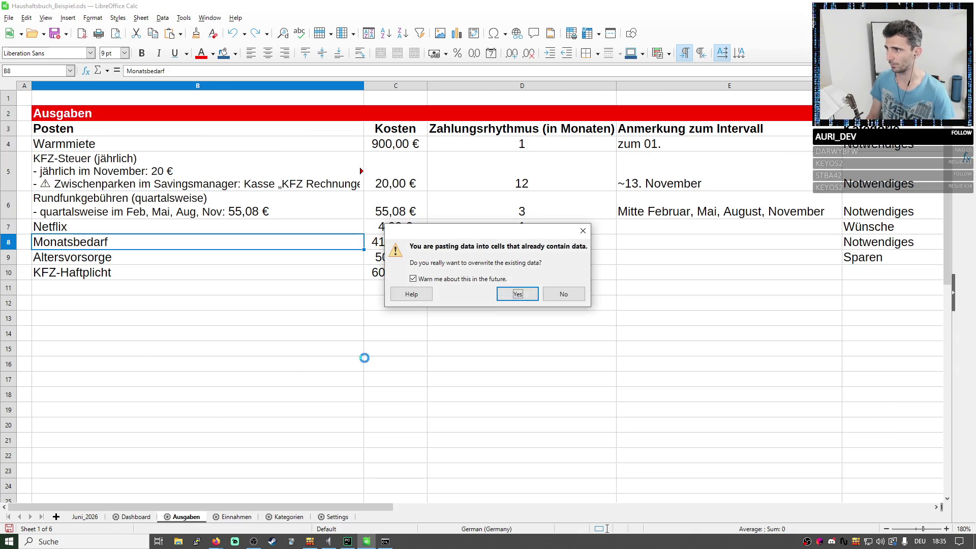
pyautogui.press('Return')
# Copy the Warmmiete (monatlich) label from Juni_2026 C10 and return to the Ausgaben sheet.
pyautogui.click(86, 516)
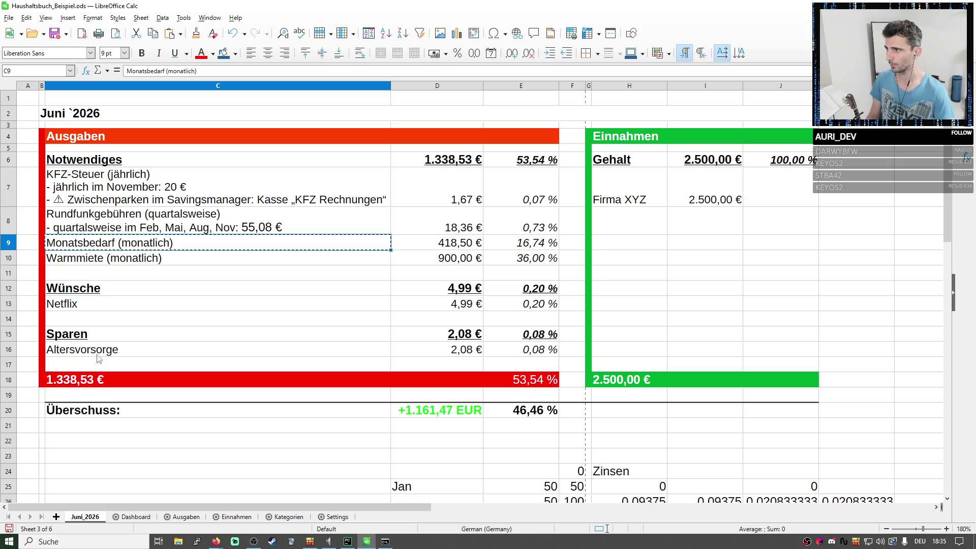
pyautogui.click(107, 260)
pyautogui.hotkey('ctrl', 'c')
pyautogui.click(226, 517)
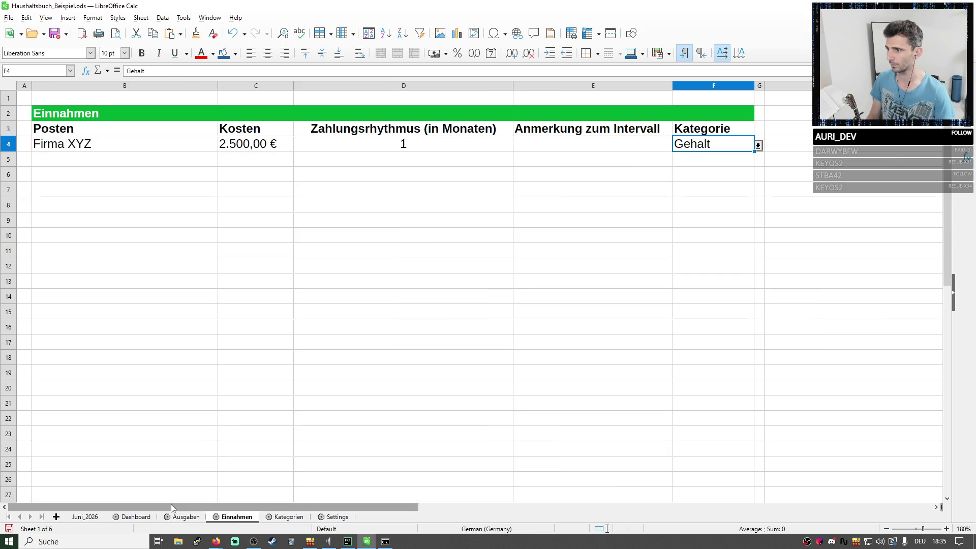
pyautogui.hotkey('ctrl', 'pageup')
# Paste the Warmmiete (monatlich) label over Ausgaben B4.
pyautogui.click(68, 145)
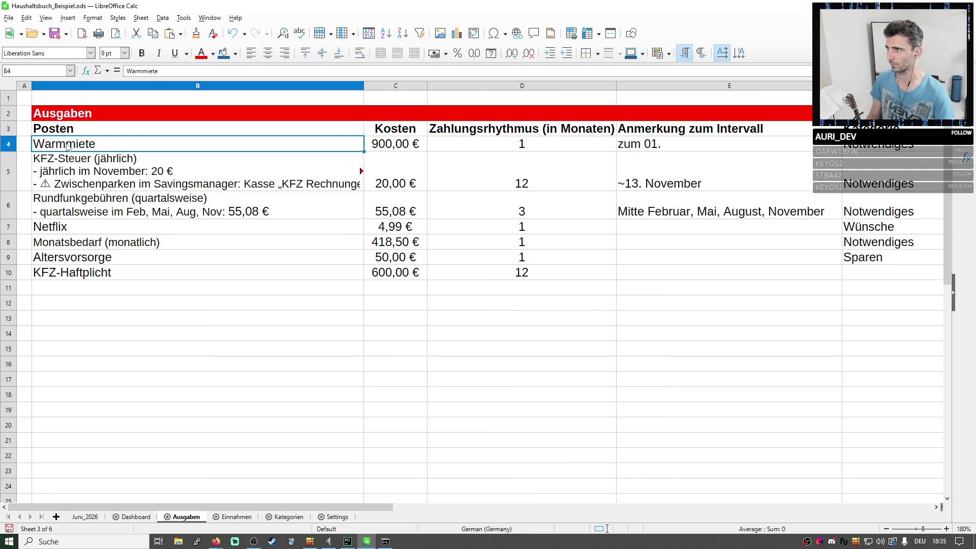
pyautogui.hotkey('ctrl', 'v')
pyautogui.press('Return')
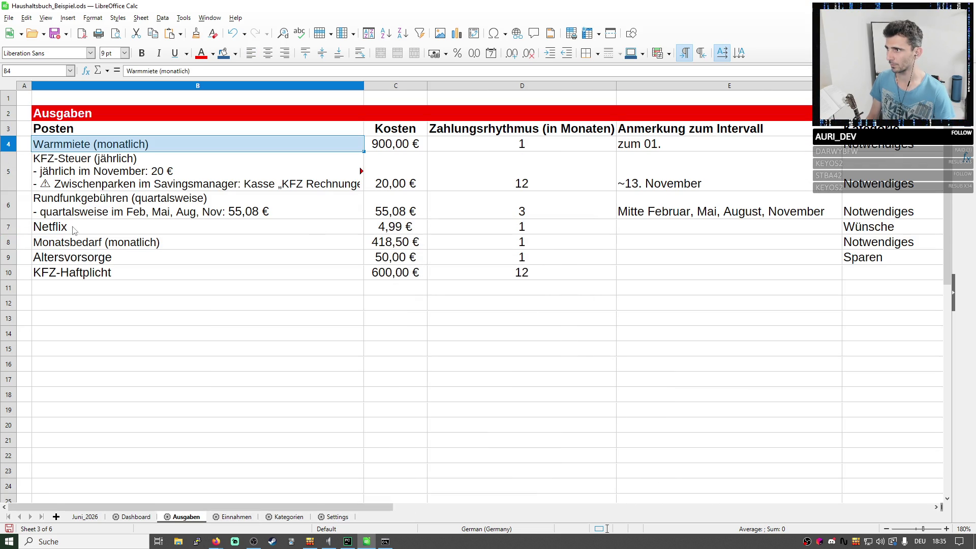
# Add a second line to Netflix in B7 noting the standing order debited from the expense account.
pyautogui.doubleClick(127, 227)
pyautogui.write('(mon')
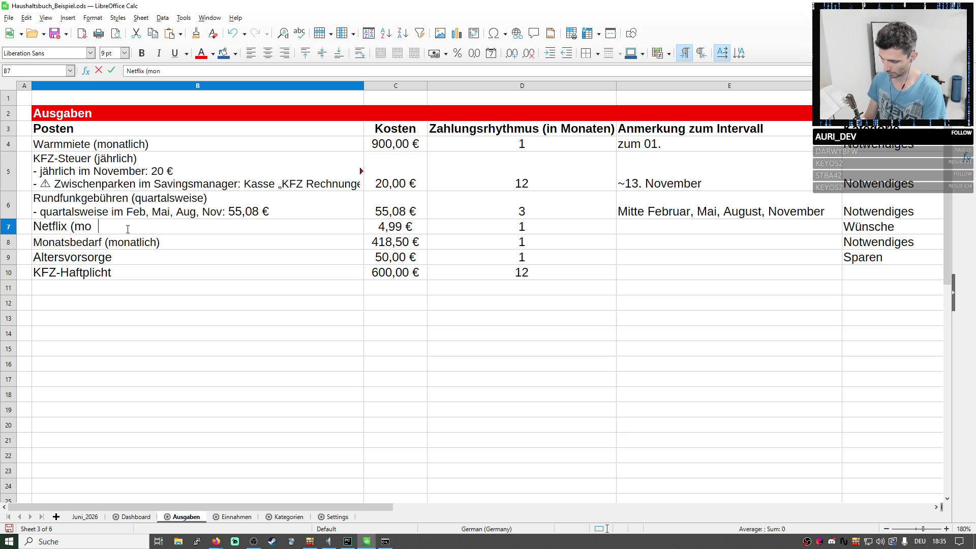
pyautogui.write('atlich)')
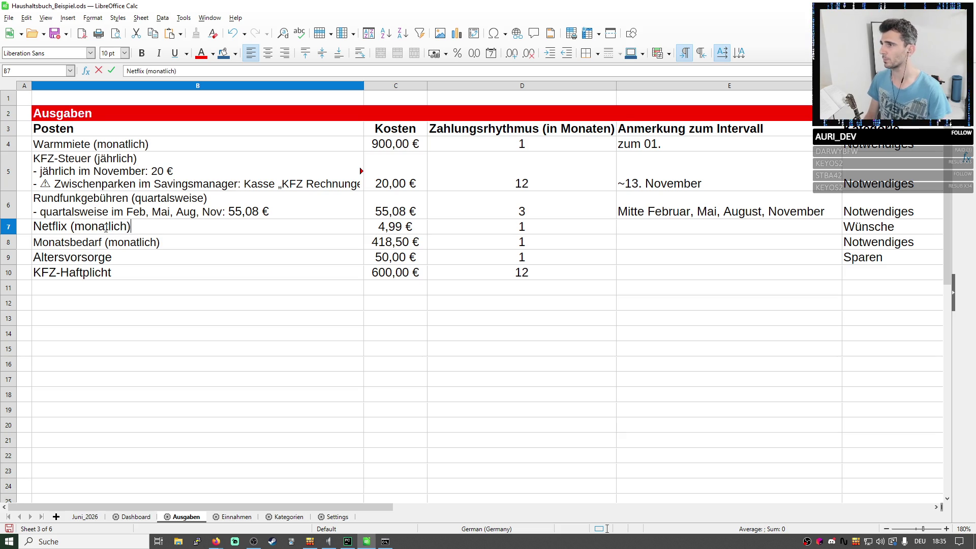
pyautogui.doubleClick(106, 227)
pyautogui.click(149, 224)
pyautogui.hotkey('ctrl', 'Return')
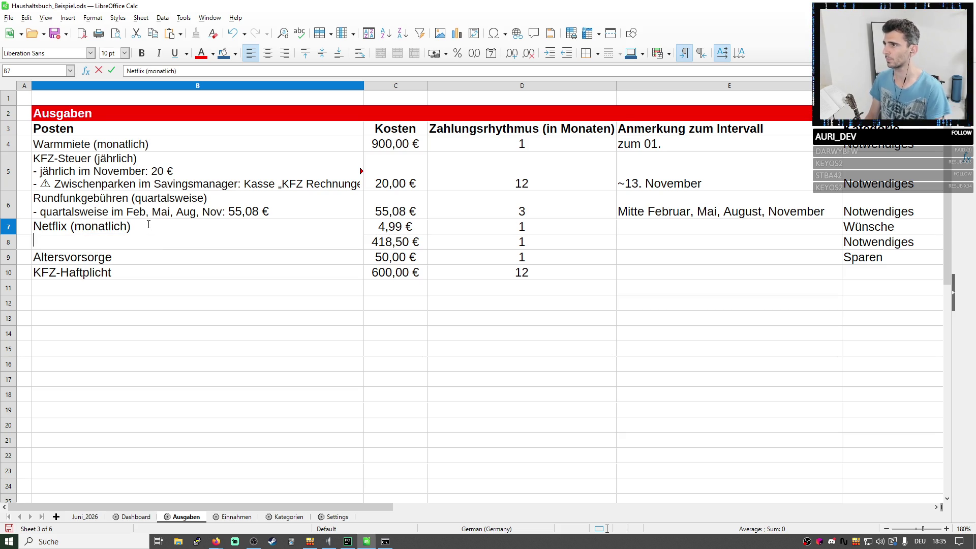
pyautogui.write('- Dau')
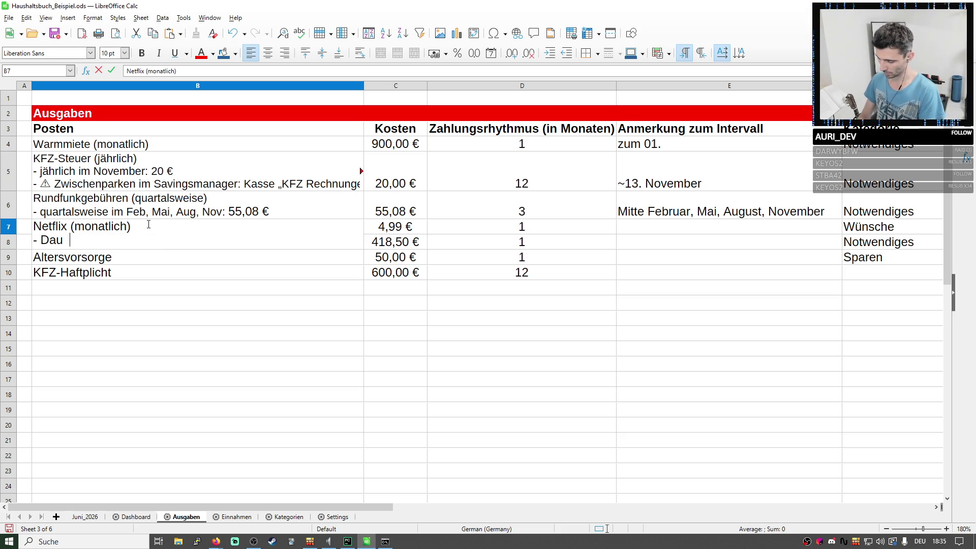
pyautogui.write('erauftrag a')
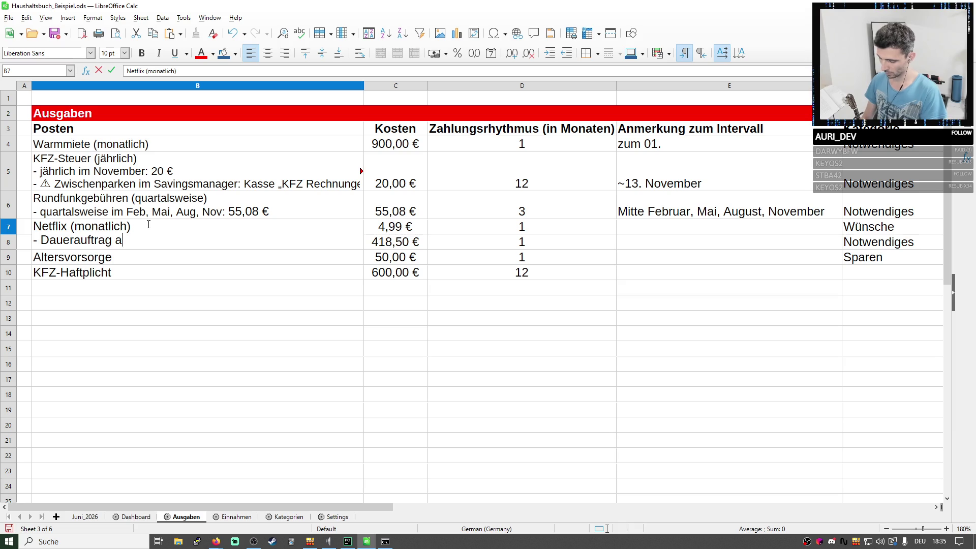
pyautogui.write('uf Ausgab')
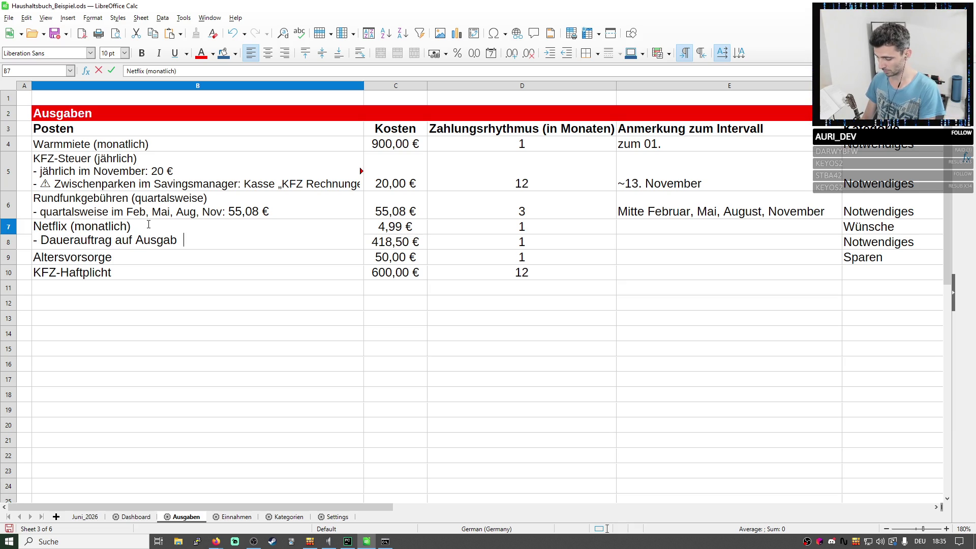
pyautogui.write('enkon')
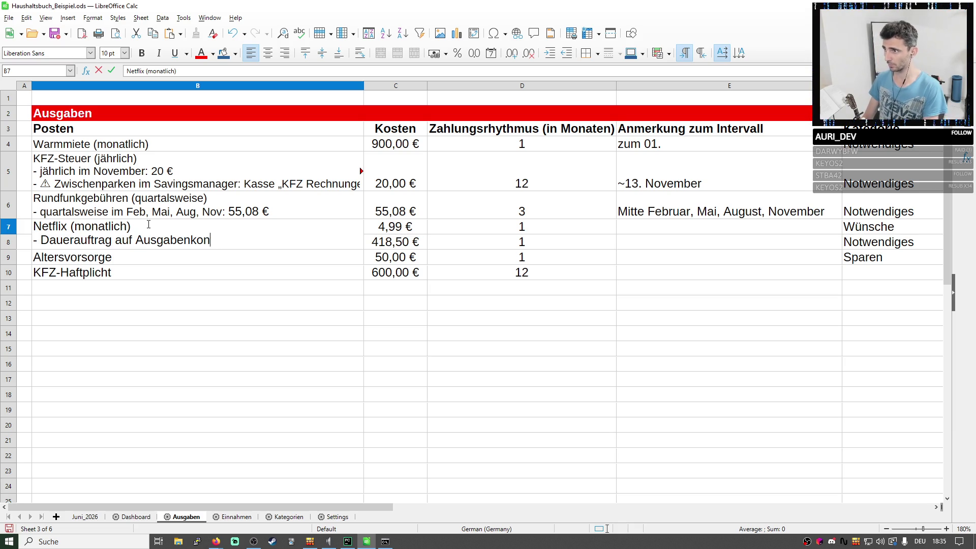
pyautogui.write('to')
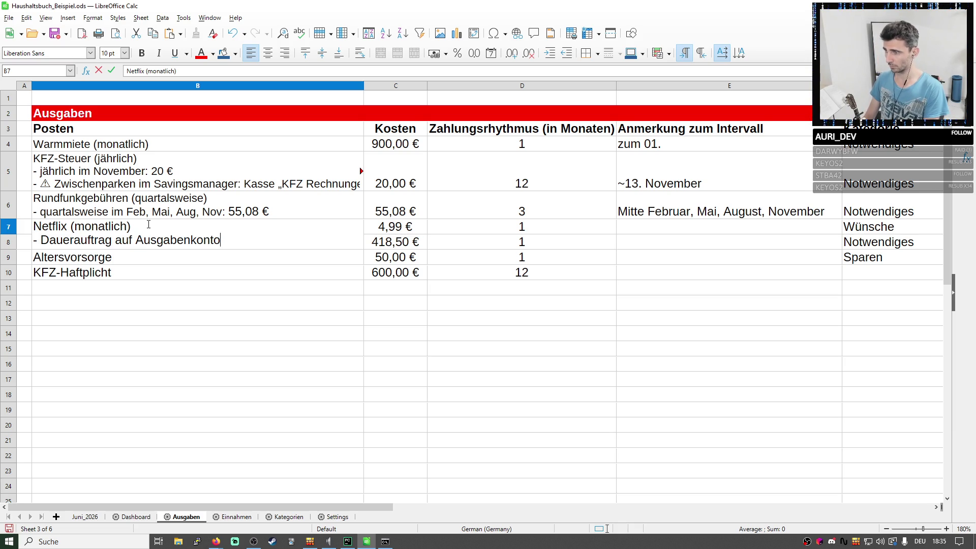
pyautogui.write(', wird von dor')
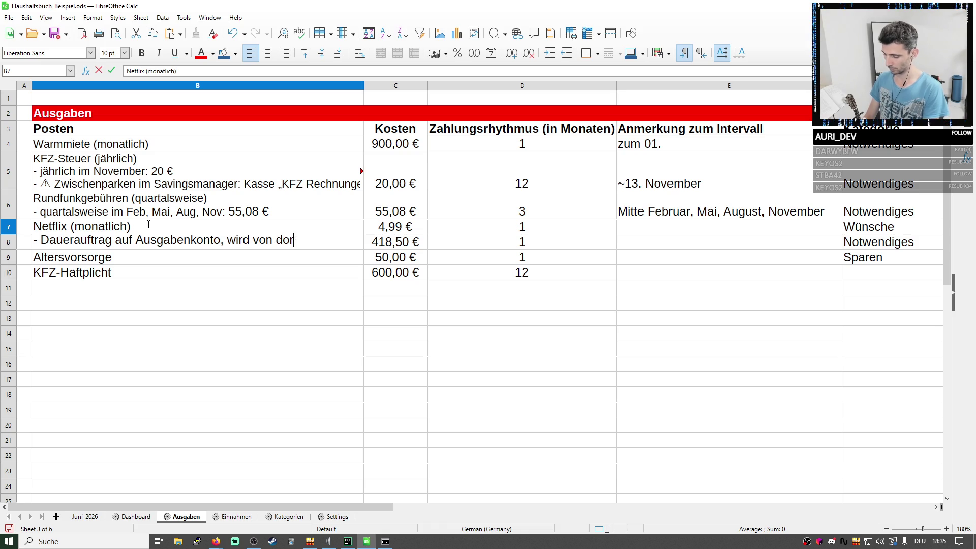
pyautogui.write('t aus abgebucht')
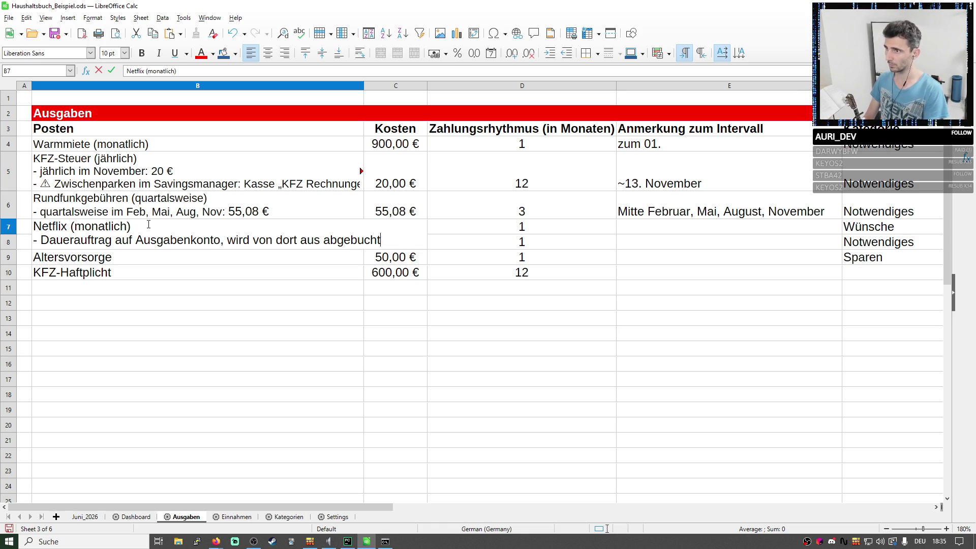
pyautogui.press('Return')
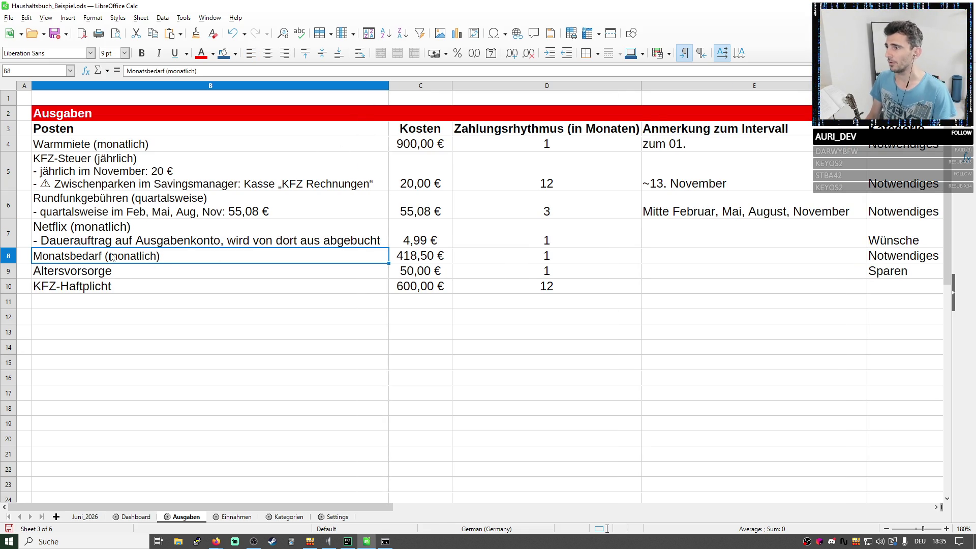
# Copy the (monatlich) suffix from Monatsbedarf and append it to Altersvorsorge in B9.
pyautogui.click(112, 273)
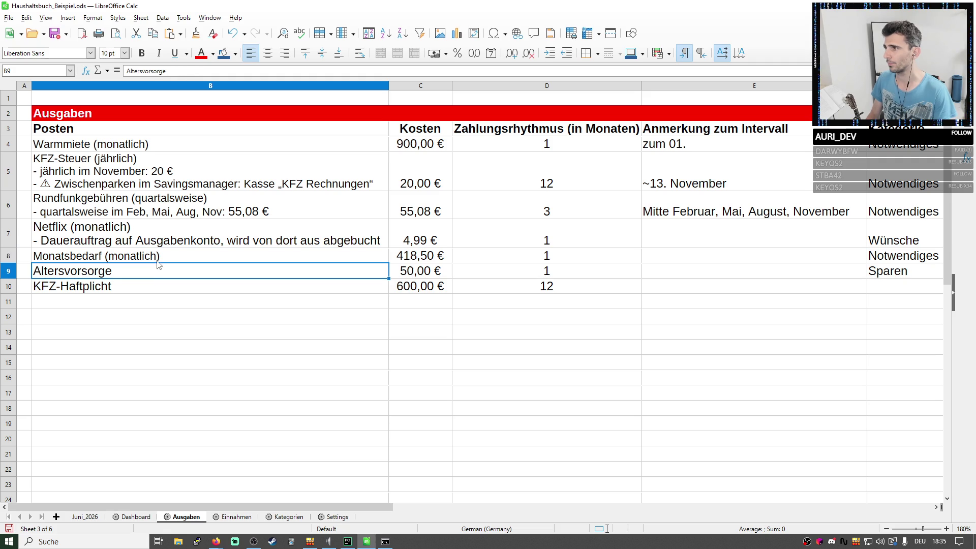
pyautogui.click(157, 258)
pyautogui.doubleClick(141, 255)
pyautogui.moveTo(101, 254); pyautogui.dragTo(99, 254)
pyautogui.hotkey('ctrl', 'c')
pyautogui.doubleClick(135, 272)
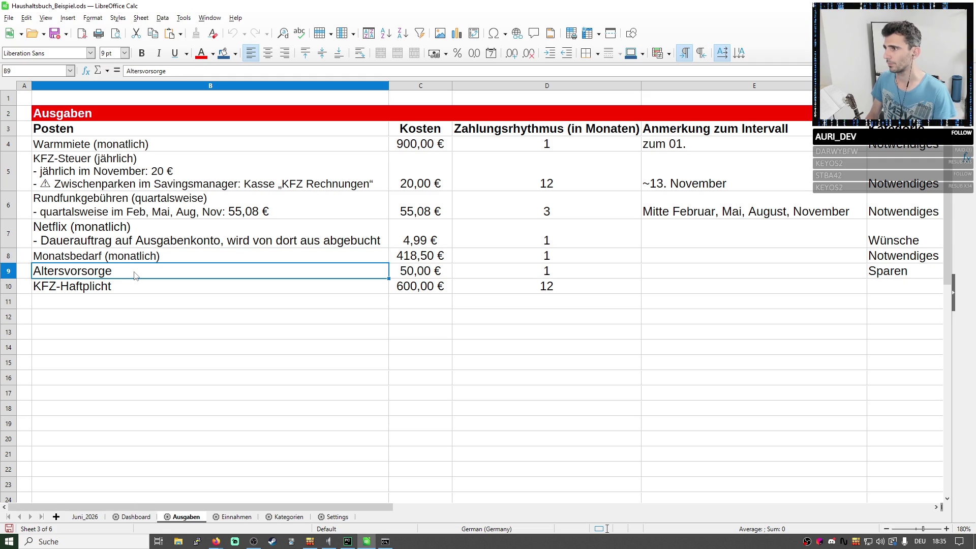
pyautogui.hotkey('ctrl', 'v')
pyautogui.press('Return')
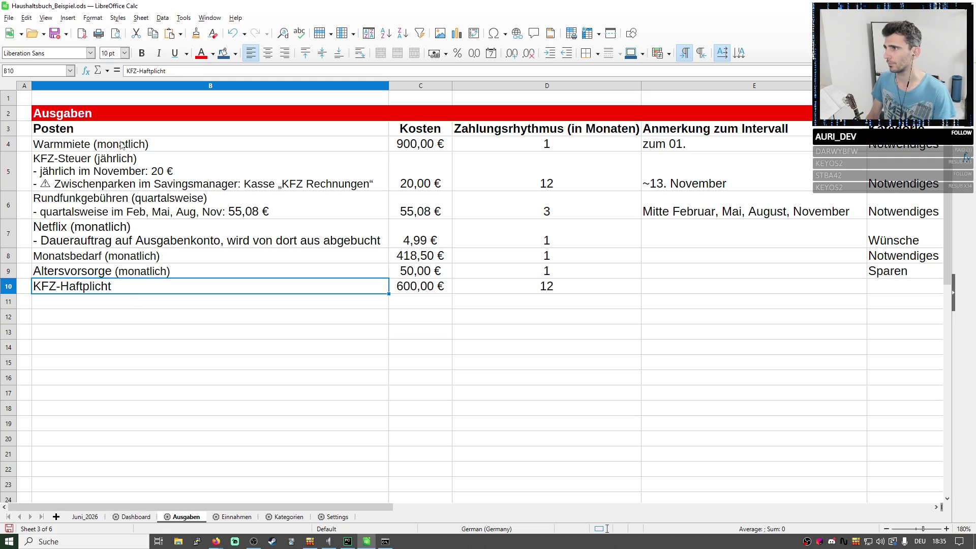
# Append KFZ-Steuer's (jährlich) note lines to KFZ-Haftplicht in B10, changing the November amount to 600 €.
pyautogui.doubleClick(141, 159)
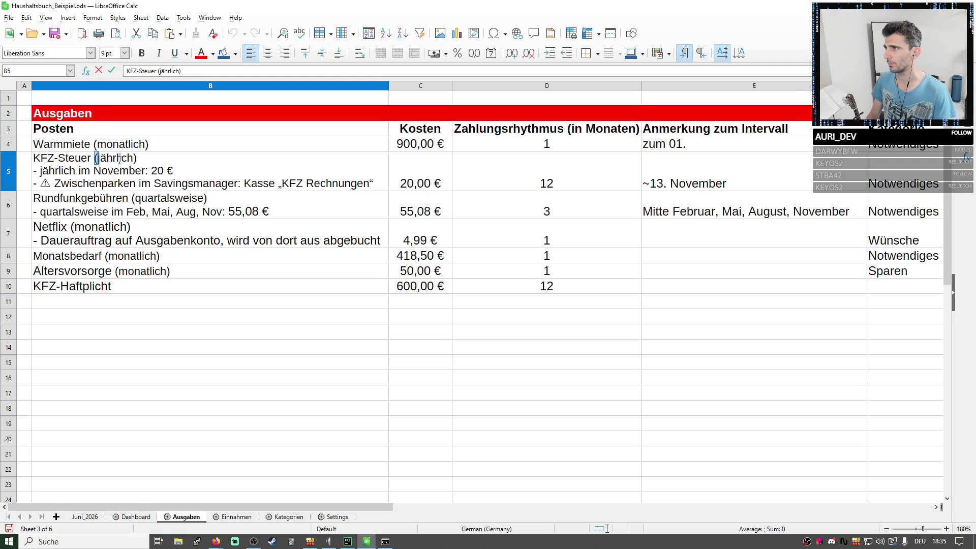
pyautogui.moveTo(102, 158); pyautogui.dragTo(397, 189)
pyautogui.click(126, 292)
pyautogui.doubleClick(126, 292)
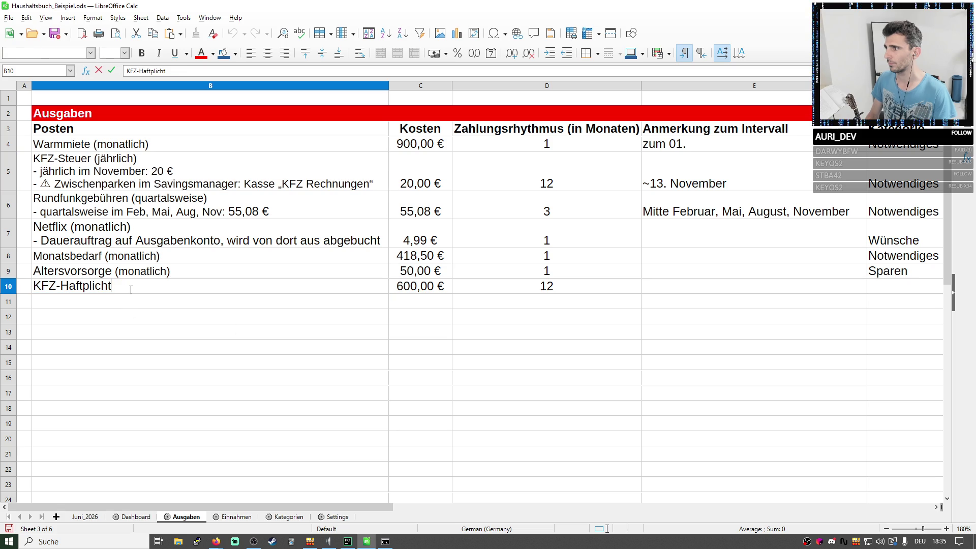
pyautogui.hotkey('ctrl', 'v')
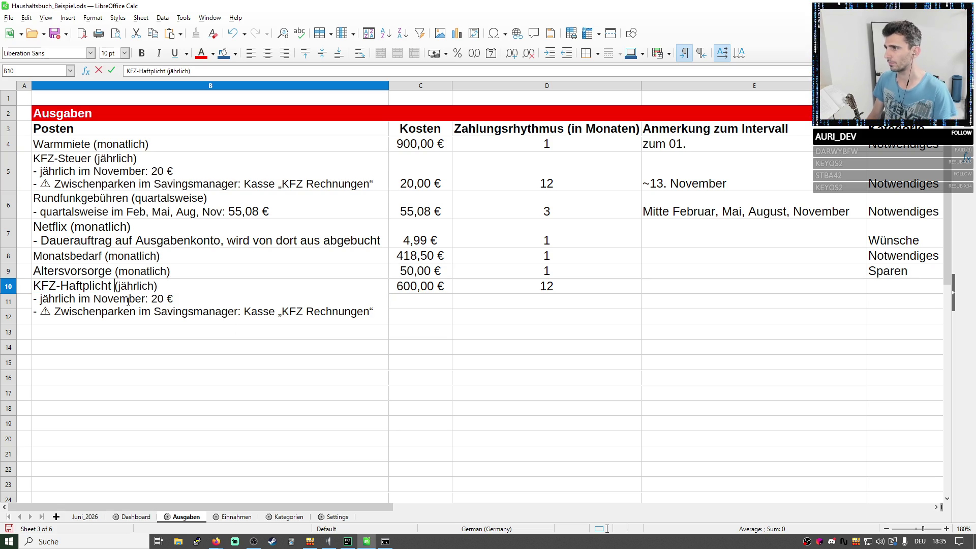
pyautogui.click(185, 299)
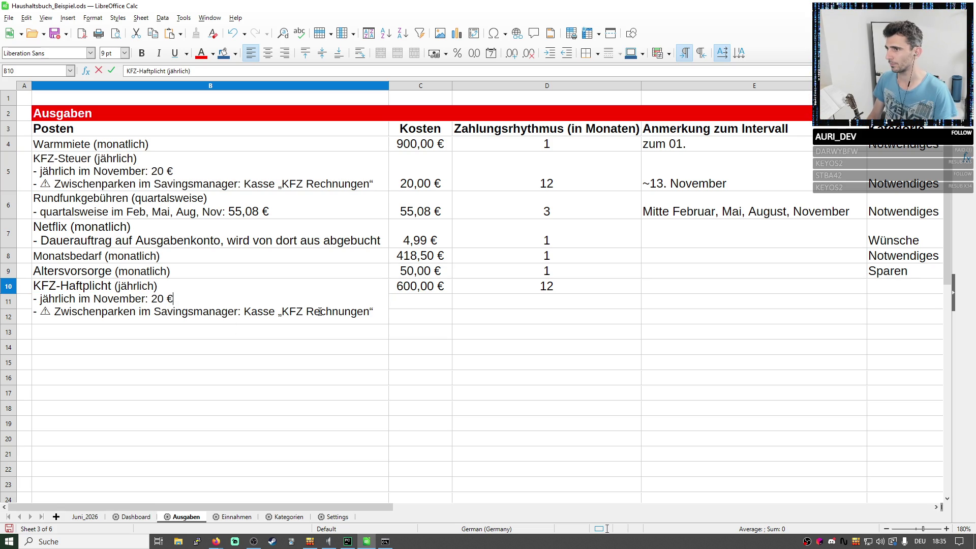
pyautogui.doubleClick(158, 299)
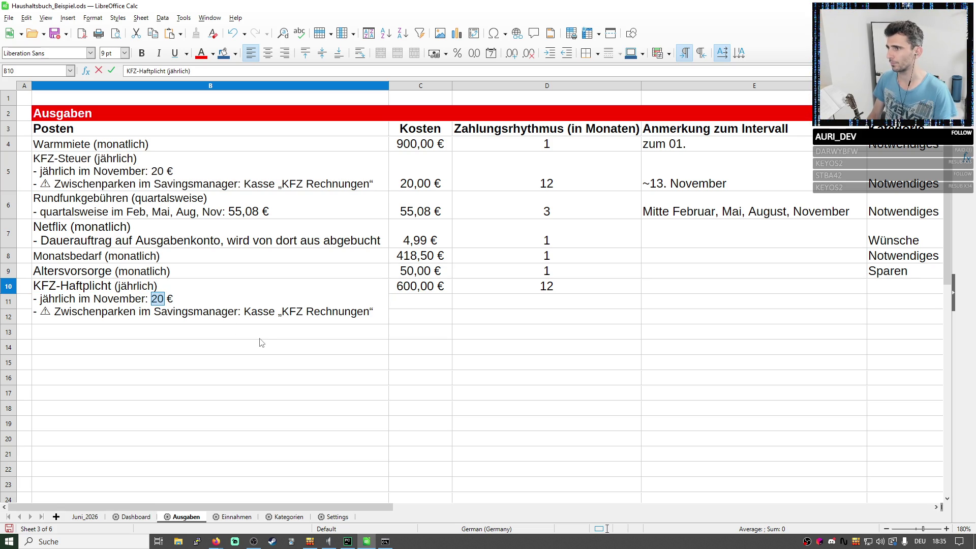
pyautogui.write('600')
pyautogui.press('Return')
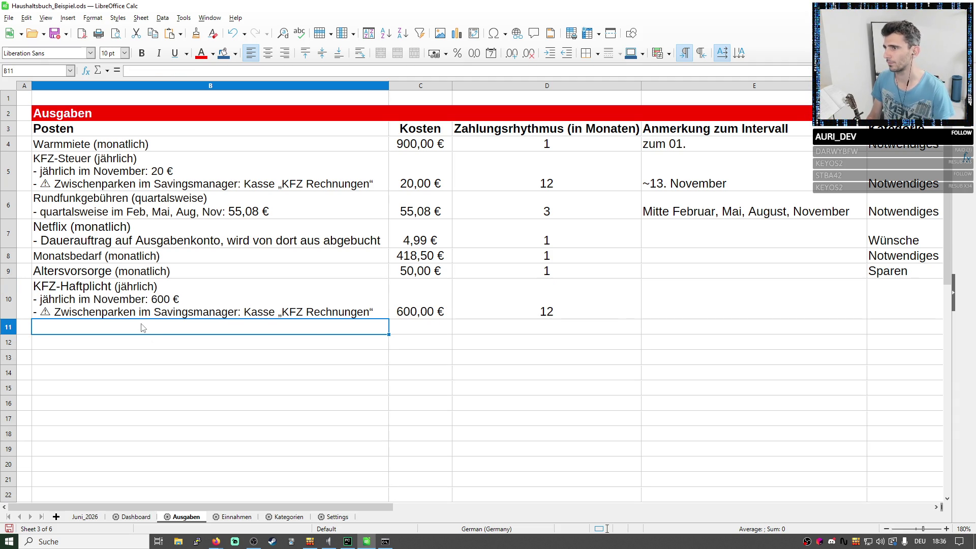
# Top-align all cells on the Ausgaben sheet, then switch to the Juni_2026 overview.
pyautogui.hotkey('ctrl', 'a')
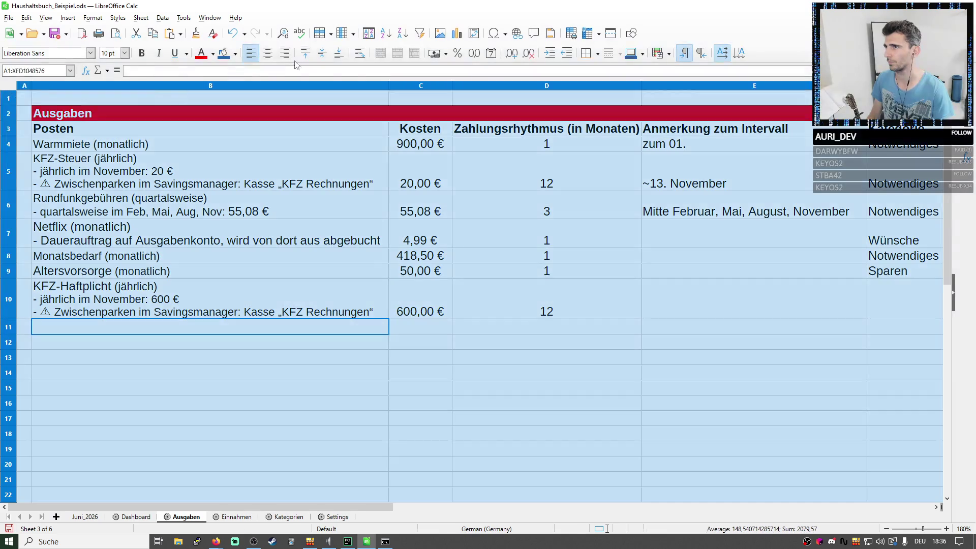
pyautogui.click(306, 54)
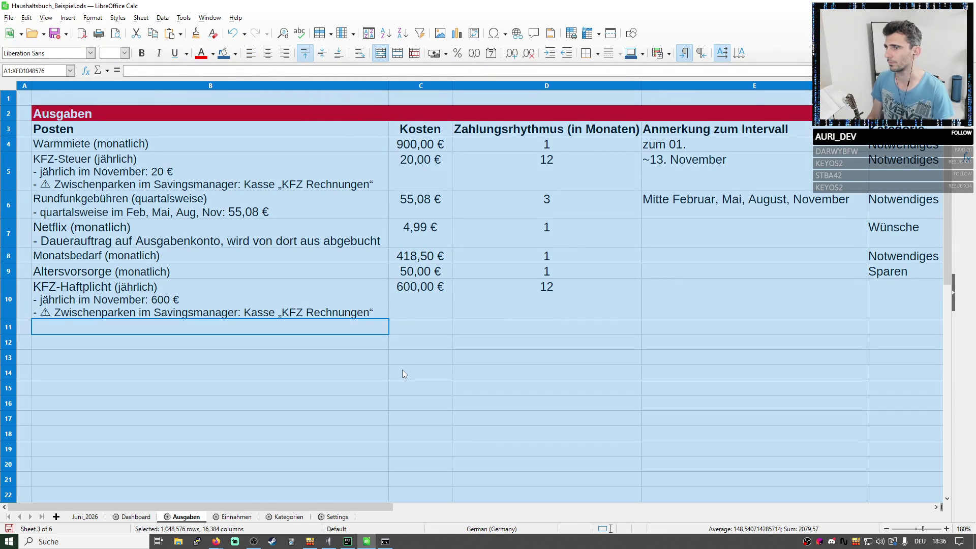
pyautogui.click(403, 374)
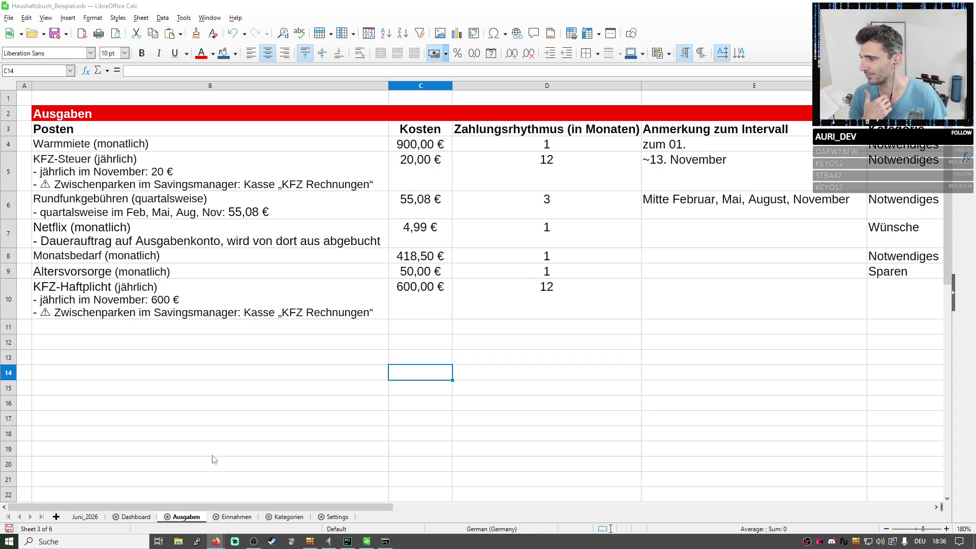
pyautogui.click(79, 518)
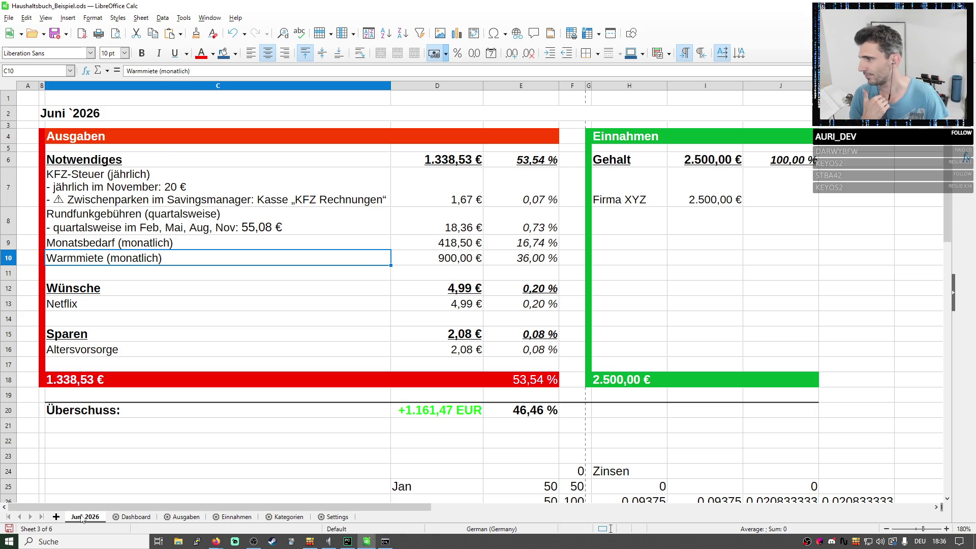
# Back on Ausgaben, select the item entries and then the Kosten amounts to review their totals.
pyautogui.click(186, 517)
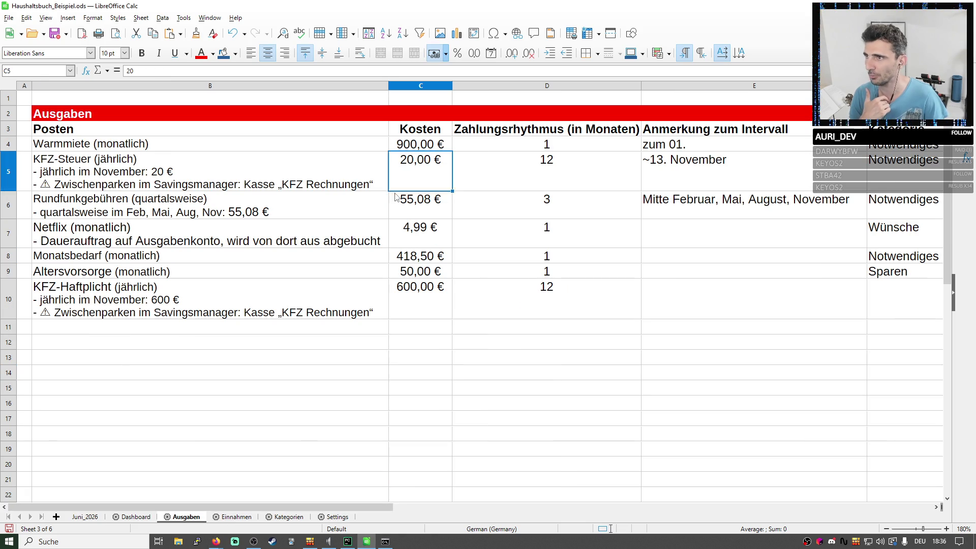
pyautogui.moveTo(421, 161); pyautogui.dragTo(206, 363)
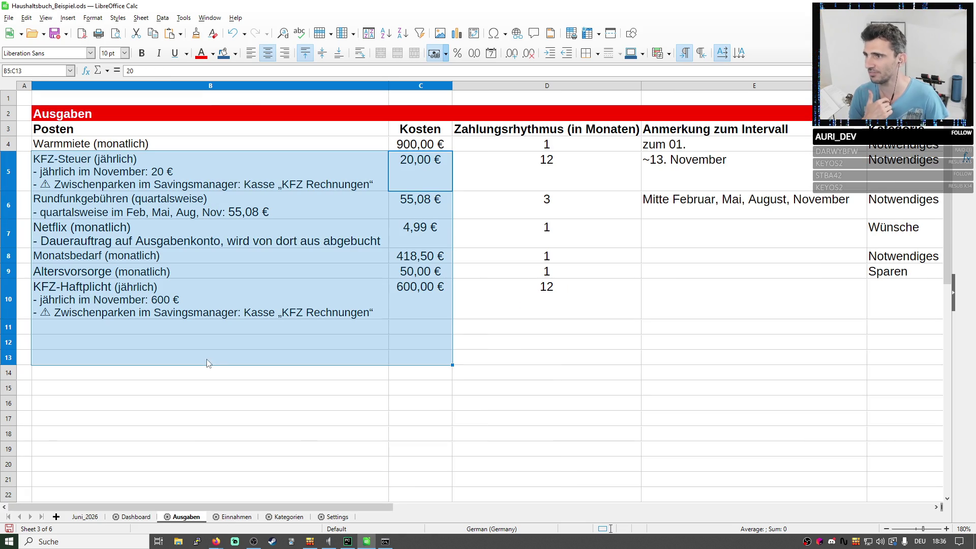
pyautogui.click(503, 329)
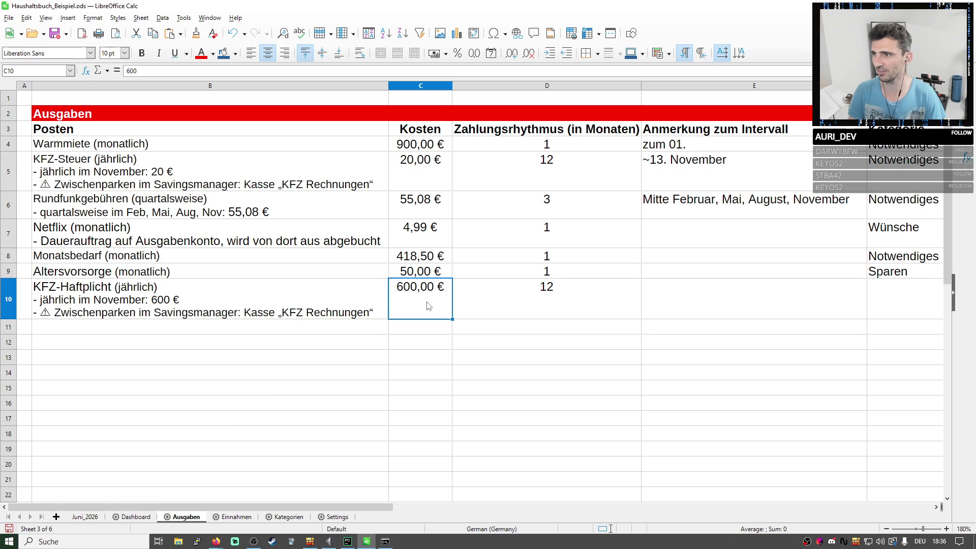
pyautogui.moveTo(429, 305); pyautogui.dragTo(403, 152)
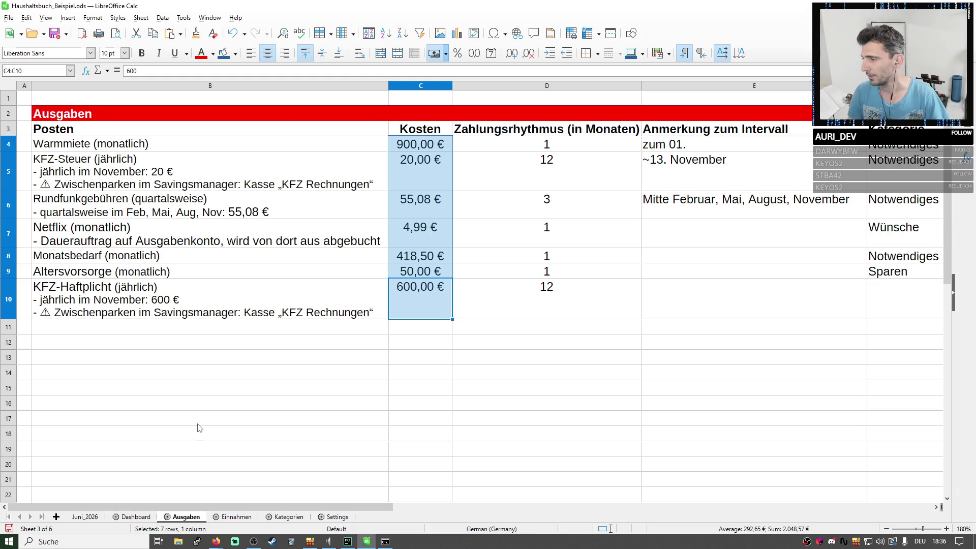
# Check the Wünsche total and KFZ-Steuer entry on Juni_2026, then select Ausgaben items B4:B10.
pyautogui.click(128, 514)
pyautogui.click(87, 517)
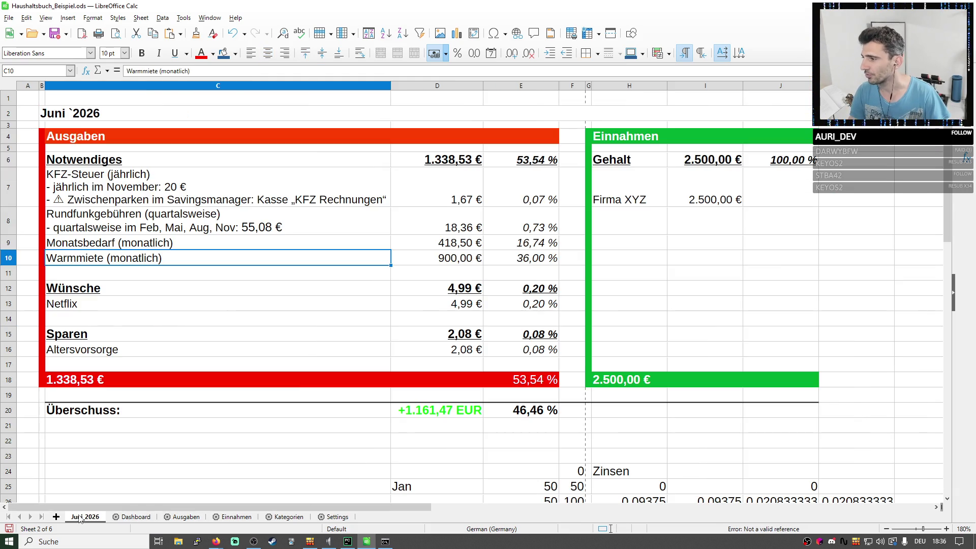
pyautogui.click(457, 291)
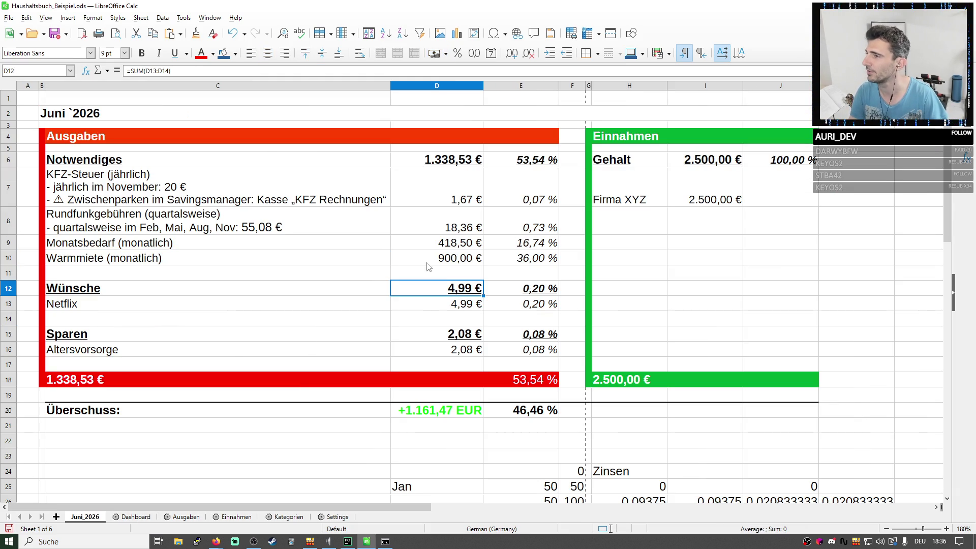
pyautogui.click(233, 193)
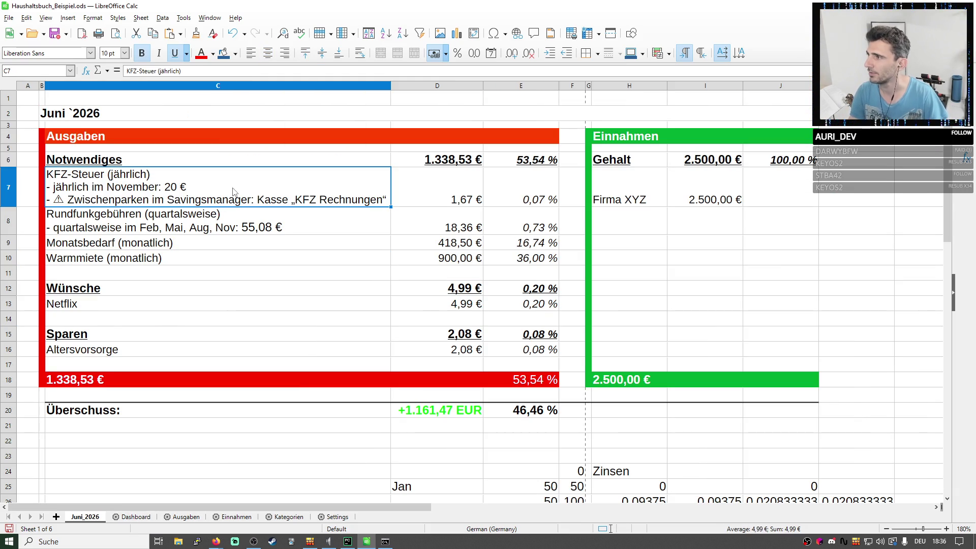
pyautogui.click(187, 517)
pyautogui.click(160, 145)
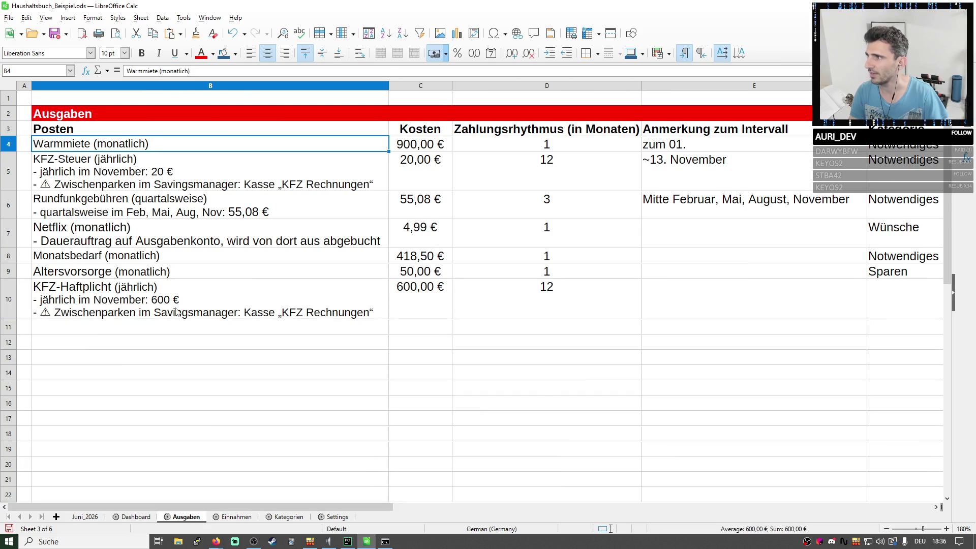
pyautogui.click(131, 208)
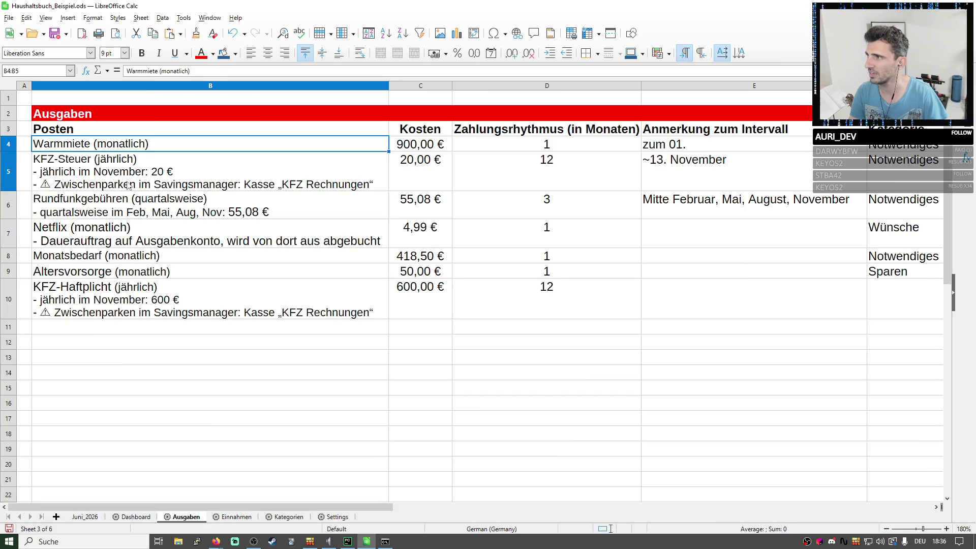
pyautogui.moveTo(116, 155); pyautogui.dragTo(171, 318)
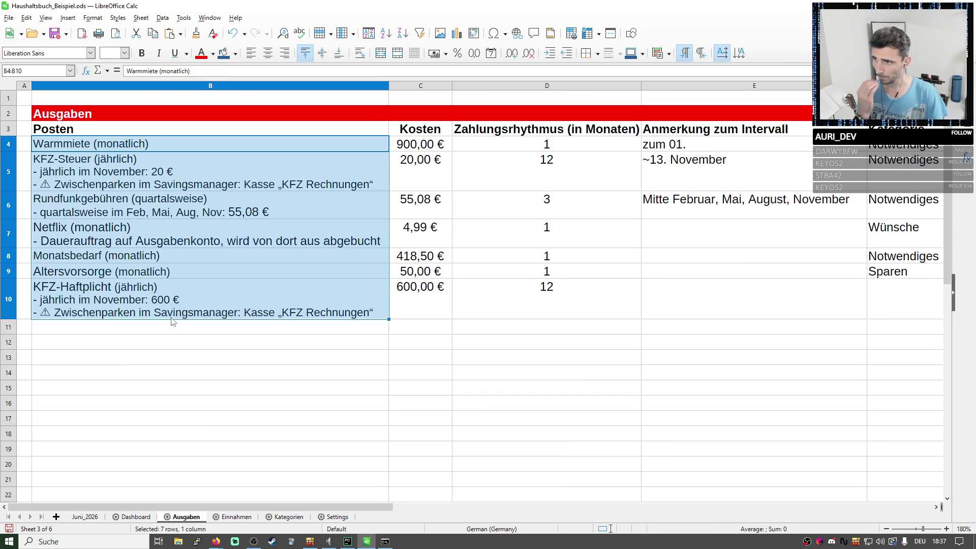
# Review the KFZ-Haftplicht note, then remove the leading dash from Netflix's second line in B7.
pyautogui.click(152, 318)
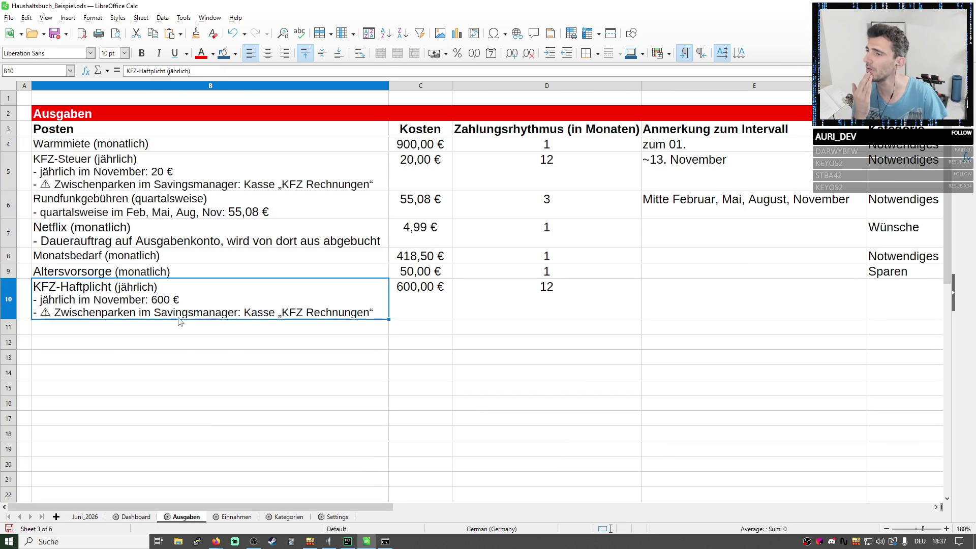
pyautogui.tripleClick(104, 313)
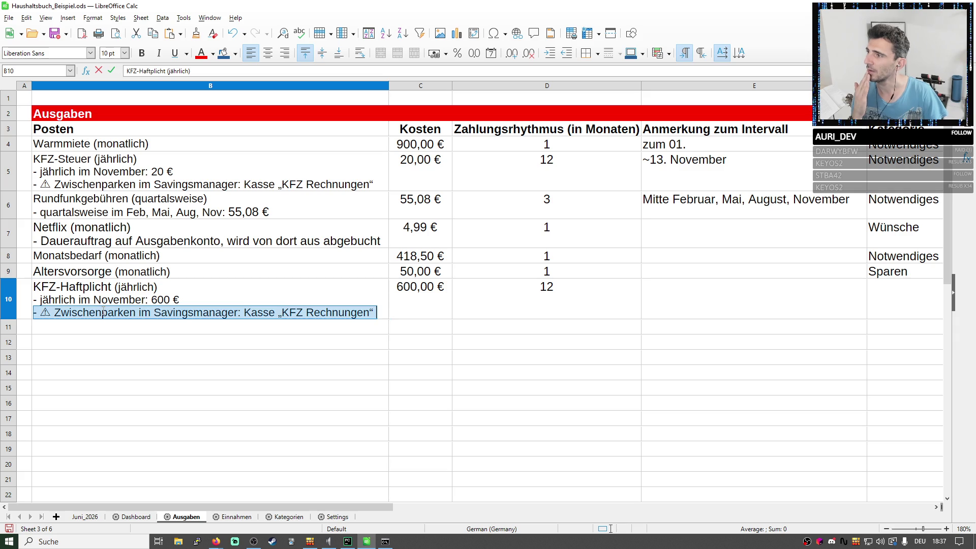
pyautogui.doubleClick(95, 242)
pyautogui.tripleClick(95, 240)
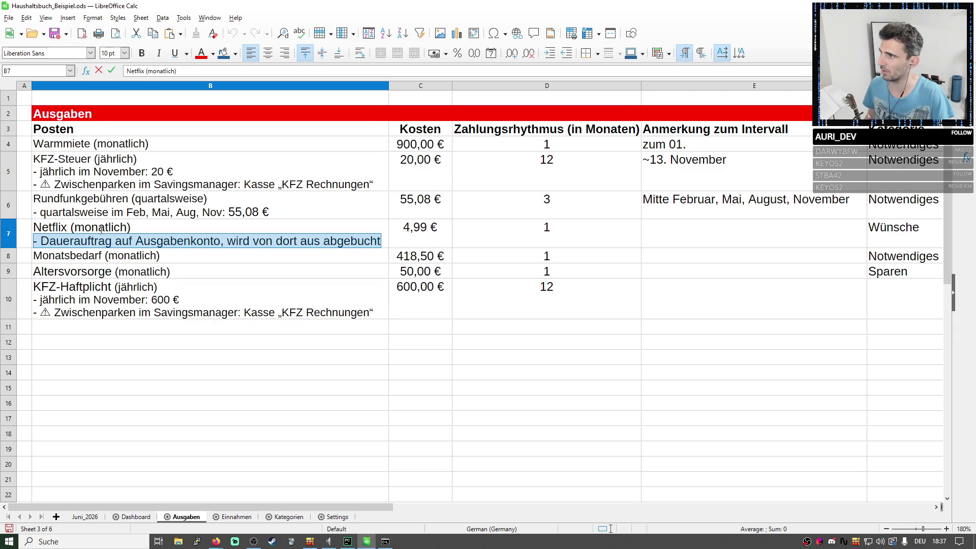
pyautogui.click(189, 241)
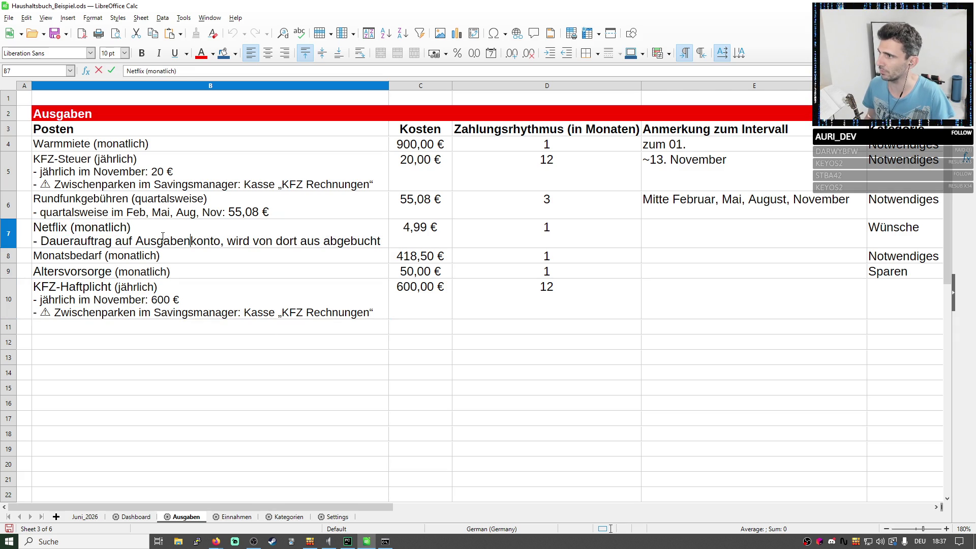
pyautogui.click(44, 241)
pyautogui.press('BackSpace')
pyautogui.press('BackSpace')
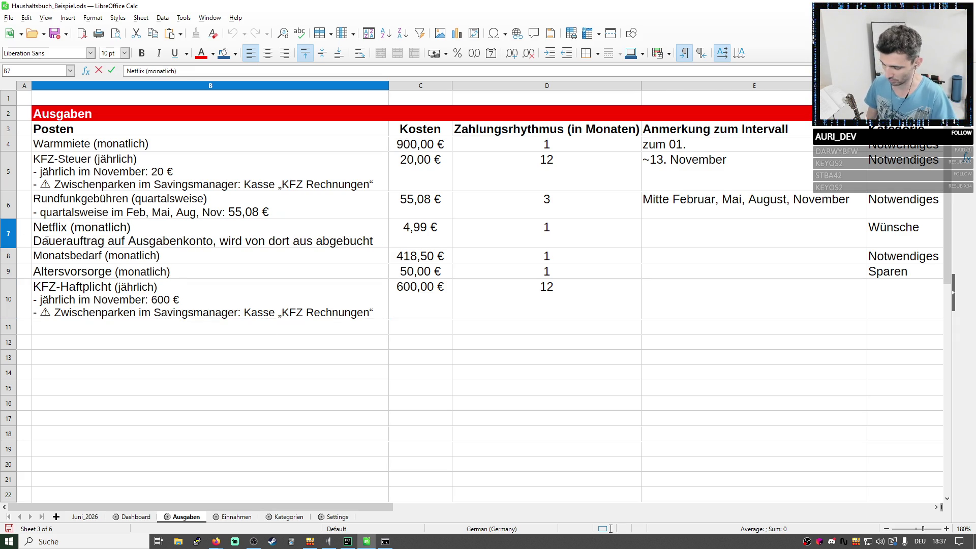
pyautogui.write('(')
# Make Dauerauftrag bold red and cut the line to '(Dauerauftrag auf Ausgabenkonto)'.
pyautogui.doubleClick(77, 241)
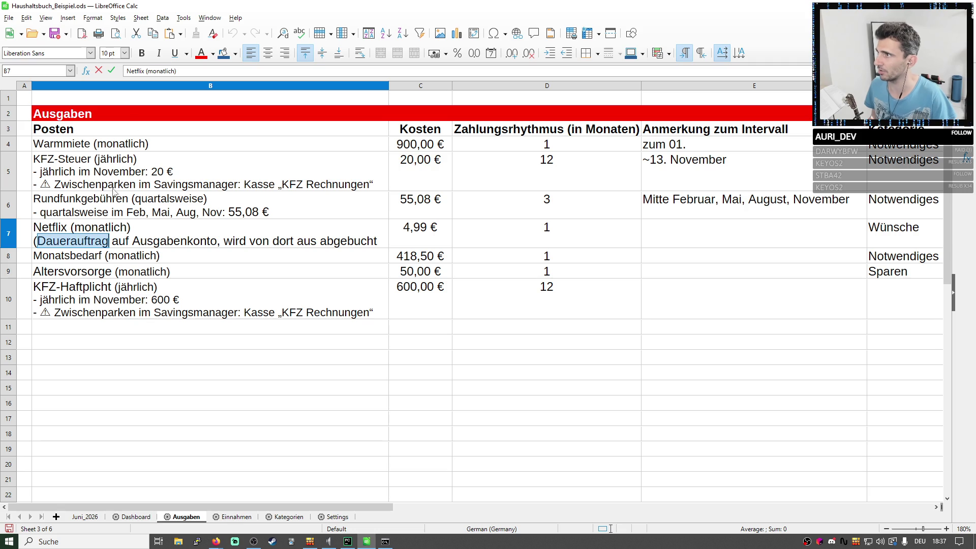
pyautogui.click(201, 54)
pyautogui.click(141, 52)
pyautogui.click(382, 241)
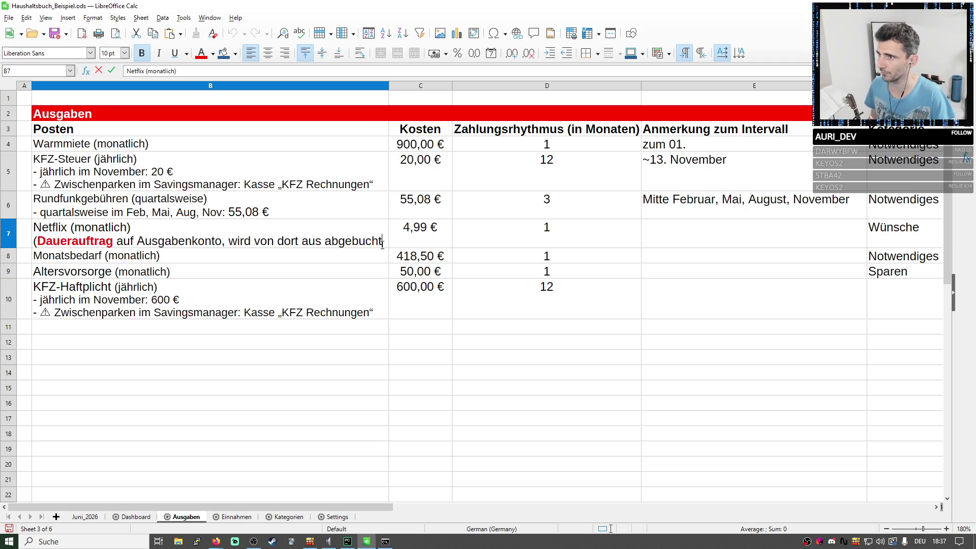
pyautogui.click(227, 241)
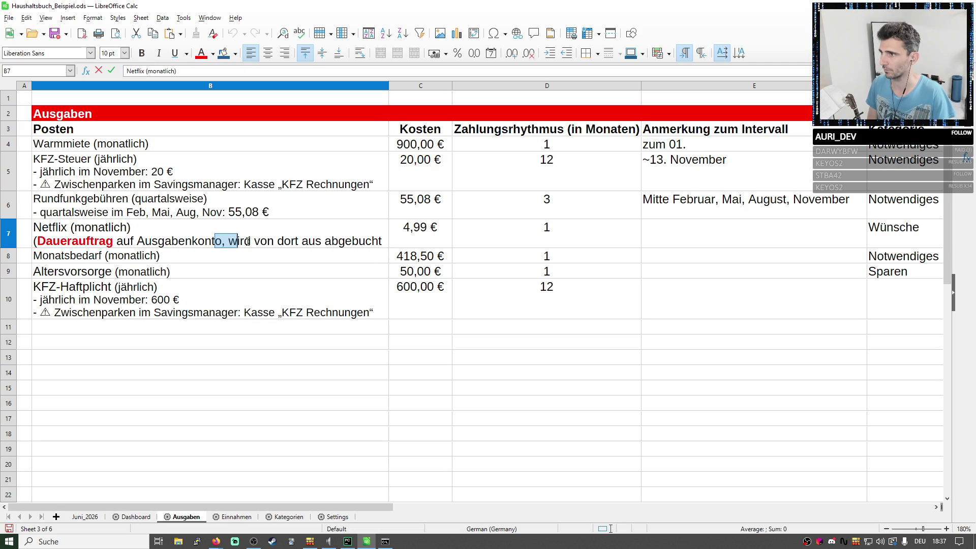
pyautogui.hotkey('ctrl', 'shift', 'Right')
pyautogui.hotkey('ctrl', 'shift', 'Right')
pyautogui.hotkey('ctrl', 'shift', 'Right')
pyautogui.press('Delete')
pyautogui.write(')')
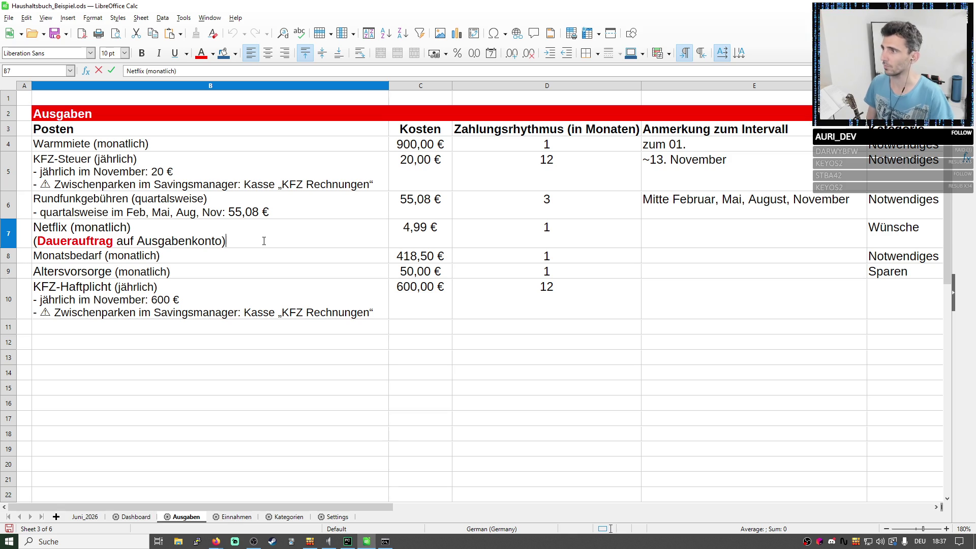
pyautogui.click(224, 289)
pyautogui.doubleClick(194, 241)
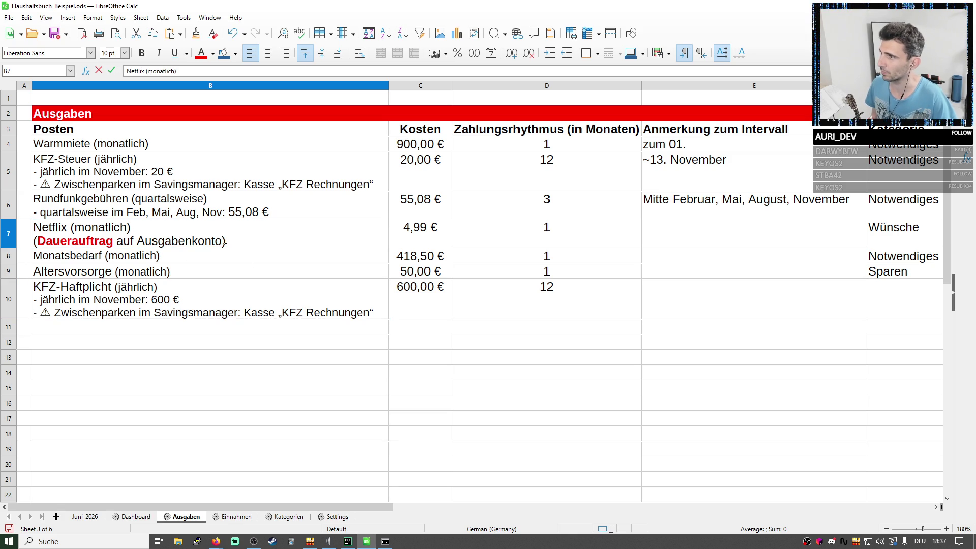
pyautogui.tripleClick(194, 241)
pyautogui.hotkey('ctrl', 'c')
# Add a '(Dauerauftrag auf Tagesgeldkonto)' line to KFZ-Haftpflicht in B10, Dauerauftrag bold red.
pyautogui.click(158, 309)
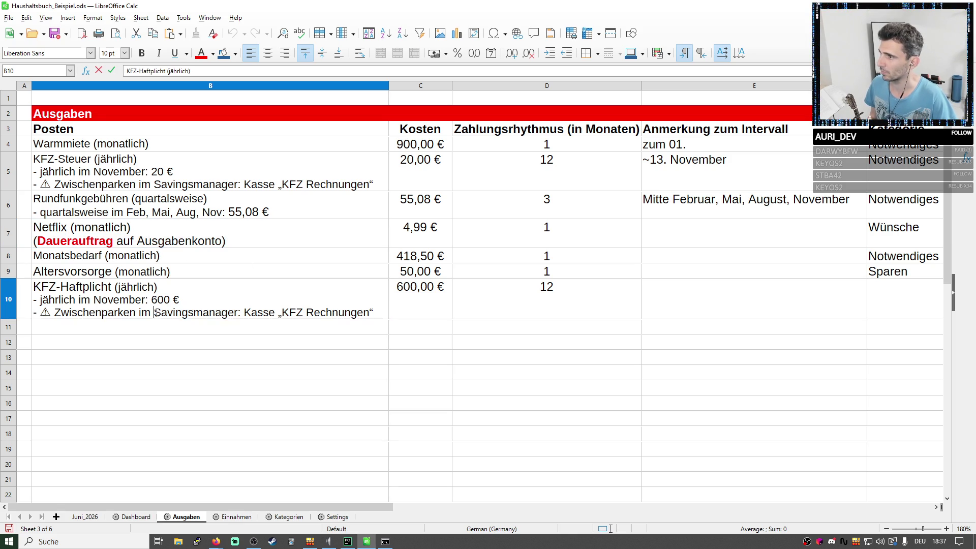
pyautogui.tripleClick(158, 308)
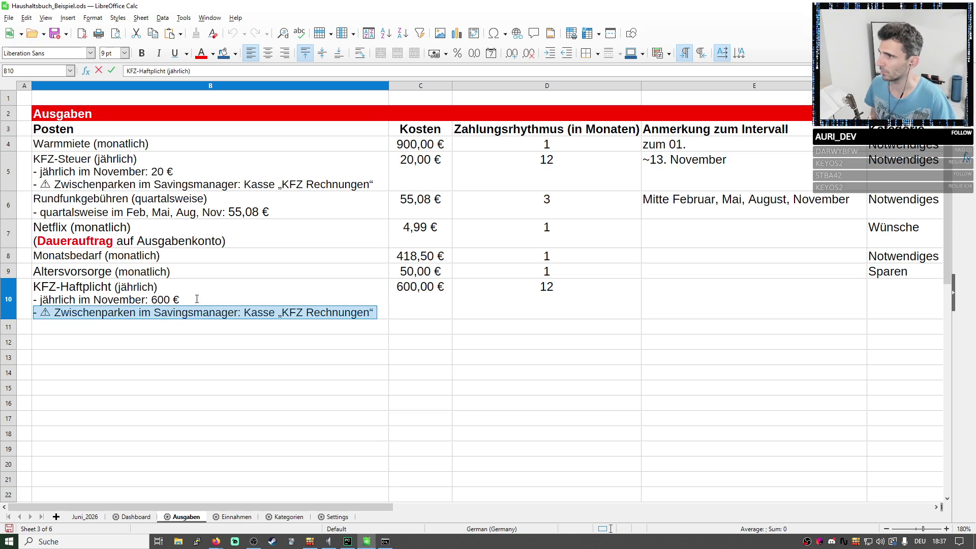
pyautogui.click(376, 309)
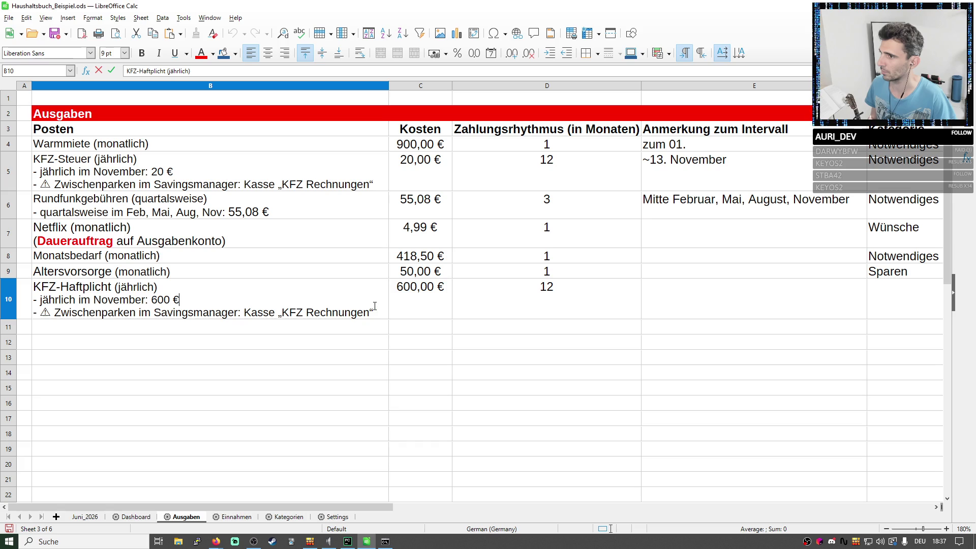
pyautogui.hotkey('ctrl', 'Return')
pyautogui.hotkey('ctrl', 'v')
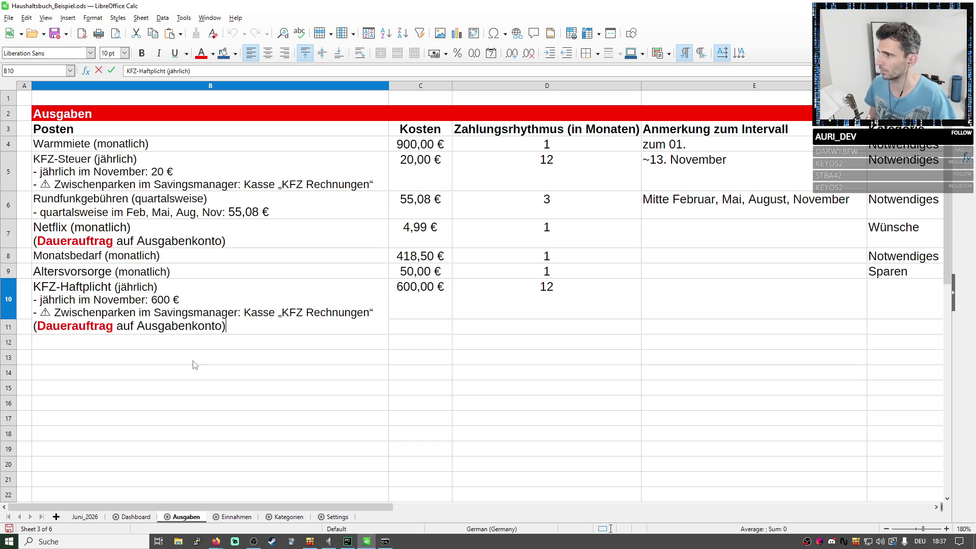
pyautogui.doubleClick(177, 325)
pyautogui.write('Tage')
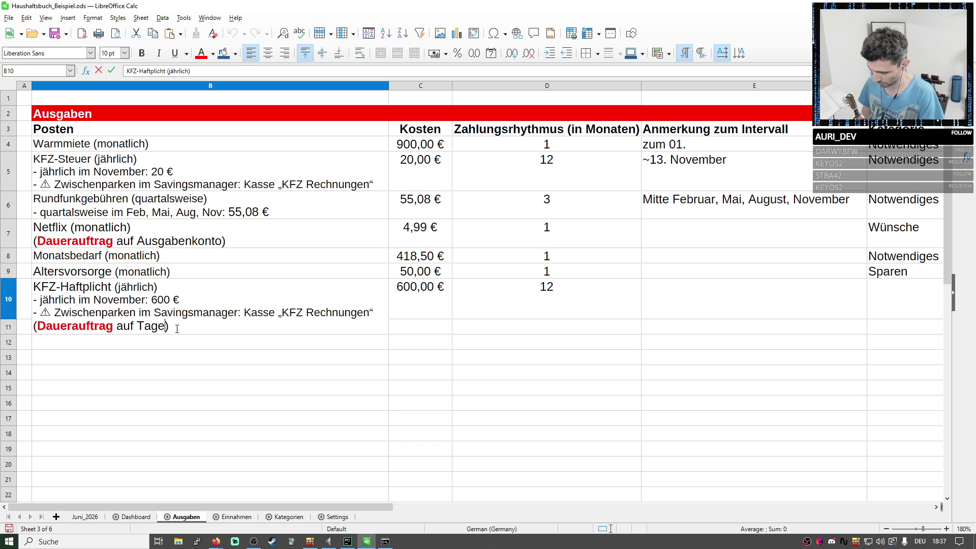
pyautogui.write('sgeldkonto')
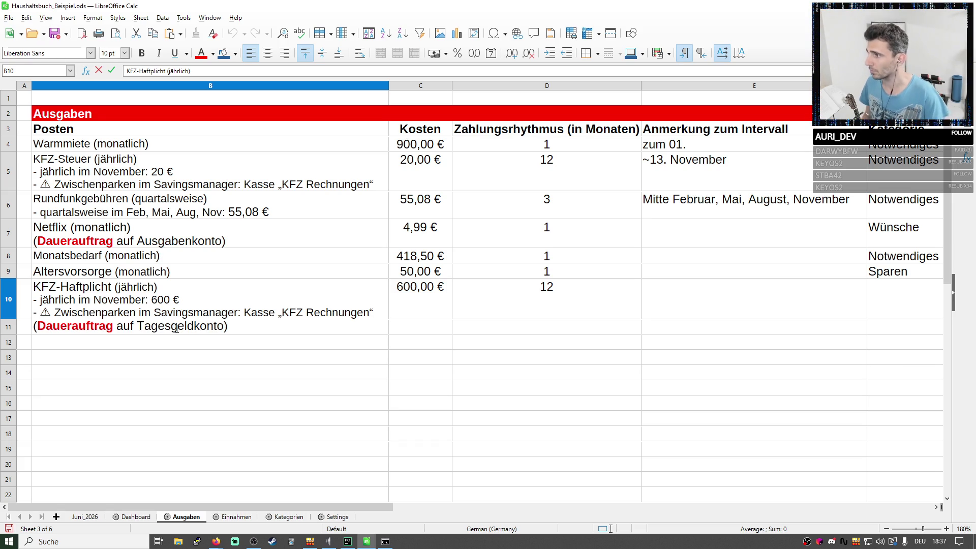
pyautogui.click(150, 384)
# Copy that Tagesgeldkonto line into a new last line of KFZ-Steuer in B5.
pyautogui.tripleClick(147, 328)
pyautogui.hotkey('ctrl', 'c')
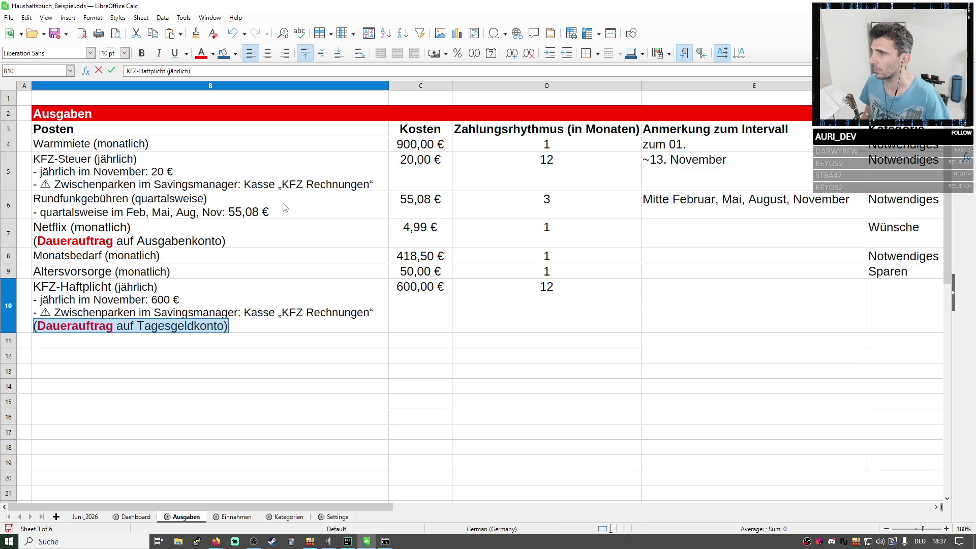
pyautogui.click(380, 184)
pyautogui.doubleClick(379, 184)
pyautogui.hotkey('ctrl', 'Return')
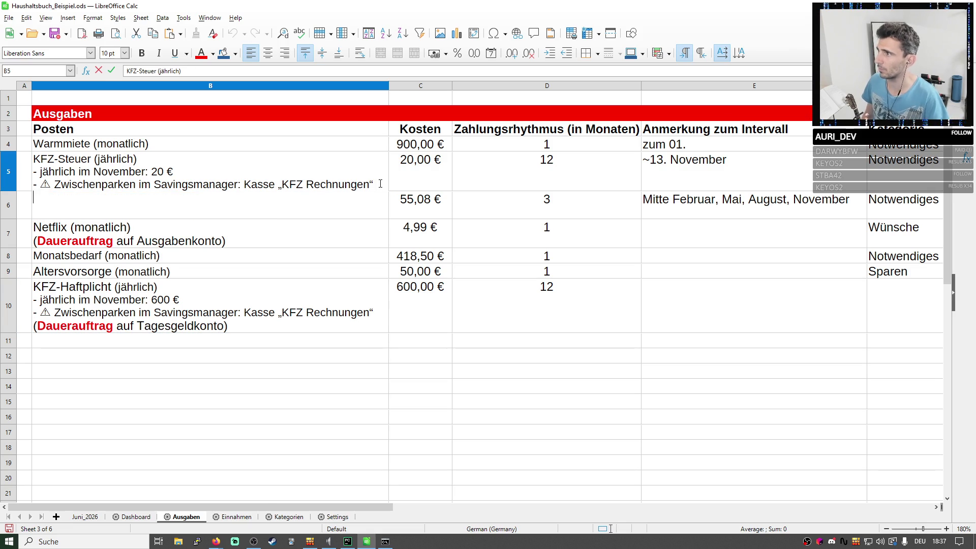
pyautogui.hotkey('ctrl', 'v')
pyautogui.click(353, 370)
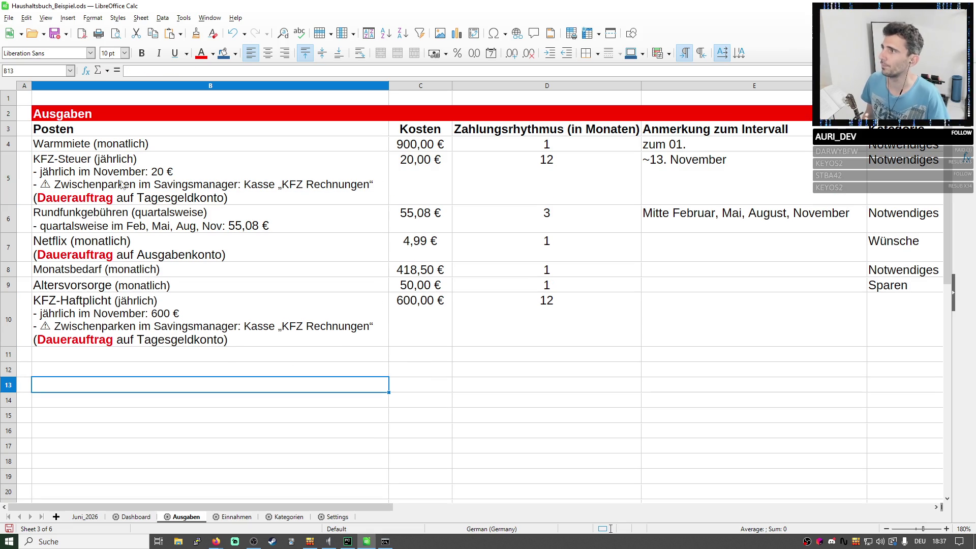
pyautogui.doubleClick(163, 143)
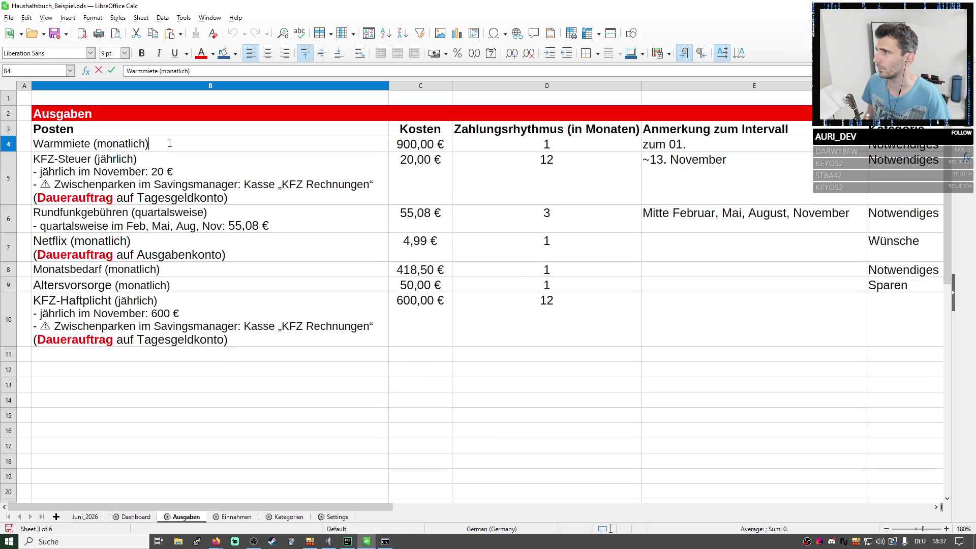
# Give Warmmiete in B4 a '(Dauerauftrag auf Konto vom Vermieter)' line, then select all Posten entries.
pyautogui.hotkey('ctrl', 'Return')
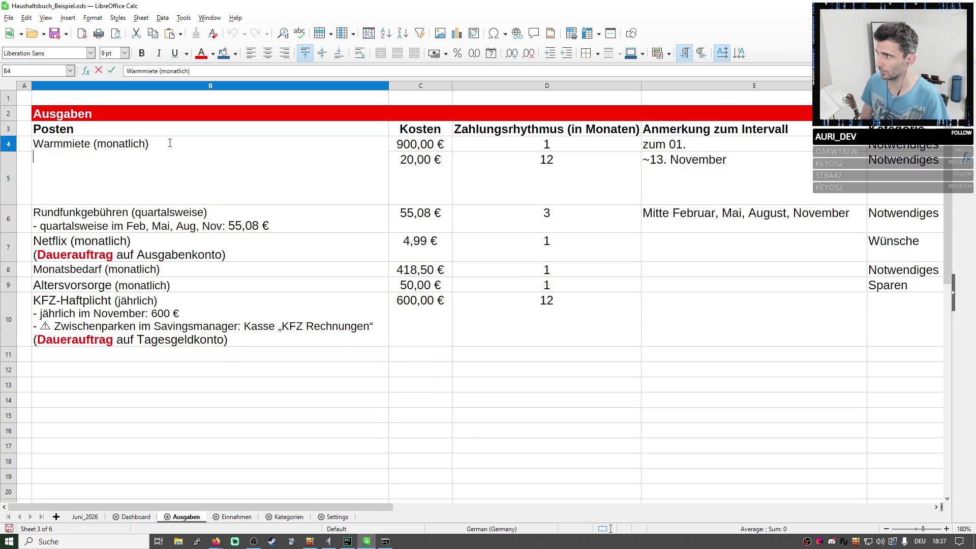
pyautogui.hotkey('ctrl', 'v')
pyautogui.doubleClick(175, 158)
pyautogui.press('BackSpace')
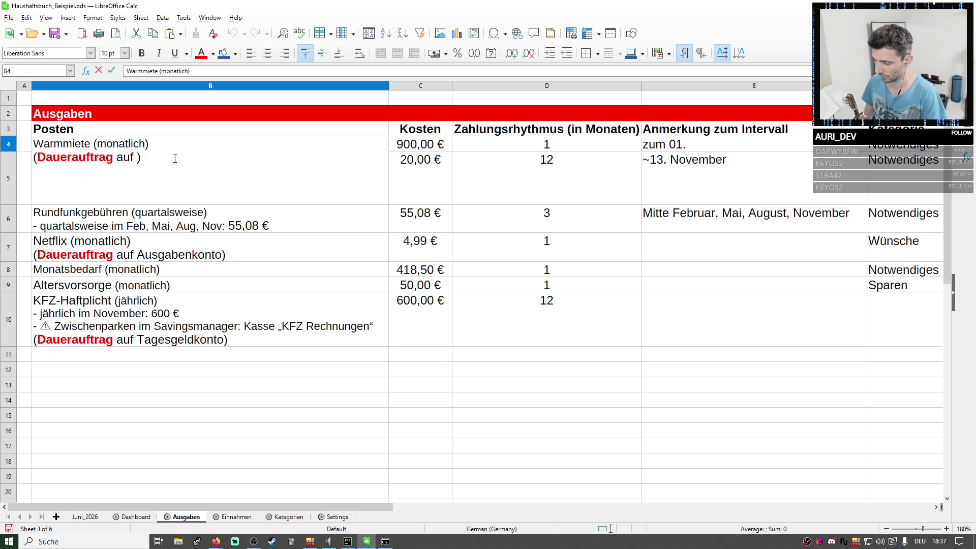
pyautogui.press('BackSpace')
pyautogui.press('BackSpace')
pyautogui.press('BackSpace')
pyautogui.press('BackSpace')
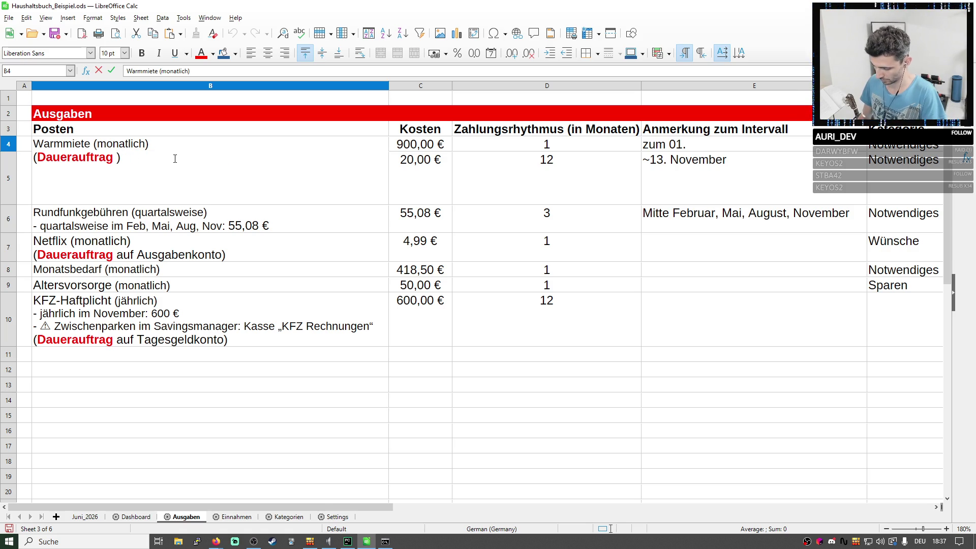
pyautogui.write('Vermiet')
pyautogui.press('BackSpace')
pyautogui.press('BackSpace')
pyautogui.press('BackSpace')
pyautogui.press('BackSpace')
pyautogui.press('BackSpace')
pyautogui.press('BackSpace')
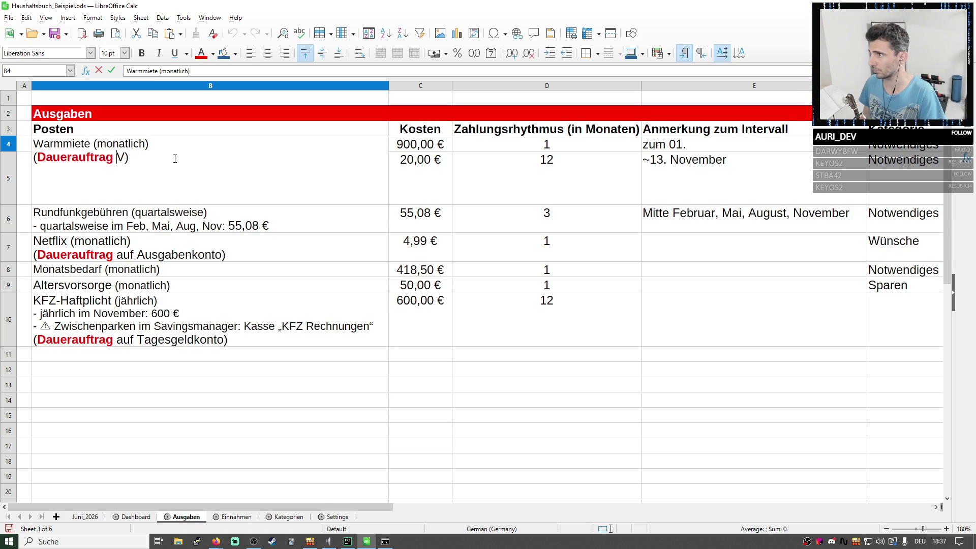
pyautogui.press('BackSpace')
pyautogui.write('auf Kotno')
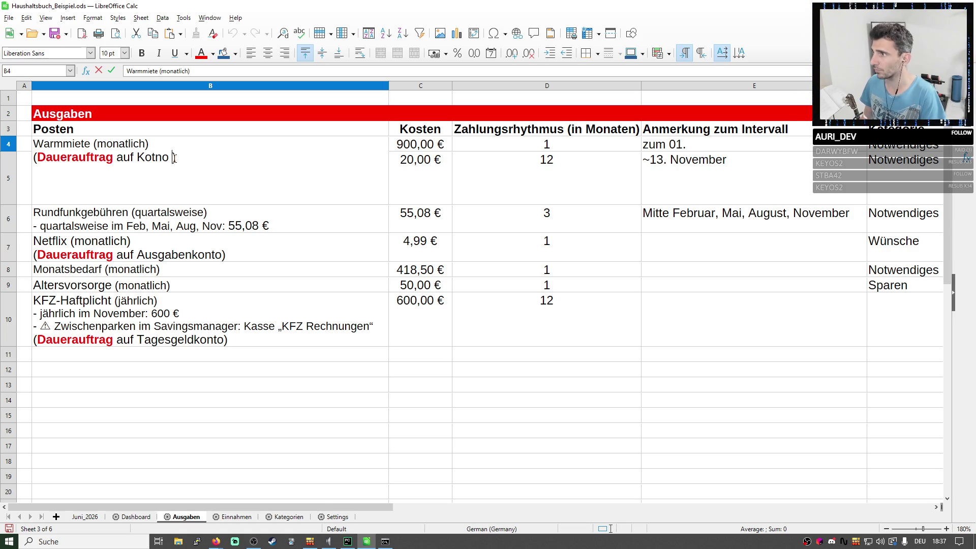
pyautogui.press('BackSpace')
pyautogui.press('BackSpace')
pyautogui.press('BackSpace')
pyautogui.press('BackSpace')
pyautogui.write('nt')
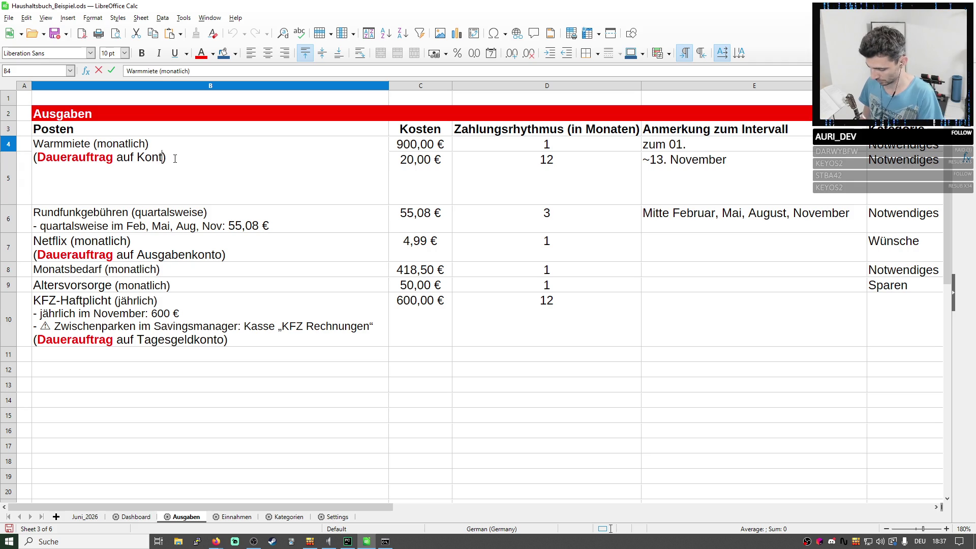
pyautogui.write('o vom Verm')
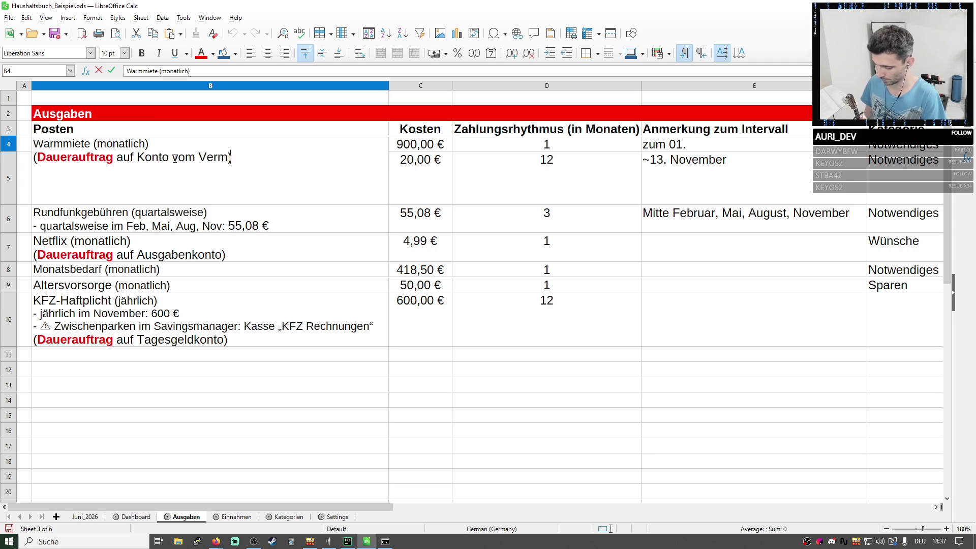
pyautogui.write('ieter')
pyautogui.click(286, 254)
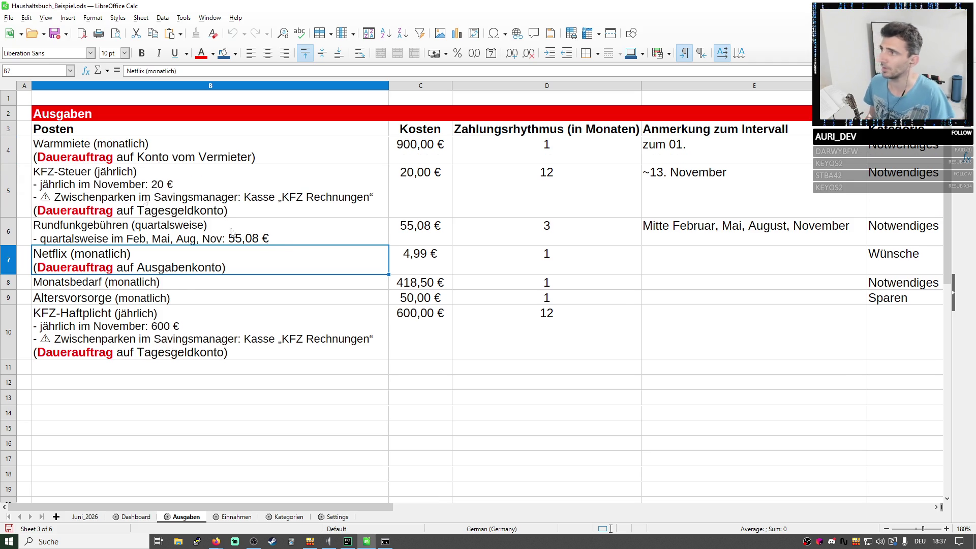
pyautogui.click(110, 160)
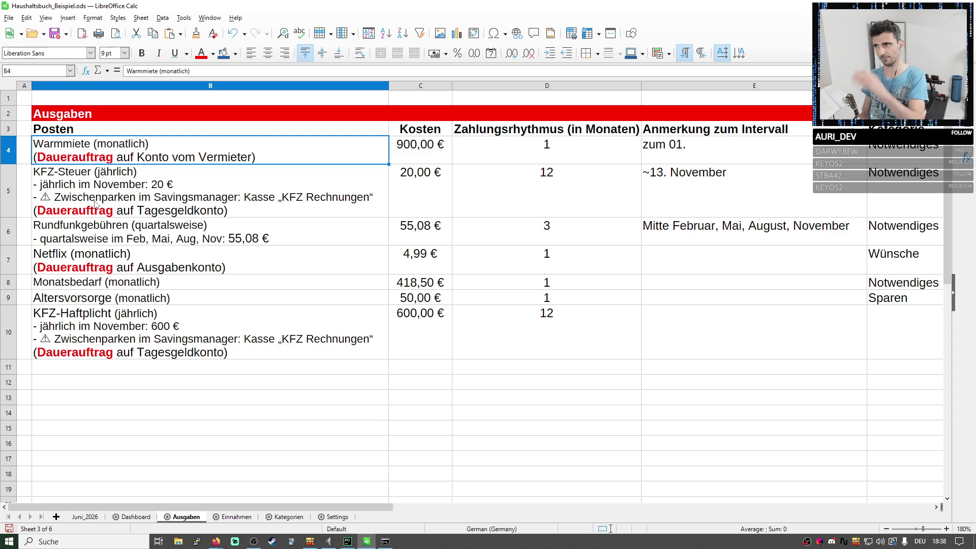
pyautogui.moveTo(208, 162); pyautogui.dragTo(228, 344)
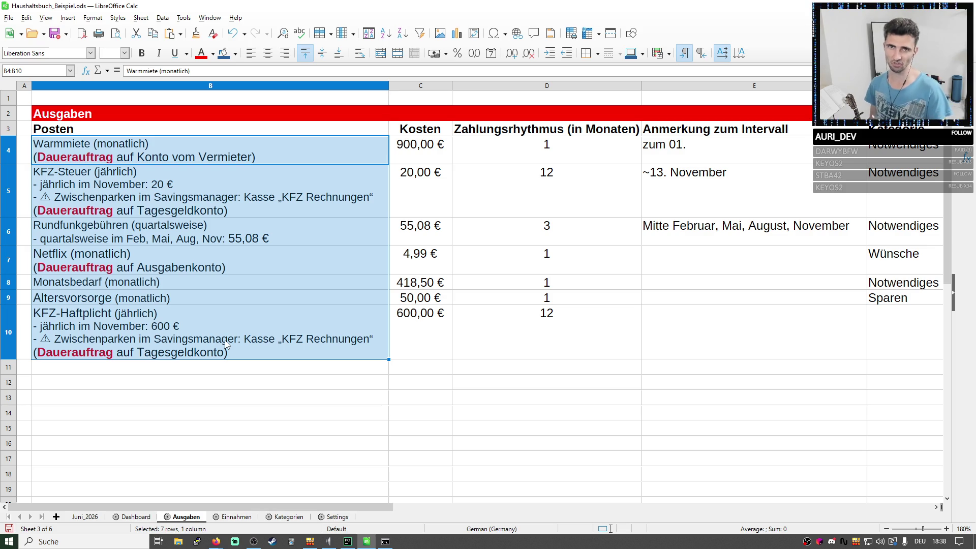
pyautogui.moveTo(421, 149); pyautogui.dragTo(398, 156)
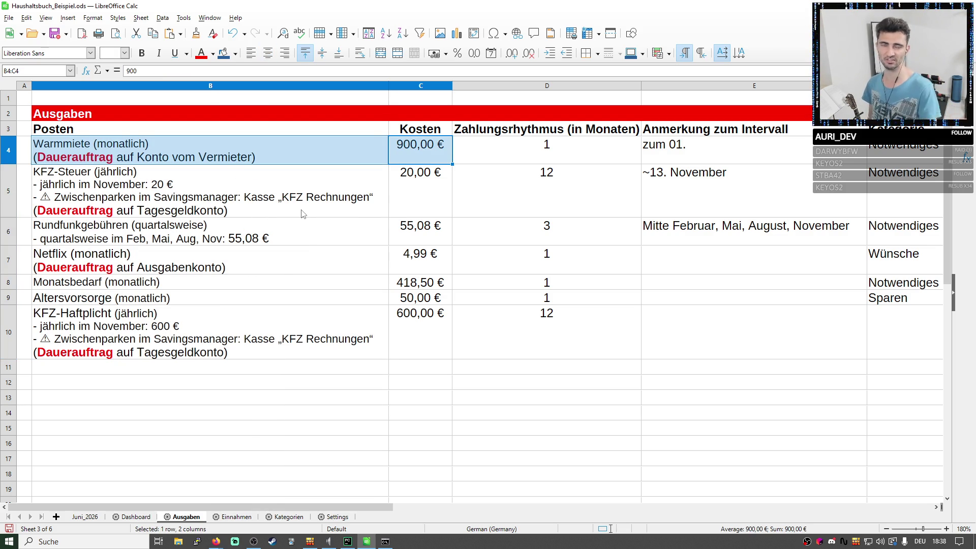
pyautogui.click(539, 281)
pyautogui.moveTo(363, 153); pyautogui.dragTo(374, 339)
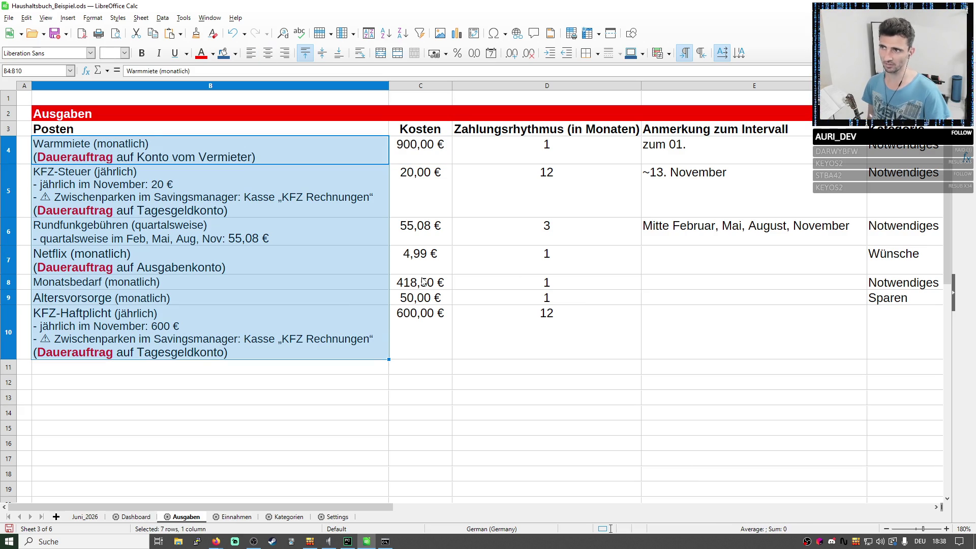
pyautogui.click(423, 148)
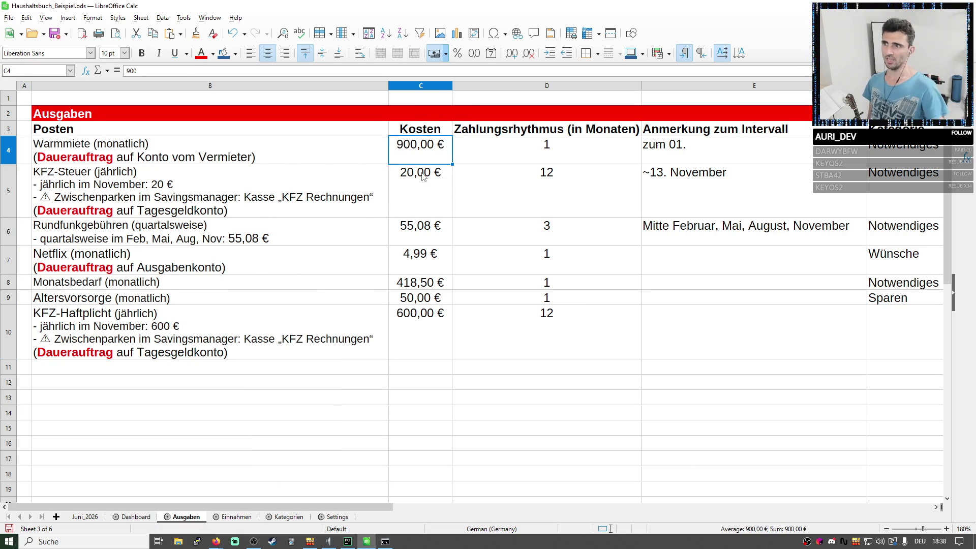
pyautogui.moveTo(392, 148); pyautogui.dragTo(311, 147)
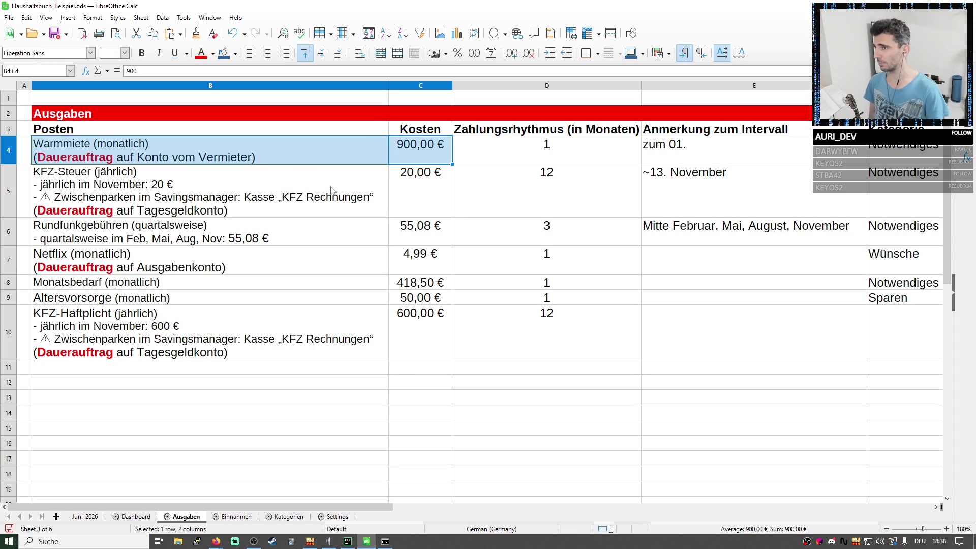
pyautogui.click(431, 157)
pyautogui.moveTo(312, 157); pyautogui.dragTo(398, 158)
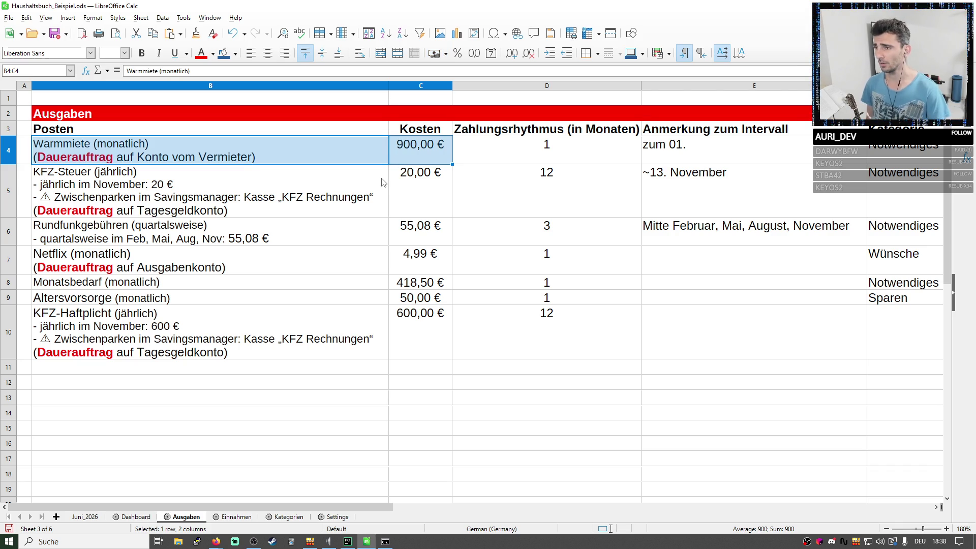
pyautogui.click(106, 178)
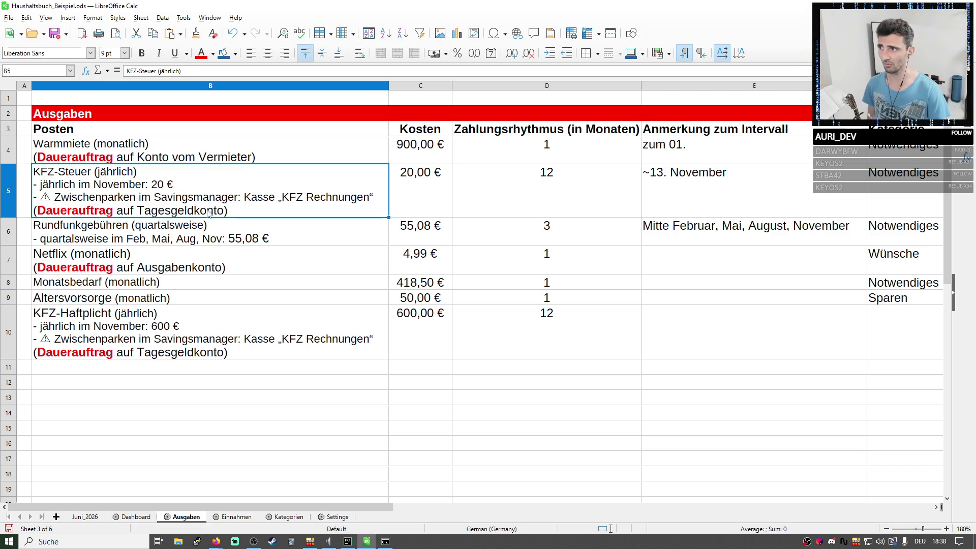
pyautogui.doubleClick(289, 205)
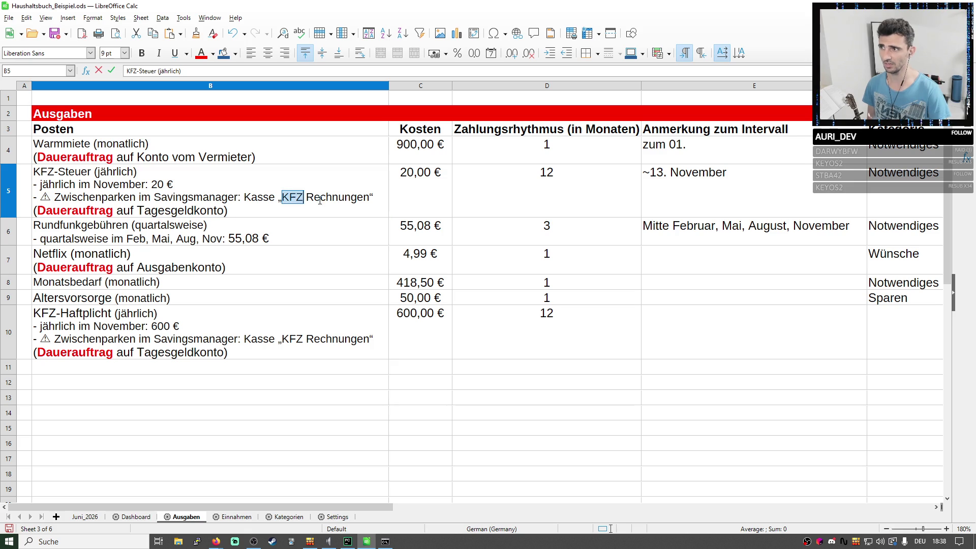
pyautogui.moveTo(282, 197); pyautogui.dragTo(370, 196)
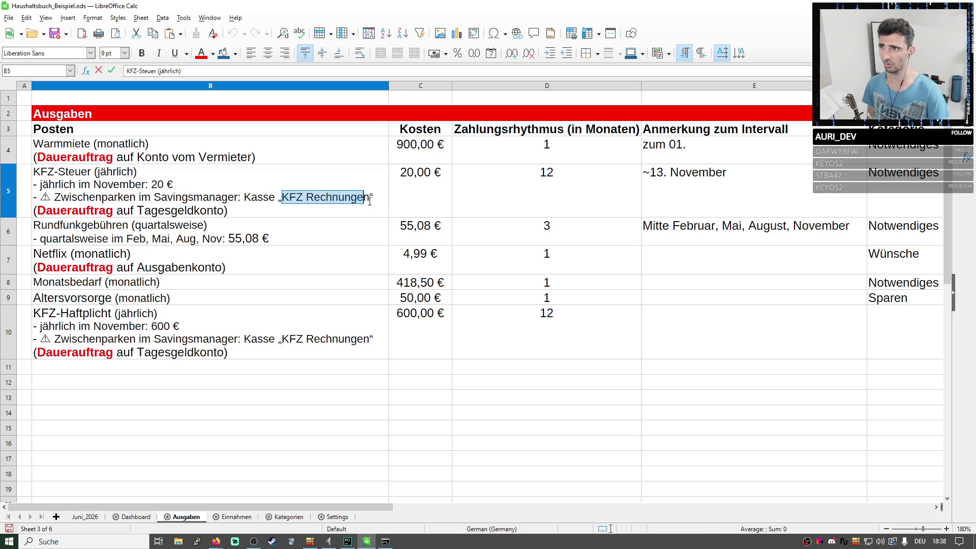
pyautogui.click(298, 235)
pyautogui.click(290, 200)
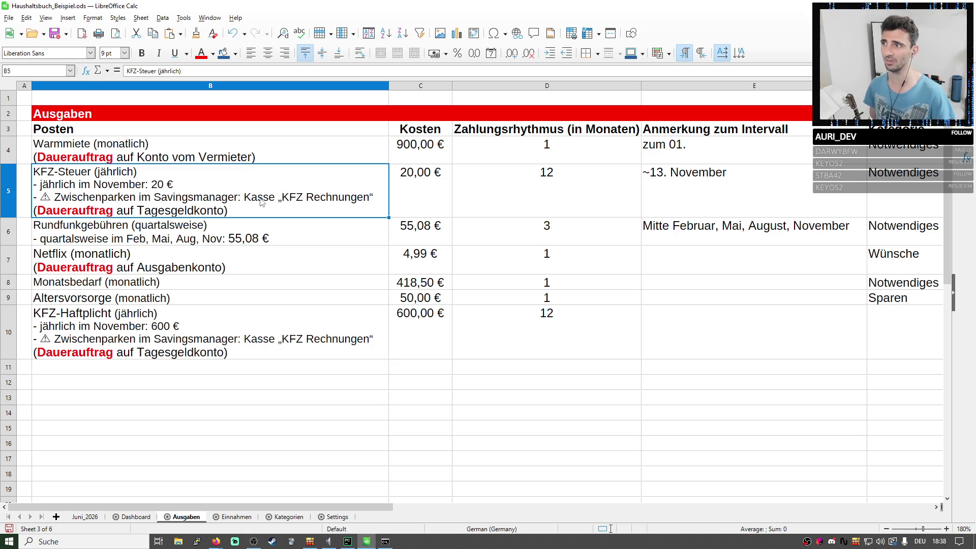
pyautogui.tripleClick(248, 199)
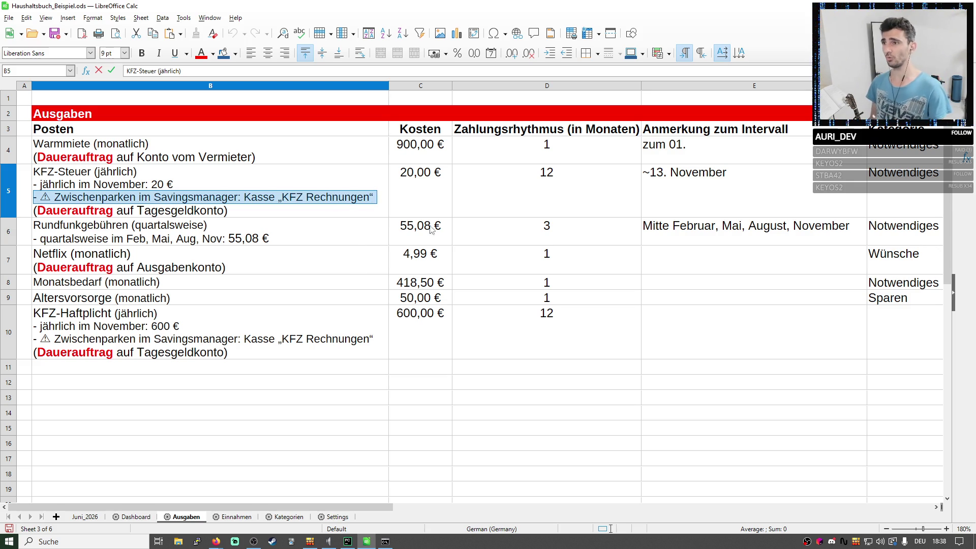
pyautogui.press('Return')
pyautogui.click(441, 194)
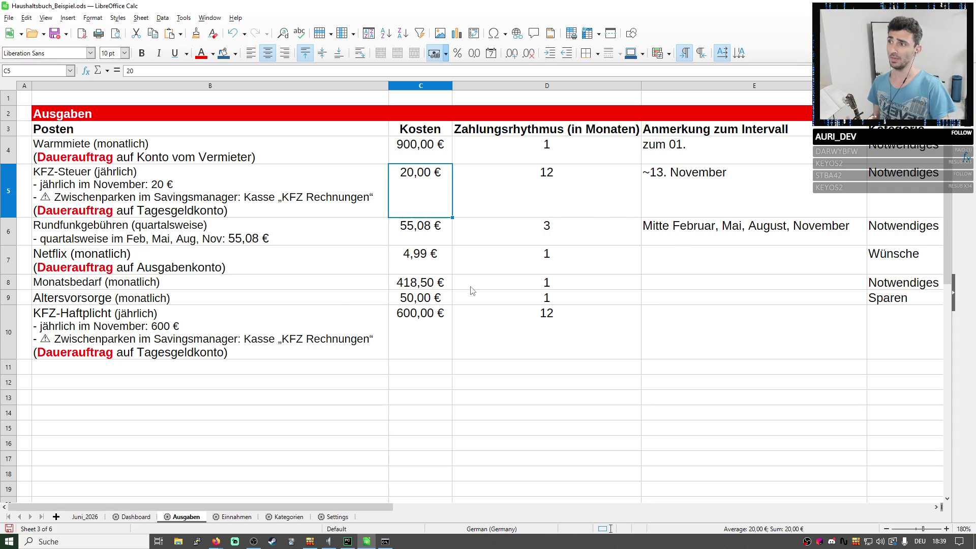
pyautogui.doubleClick(46, 196)
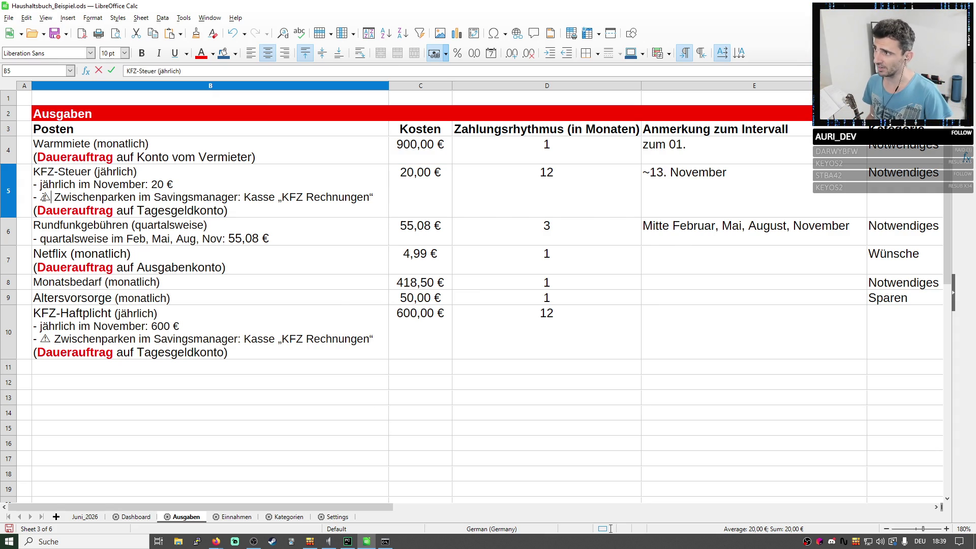
pyautogui.press('Right')
pyautogui.press('Right')
pyautogui.press('Right')
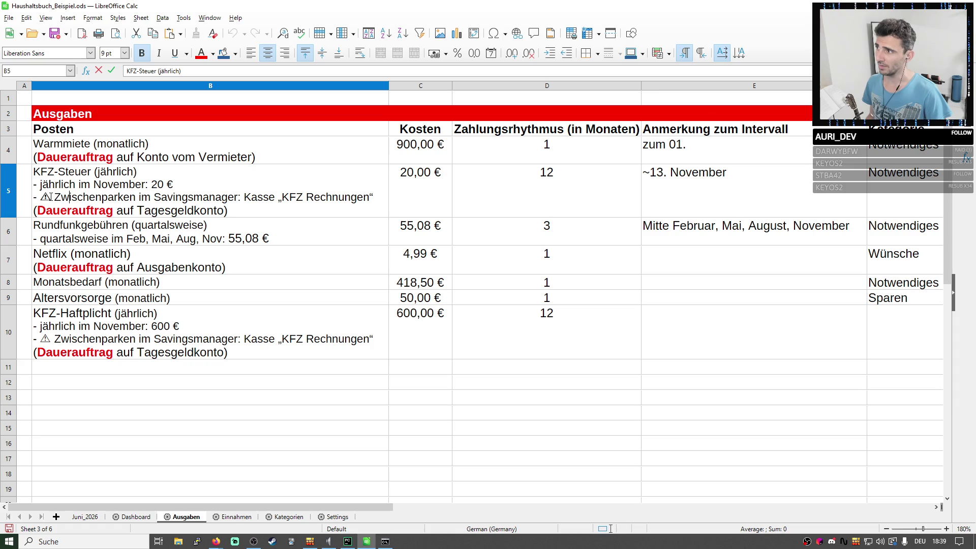
pyautogui.doubleClick(46, 197)
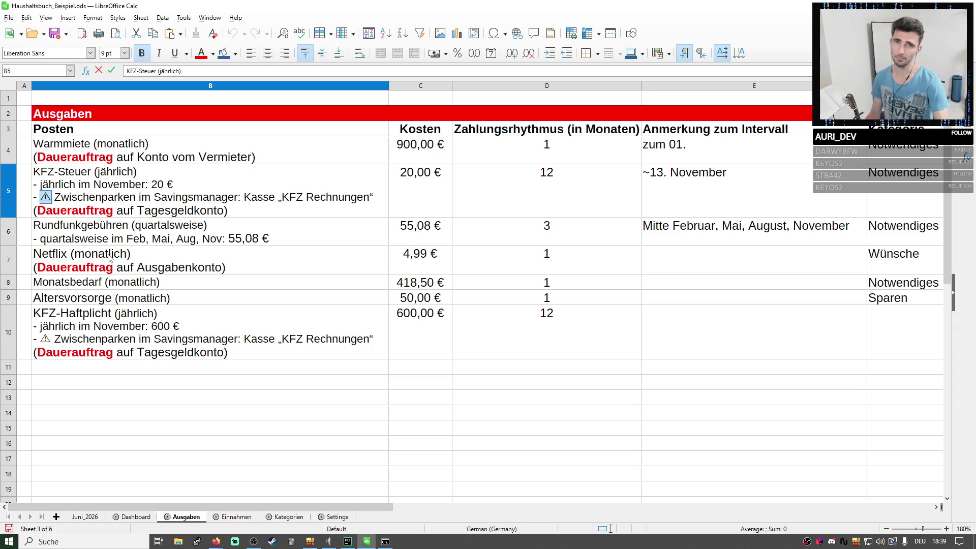
pyautogui.click(441, 194)
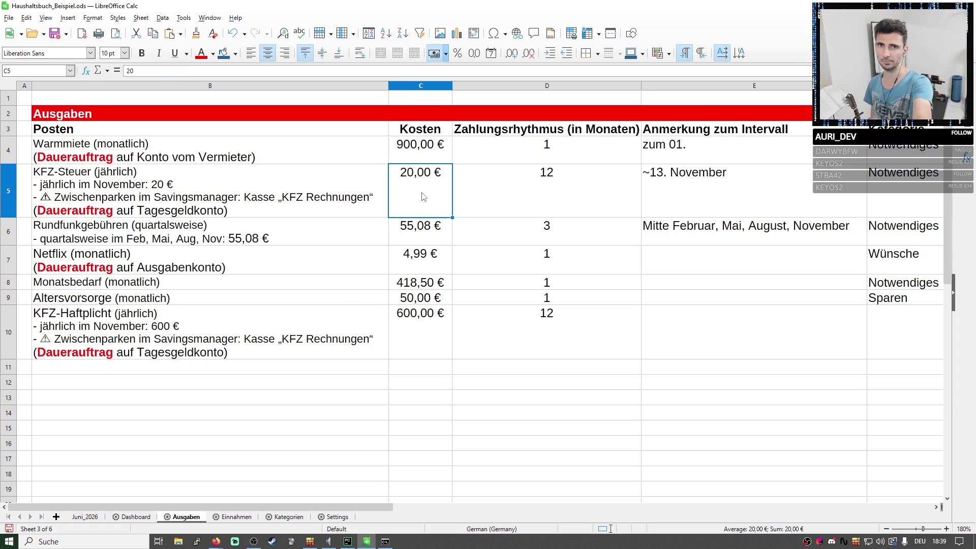
pyautogui.tripleClick(182, 208)
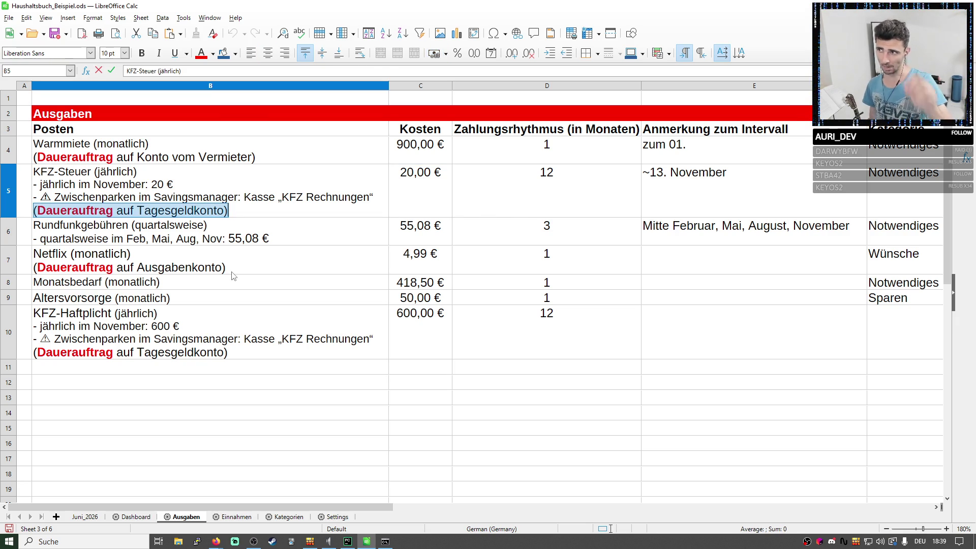
pyautogui.moveTo(56, 196); pyautogui.dragTo(41, 197)
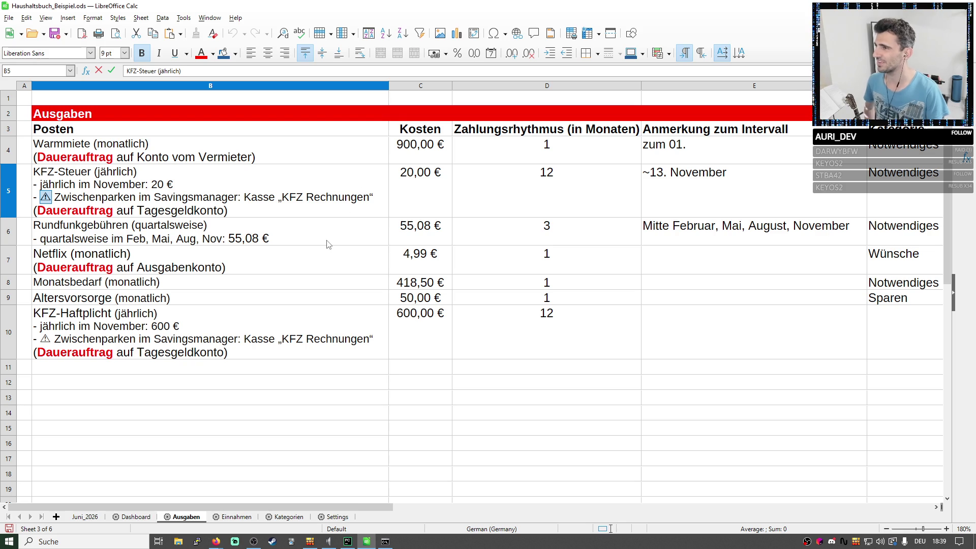
pyautogui.click(45, 197)
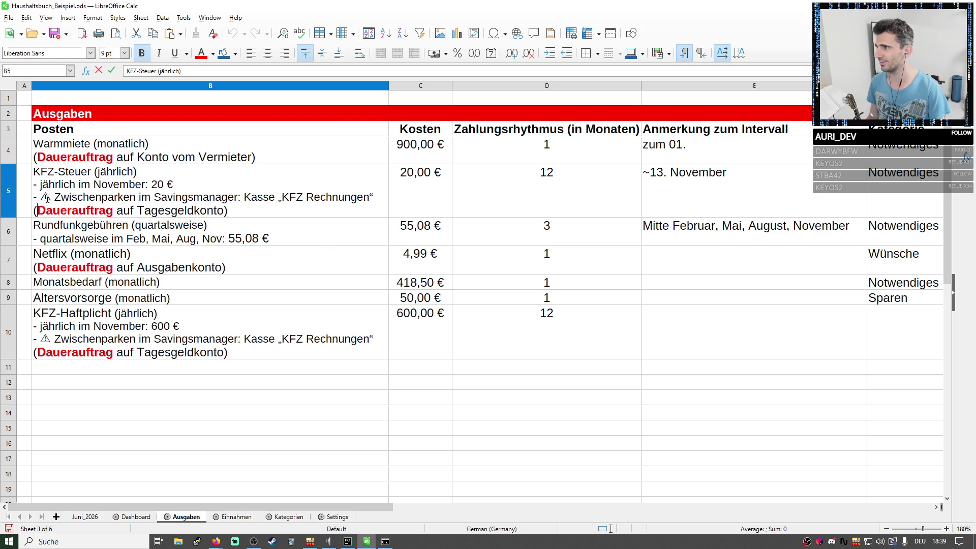
# Review the KFZ-Haftpflicht, KFZ-Steuer and Warmmiete notes on Ausgaben, leaving Warmmiete B4 selected.
pyautogui.click(50, 328)
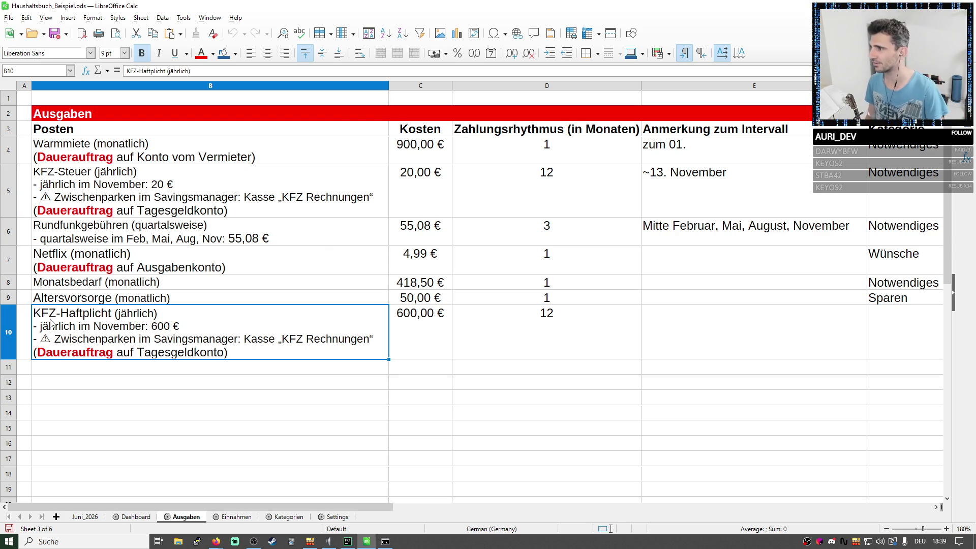
pyautogui.press('Return')
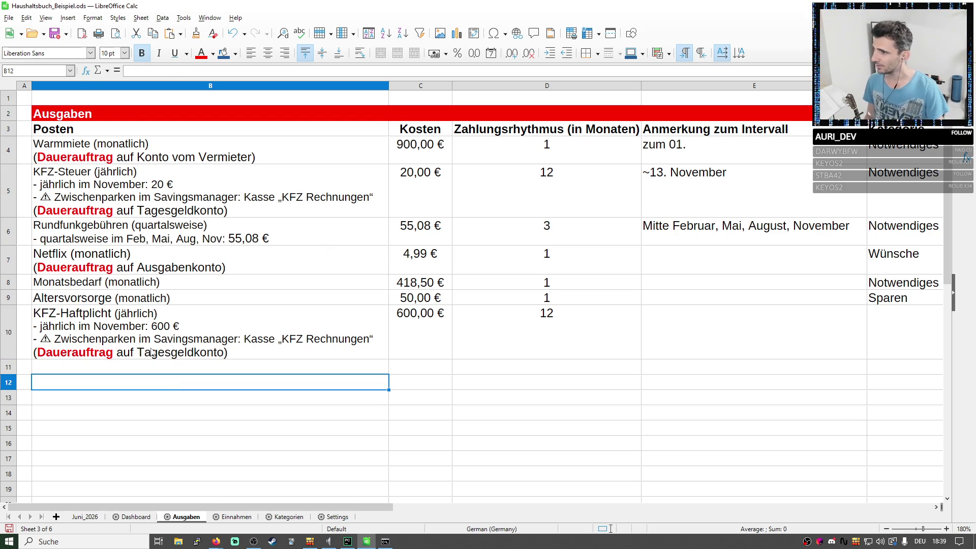
pyautogui.press('Up')
pyautogui.click(110, 174)
pyautogui.click(101, 150)
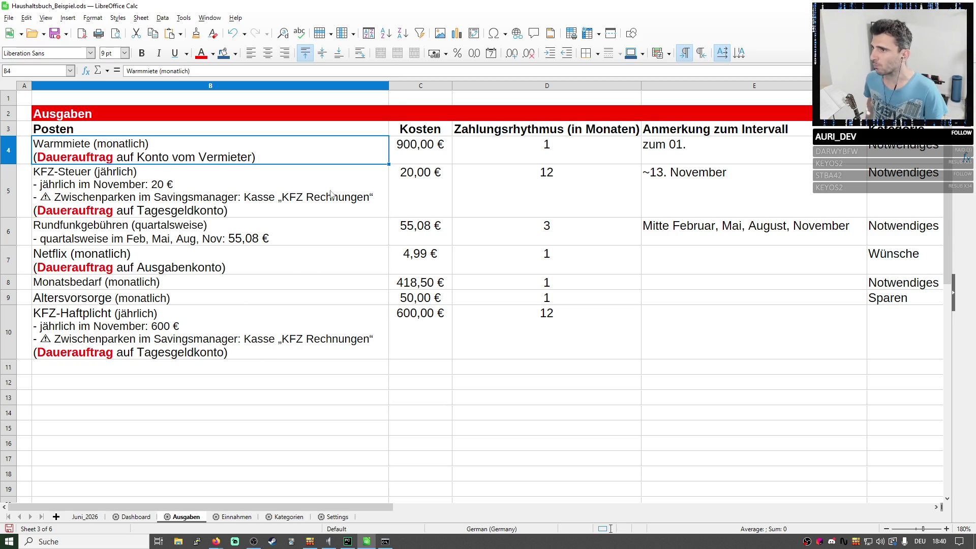
pyautogui.doubleClick(60, 198)
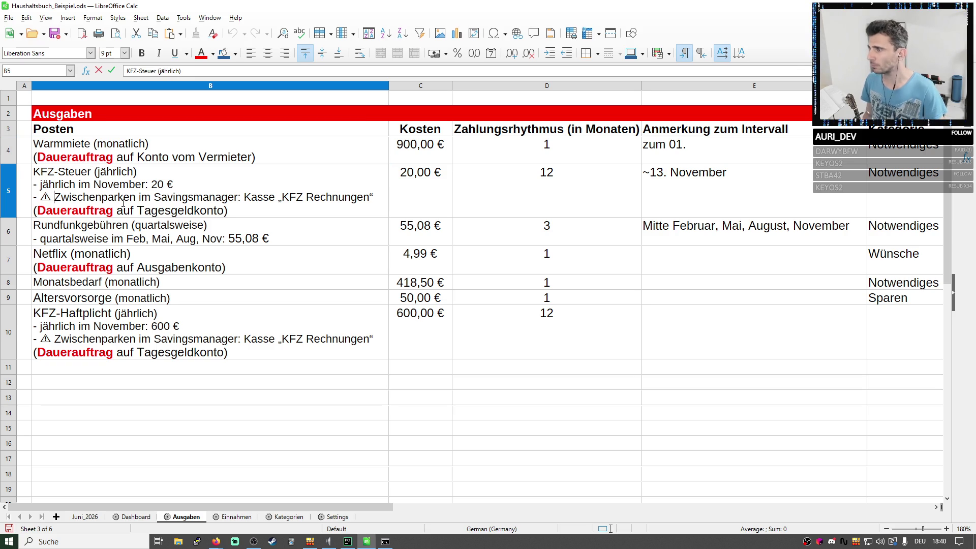
pyautogui.click(211, 297)
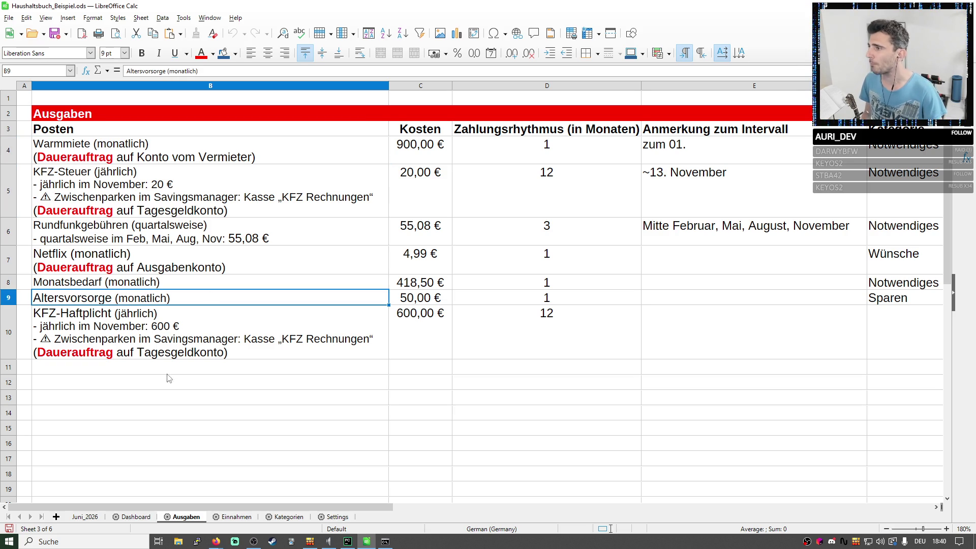
pyautogui.click(186, 357)
pyautogui.click(418, 365)
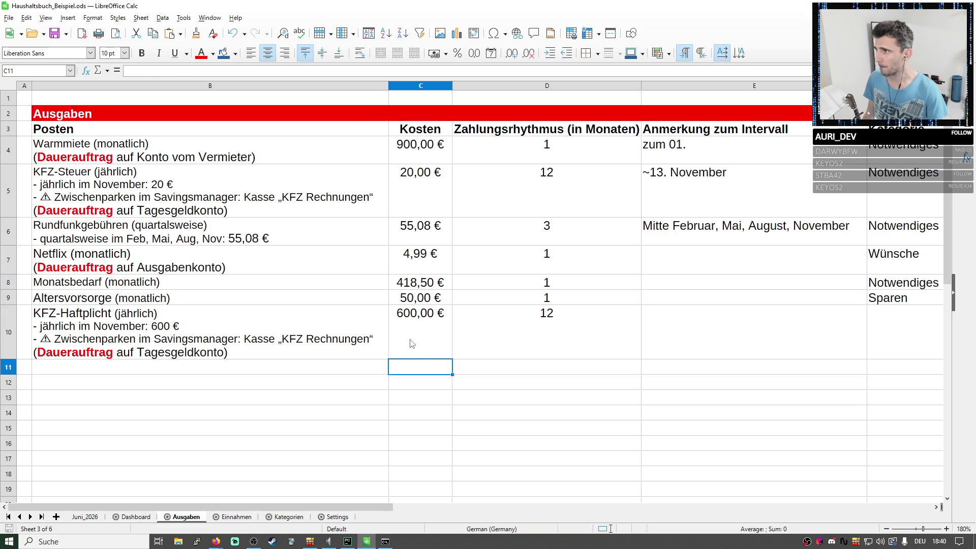
pyautogui.click(181, 159)
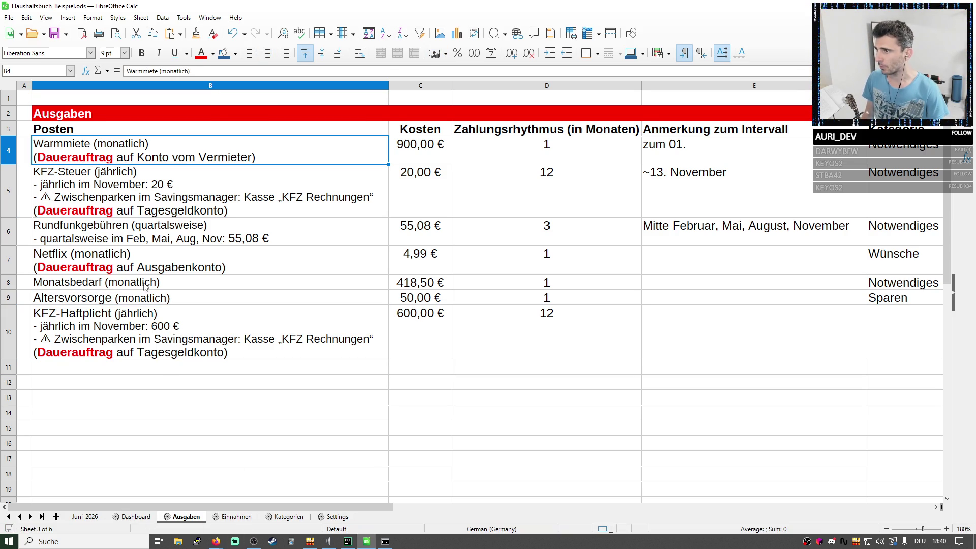
# Paste the copied Warmmiete note over the Warmmiete entry on Juni_2026, confirming the overwrite.
pyautogui.click(90, 518)
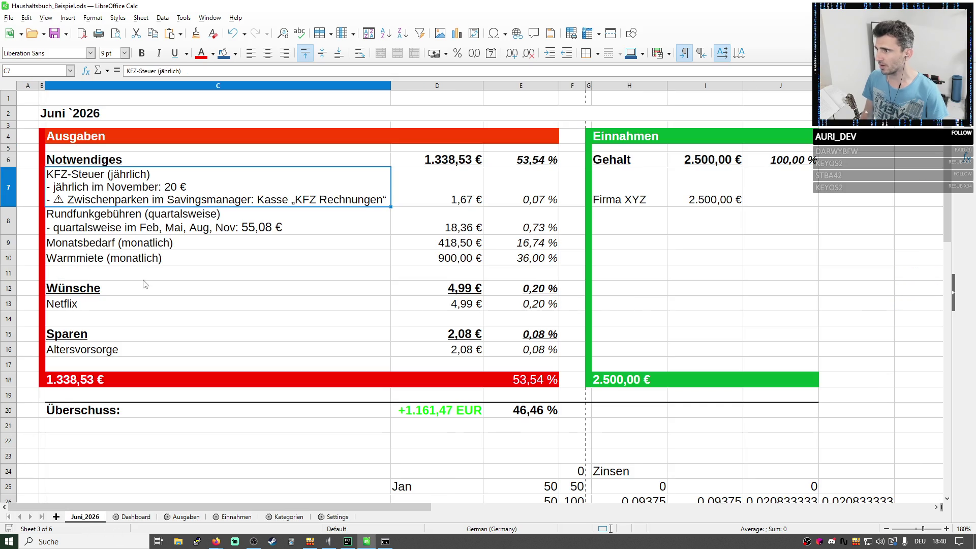
pyautogui.click(90, 261)
pyautogui.hotkey('ctrl', 'v')
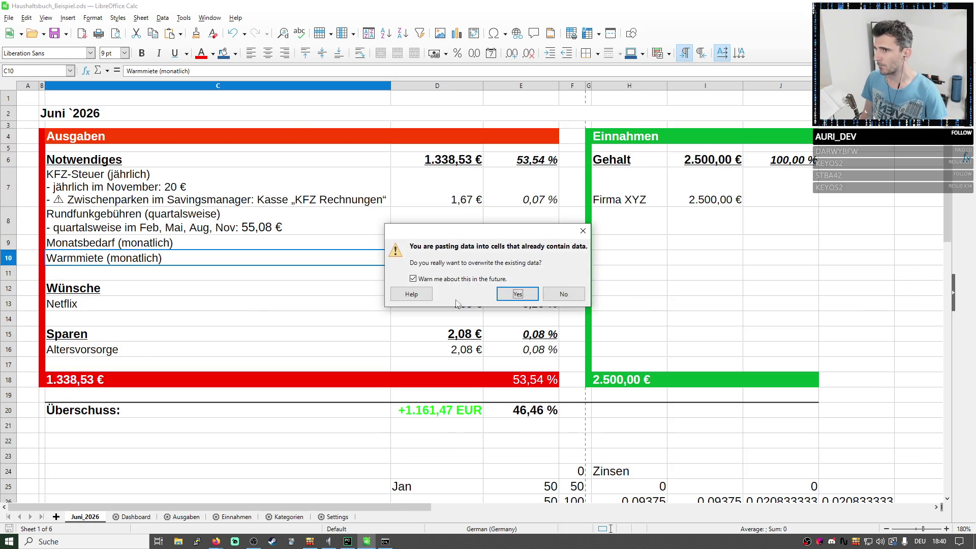
pyautogui.click(520, 298)
pyautogui.click(264, 335)
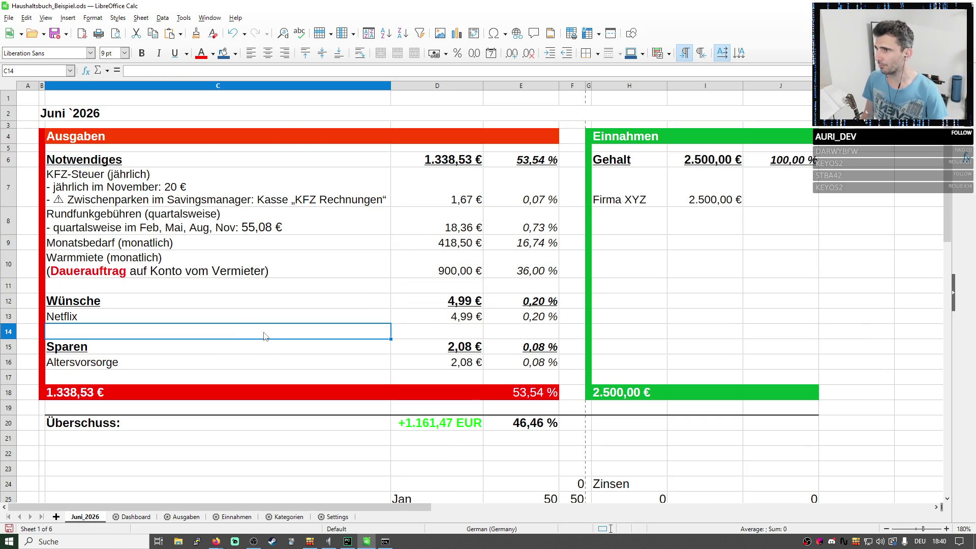
# Copy the KFZ-Steuer note from Ausgaben and paste it over the KFZ-Steuer entry on Juni_2026.
pyautogui.click(183, 517)
pyautogui.click(86, 190)
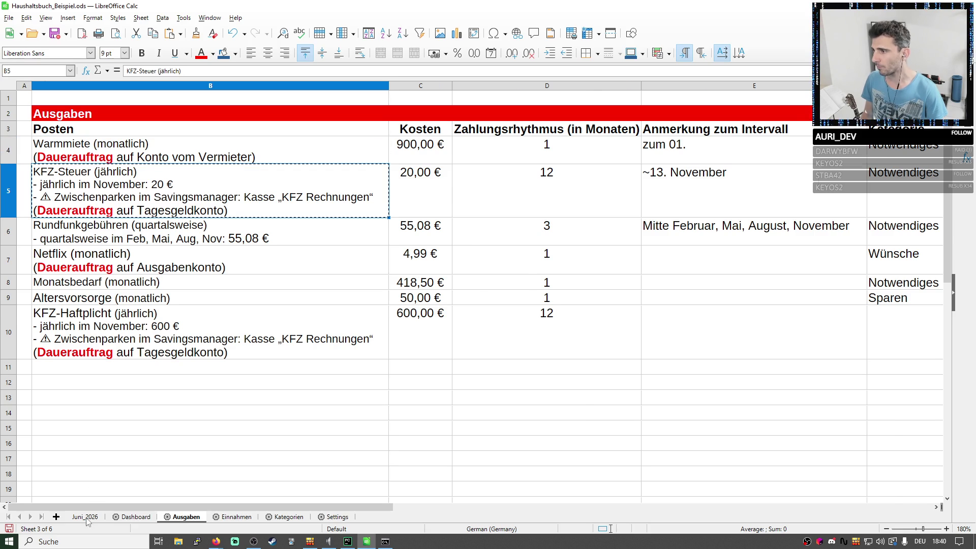
pyautogui.click(84, 517)
pyautogui.click(97, 189)
pyautogui.write('KFZ-Steuer (jährlich) - jährlich im November: 20 € - ⚠ Zwischenparken im Savingsmanager: Kasse „KFZ Rechnungen“ (Dauerauftrag auf Tagesgeldkonto)')
pyautogui.press('Return')
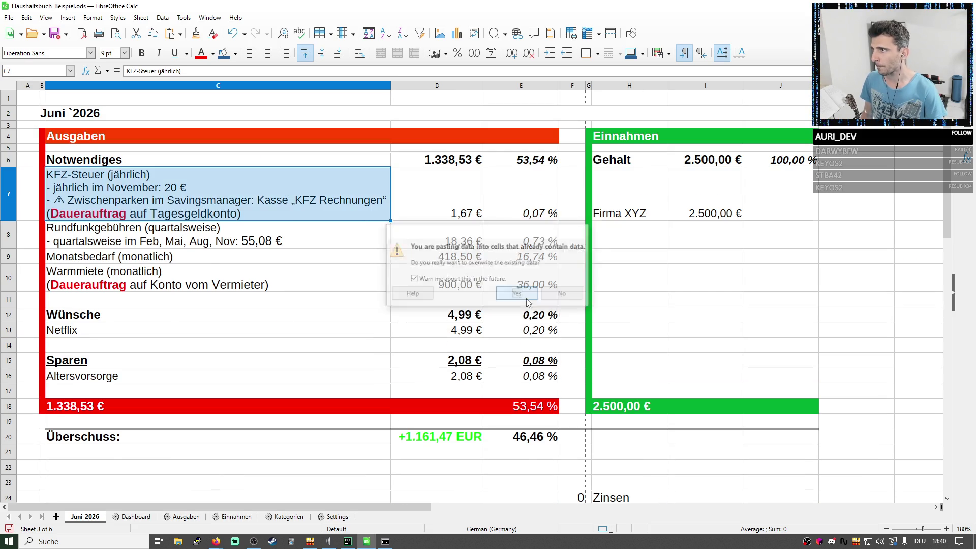
# Copy the Rundfunkgebühren note from Ausgaben and paste it over the Rundfunkgebühren entry on Juni_2026.
pyautogui.click(184, 518)
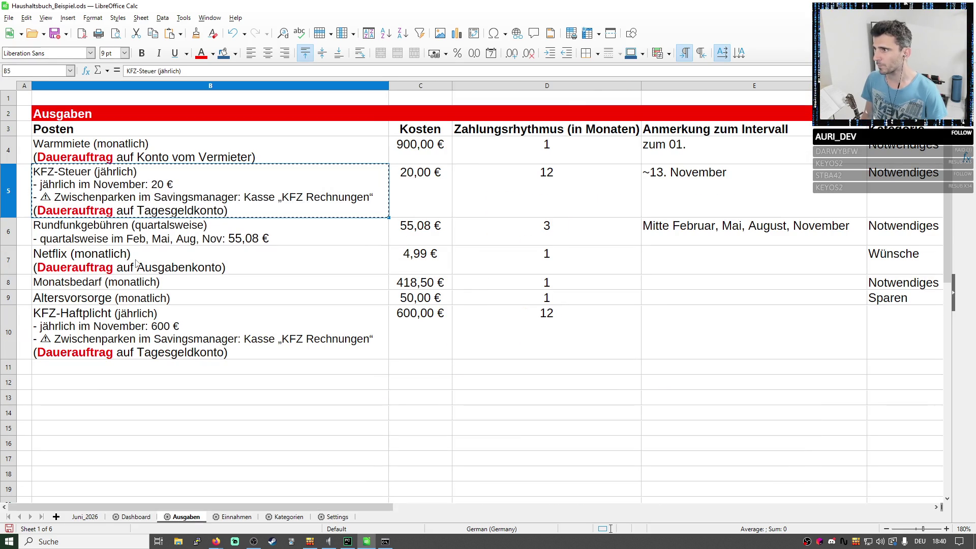
pyautogui.click(103, 229)
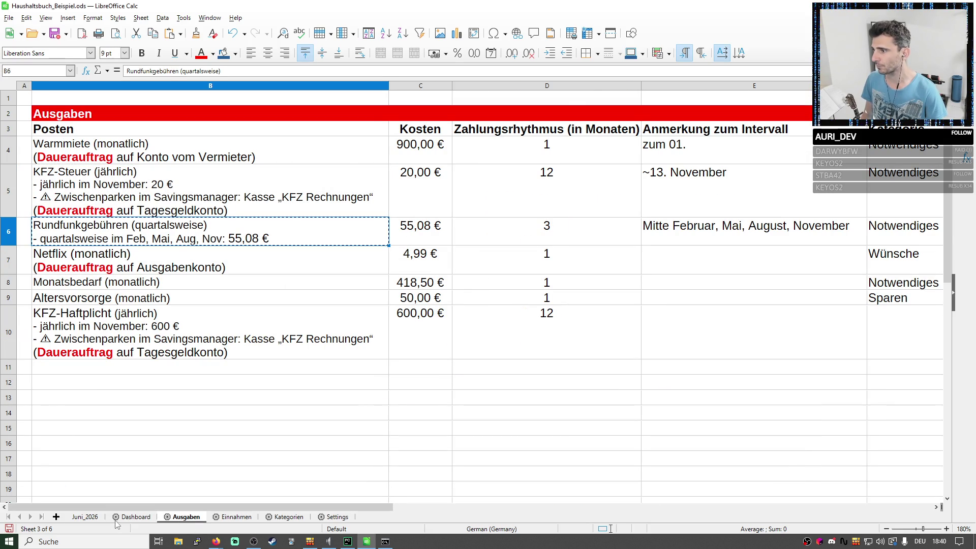
pyautogui.click(85, 517)
pyautogui.press('Down')
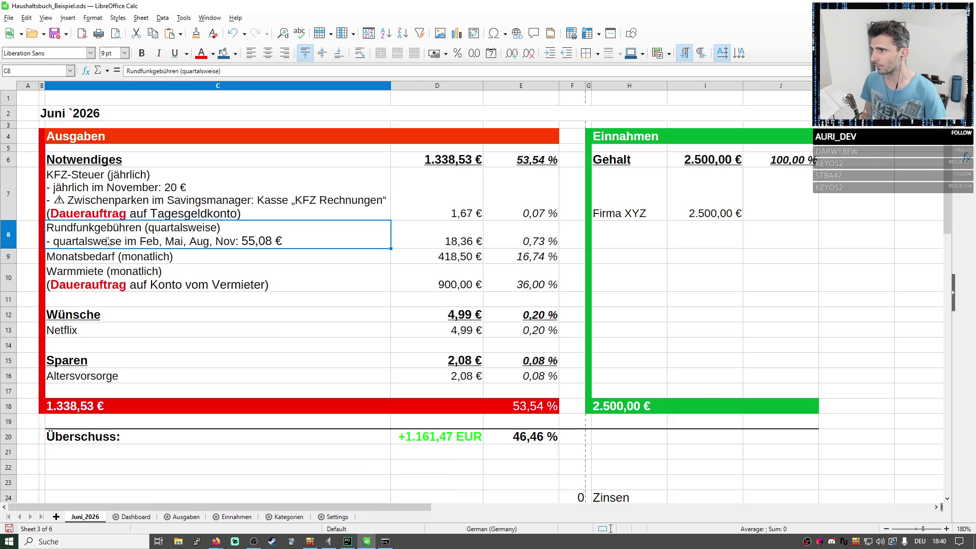
pyautogui.hotkey('ctrl', 'v')
pyautogui.click(518, 294)
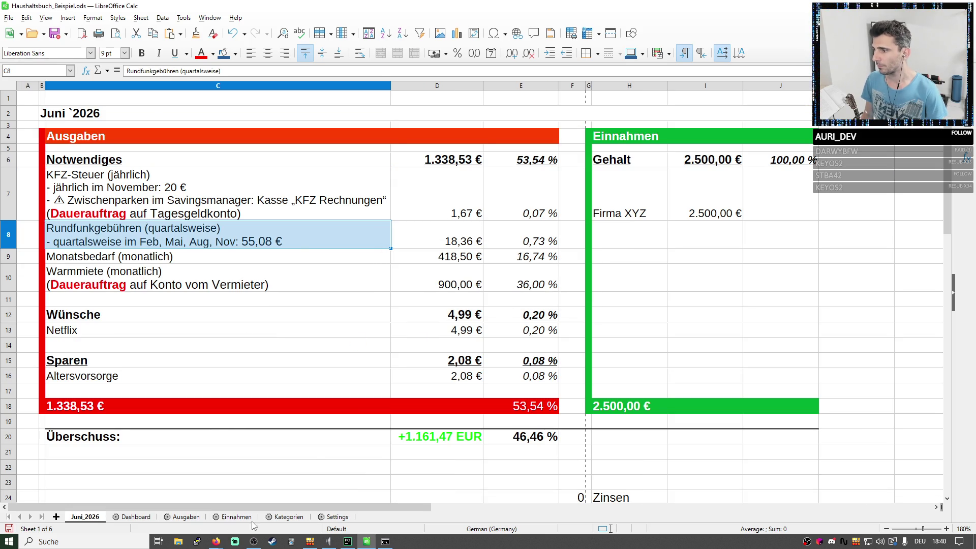
# Begin a new bracketed line under the Rundfunkgebühren note, so far reading '(Auf'.
pyautogui.doubleClick(295, 242)
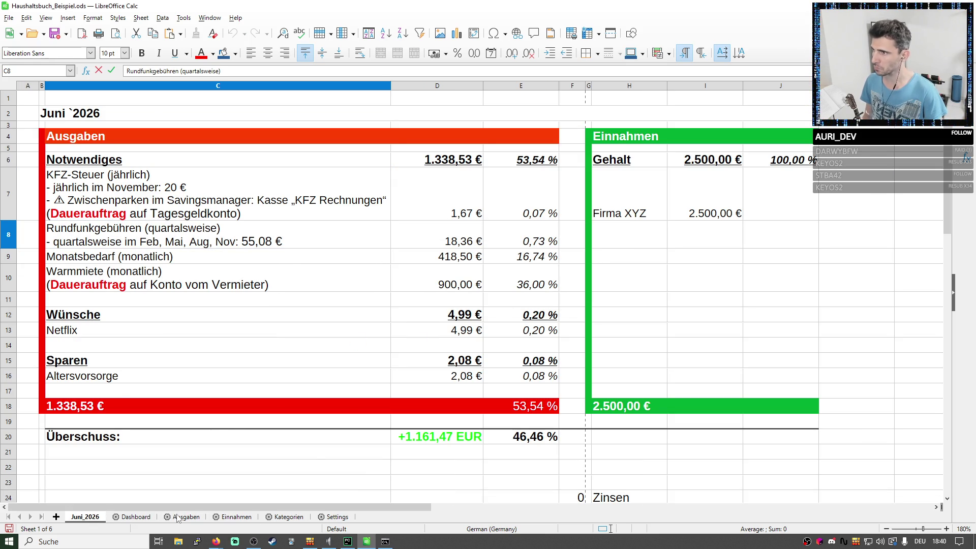
pyautogui.hotkey('ctrl', 'Return')
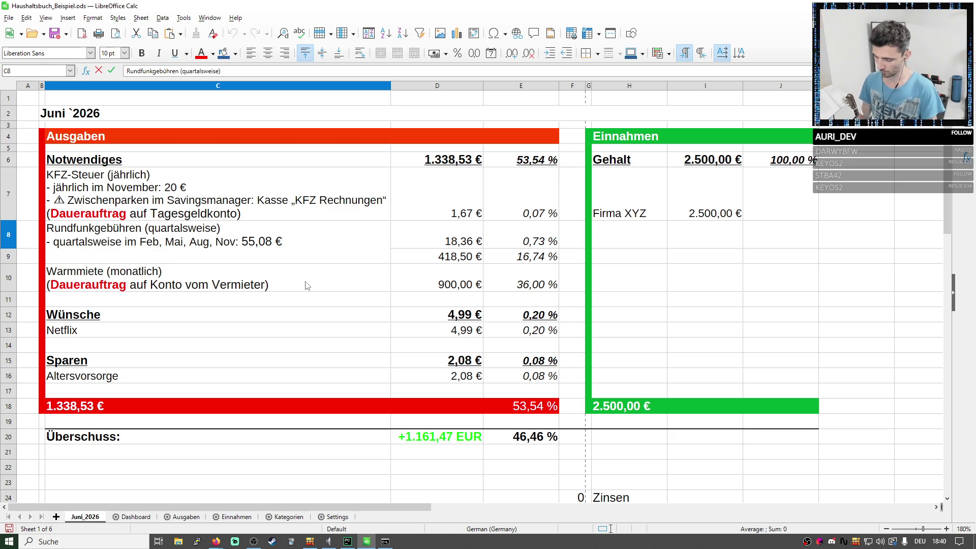
pyautogui.write('Auf')
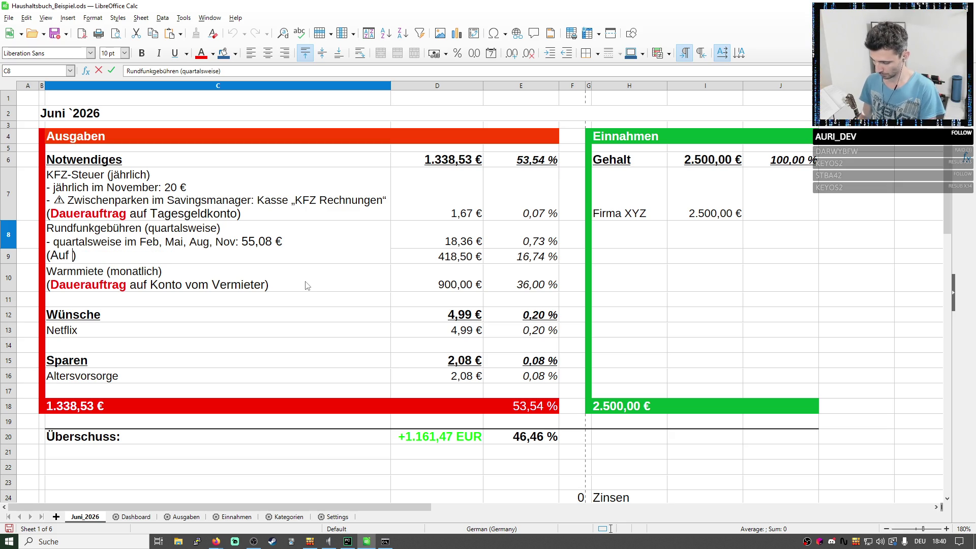